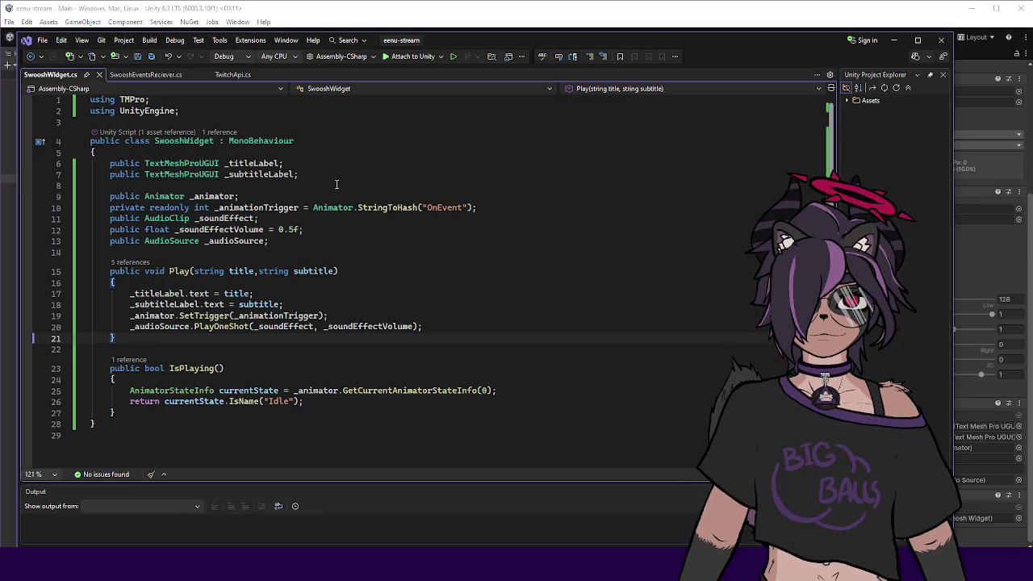
# Bring Unity forward and run the scene in Play mode for about half a minute, then stop.
pyautogui.click(334, 176)
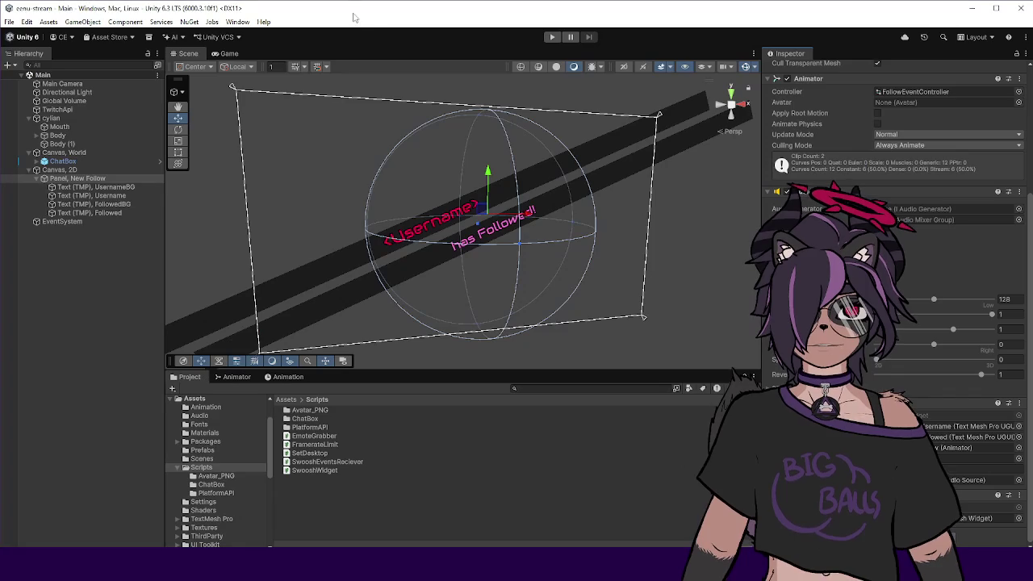
pyautogui.click(356, 21)
pyautogui.click(552, 37)
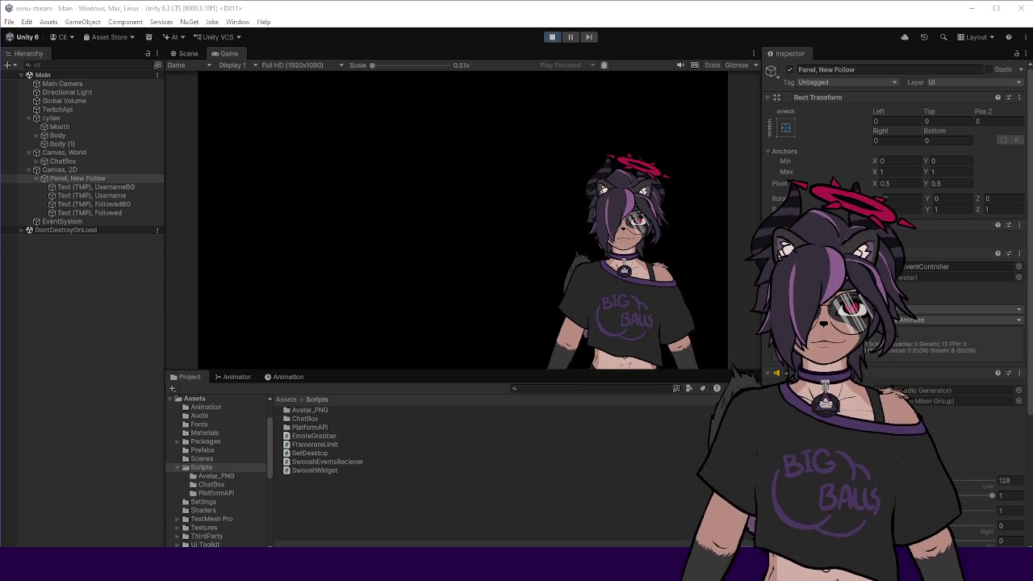
pyautogui.click(552, 34)
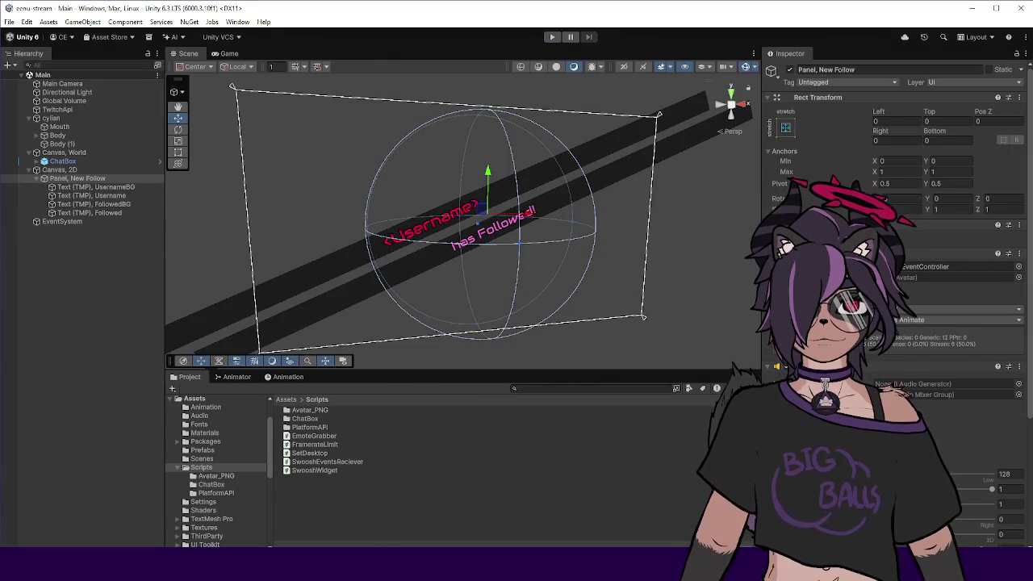
pyautogui.hotkey('alt', 'Tab')
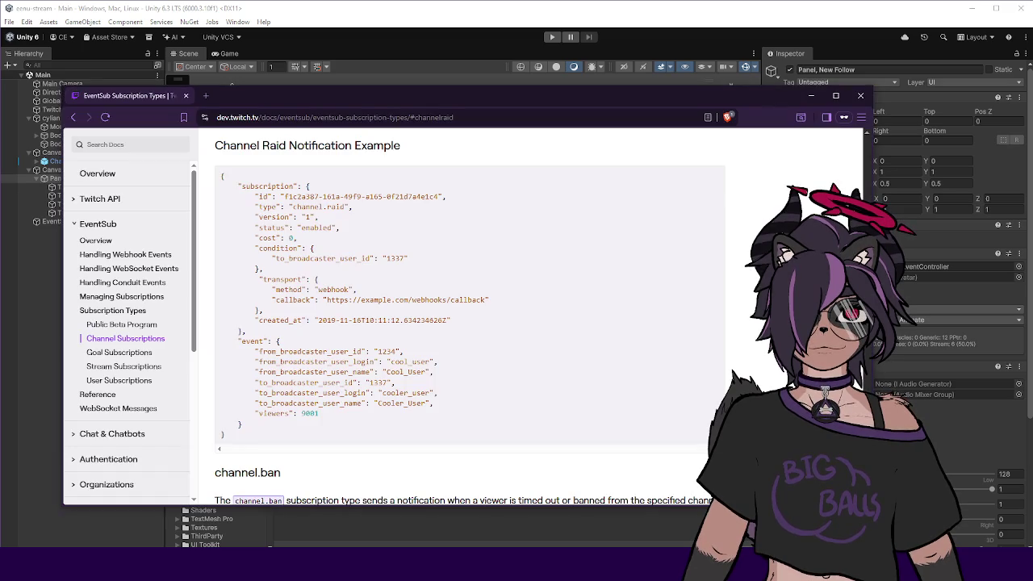
# Find the to_broadcaster_user_id condition field in the Channel Raid webhook example.
pyautogui.scroll(6, 323, 299)
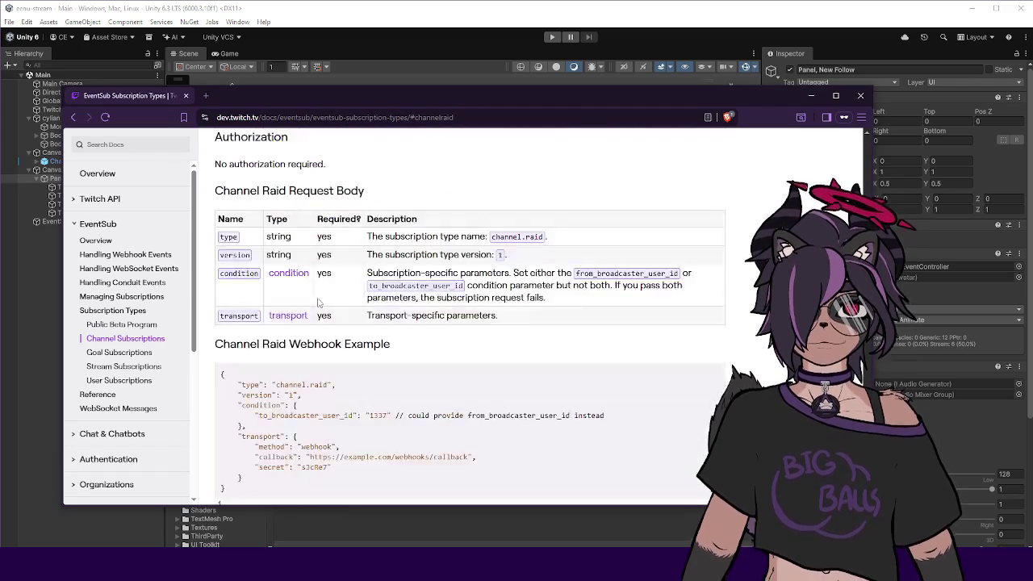
pyautogui.scroll(-1, 316, 287)
pyautogui.scroll(-1, 317, 287)
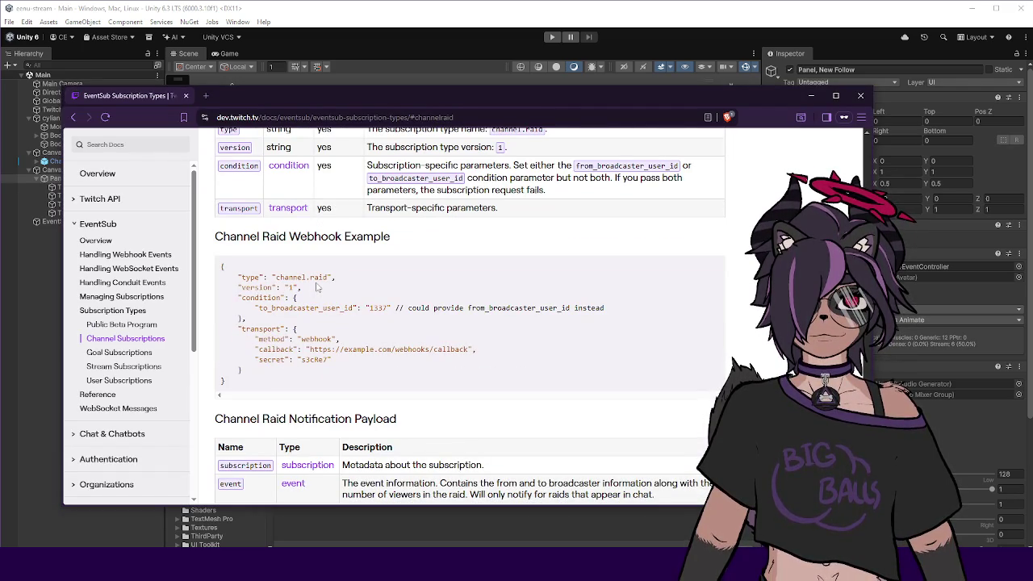
pyautogui.doubleClick(304, 307)
pyautogui.click(291, 307)
pyautogui.doubleClick(281, 310)
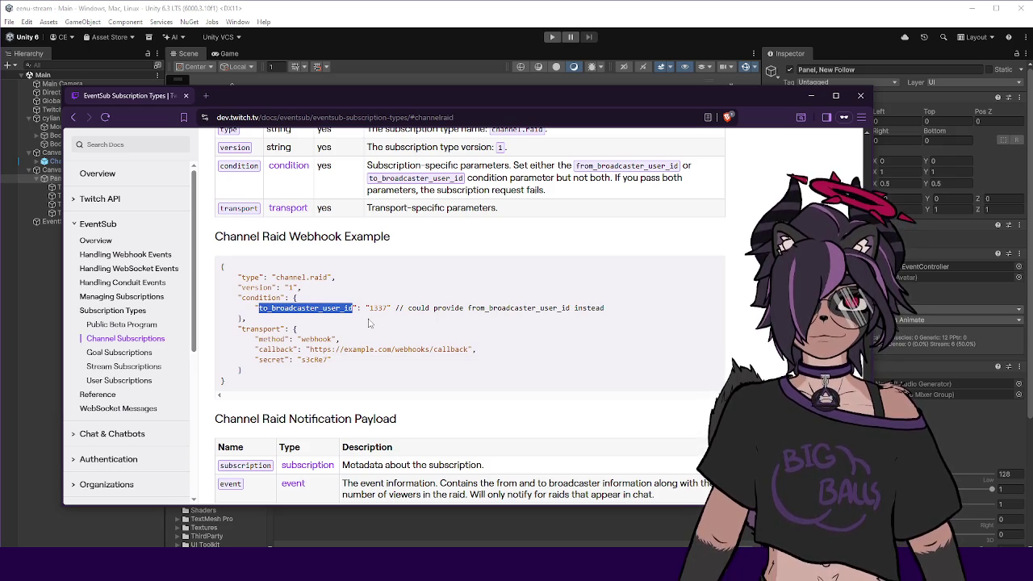
pyautogui.click(394, 309)
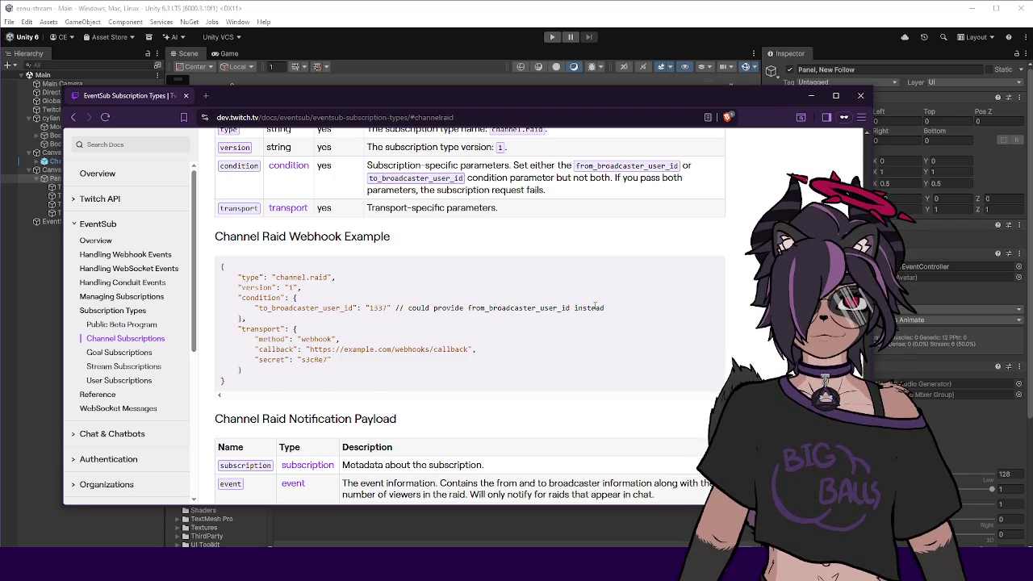
# Check the from_broadcaster_user_id alternative, reconfirm to_broadcaster_user_id, and return to TwitchApi.cs.
pyautogui.moveTo(432, 308); pyautogui.dragTo(524, 308)
pyautogui.click(523, 308)
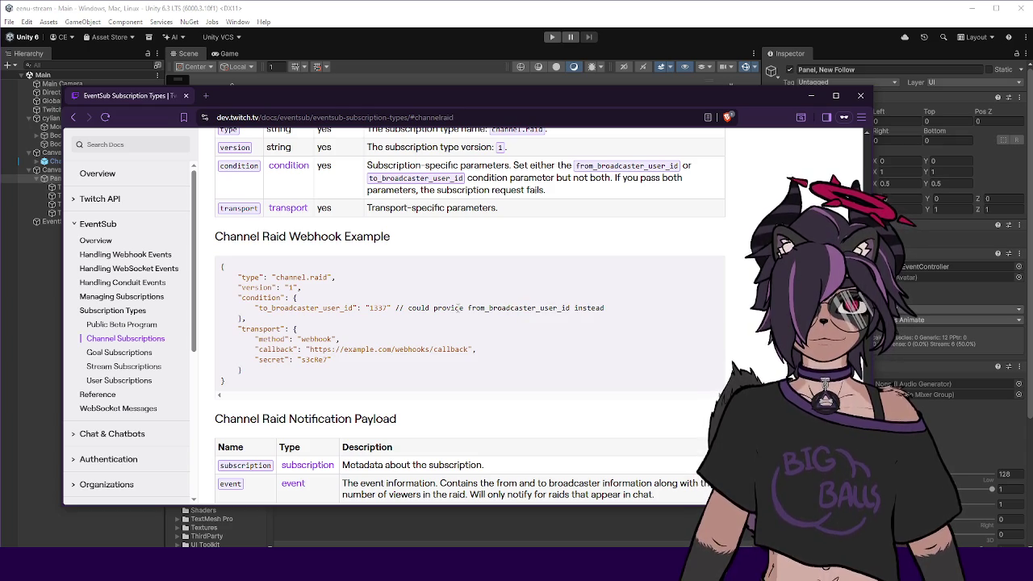
pyautogui.moveTo(461, 308); pyautogui.dragTo(551, 308)
pyautogui.click(588, 308)
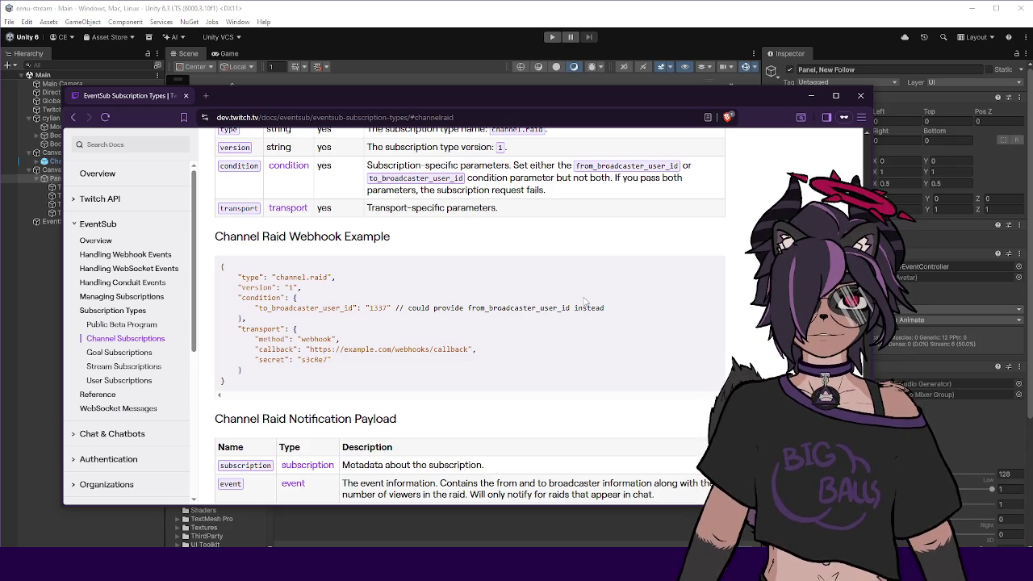
pyautogui.doubleClick(561, 308)
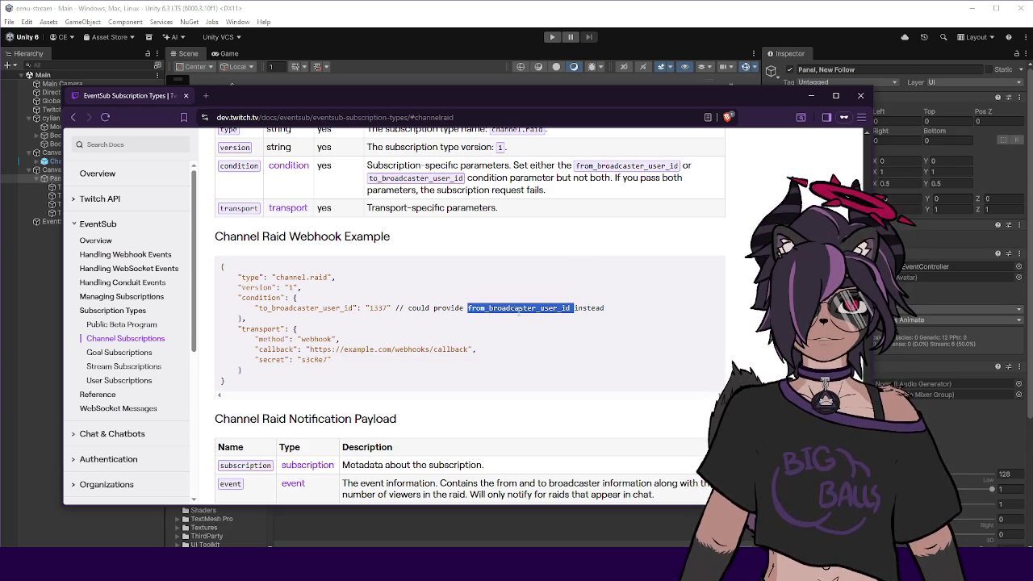
pyautogui.doubleClick(515, 306)
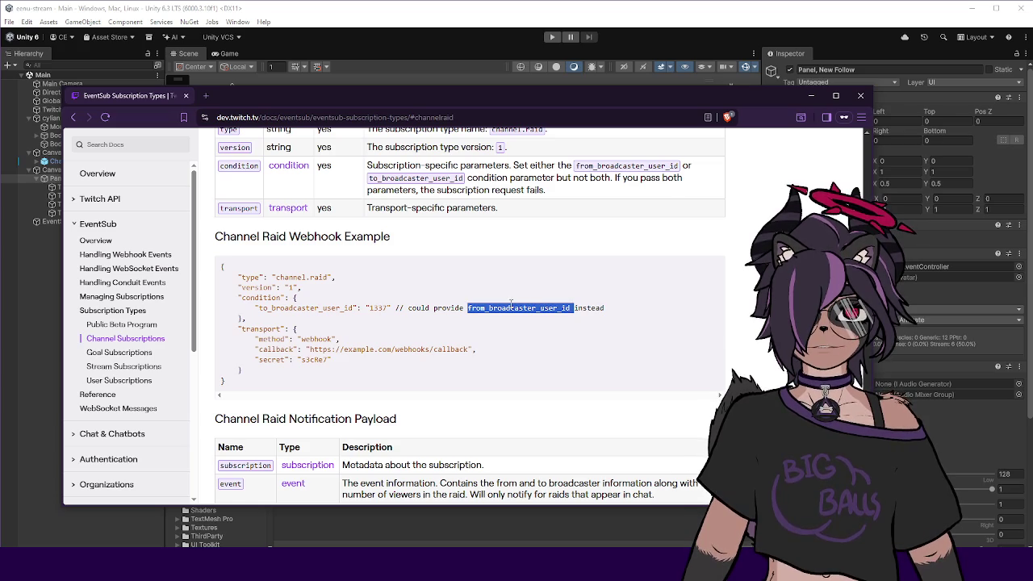
pyautogui.click(505, 304)
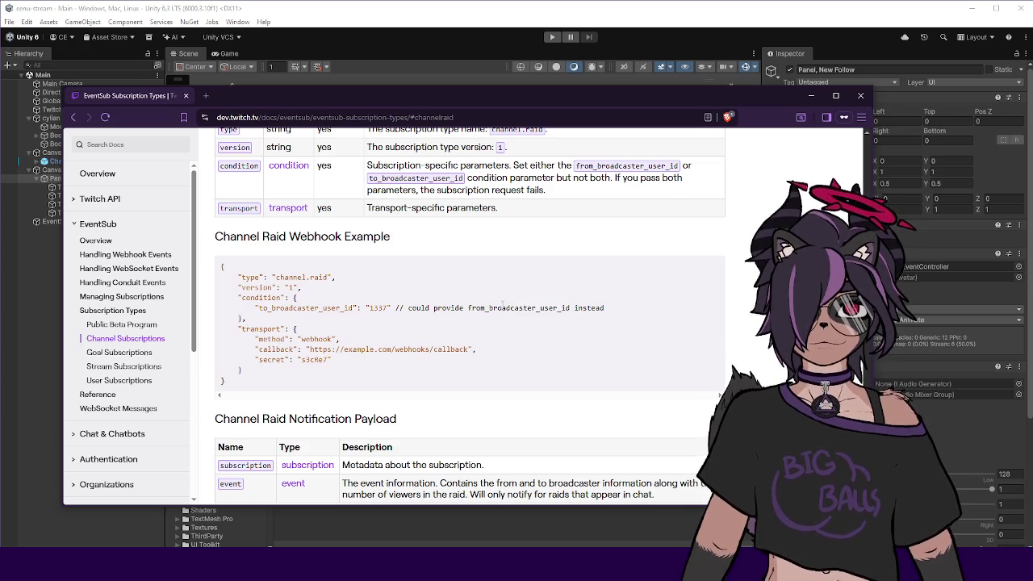
pyautogui.doubleClick(503, 305)
pyautogui.click(452, 303)
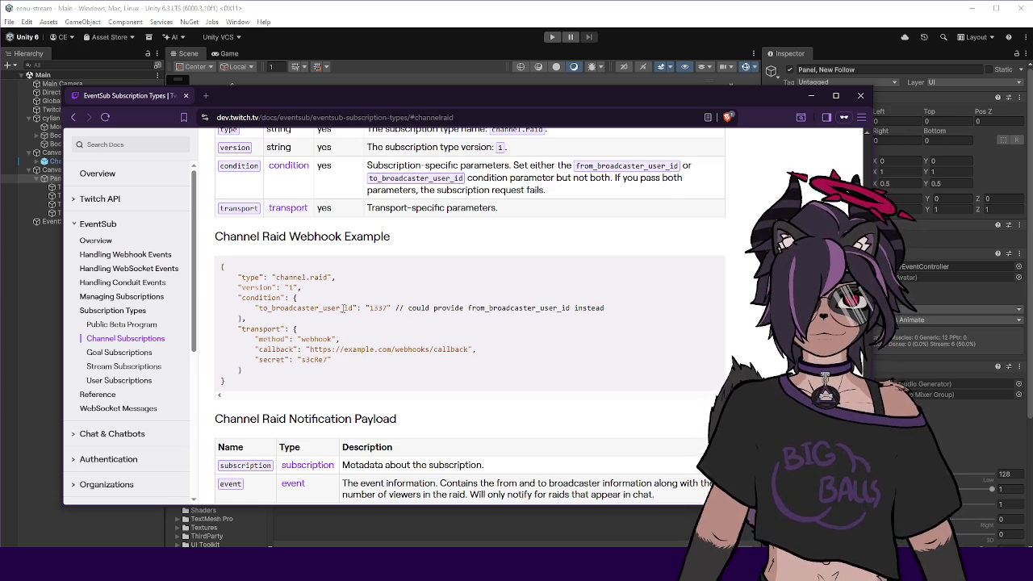
pyautogui.doubleClick(286, 309)
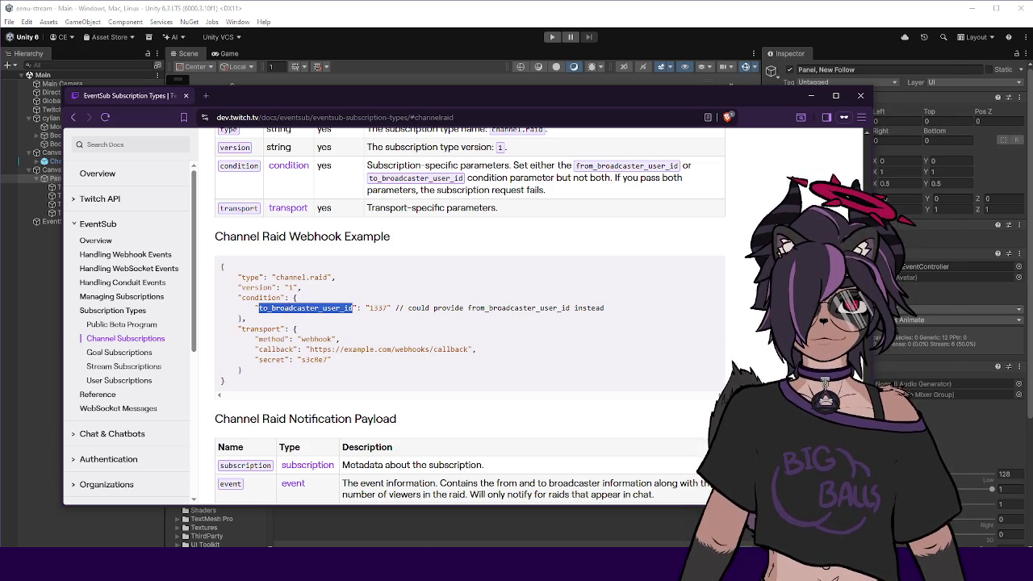
pyautogui.hotkey('alt', 'Tab')
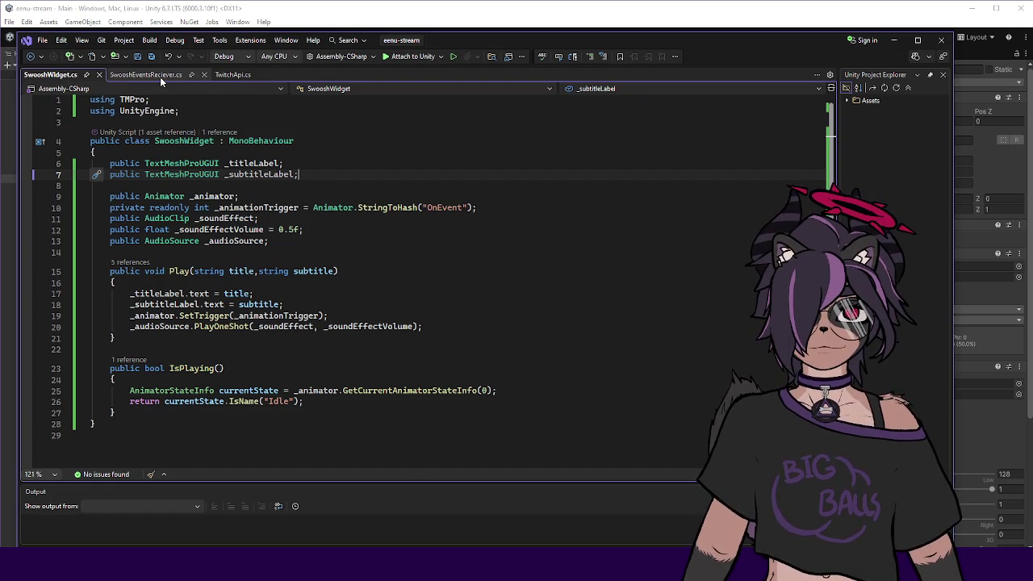
pyautogui.click(229, 74)
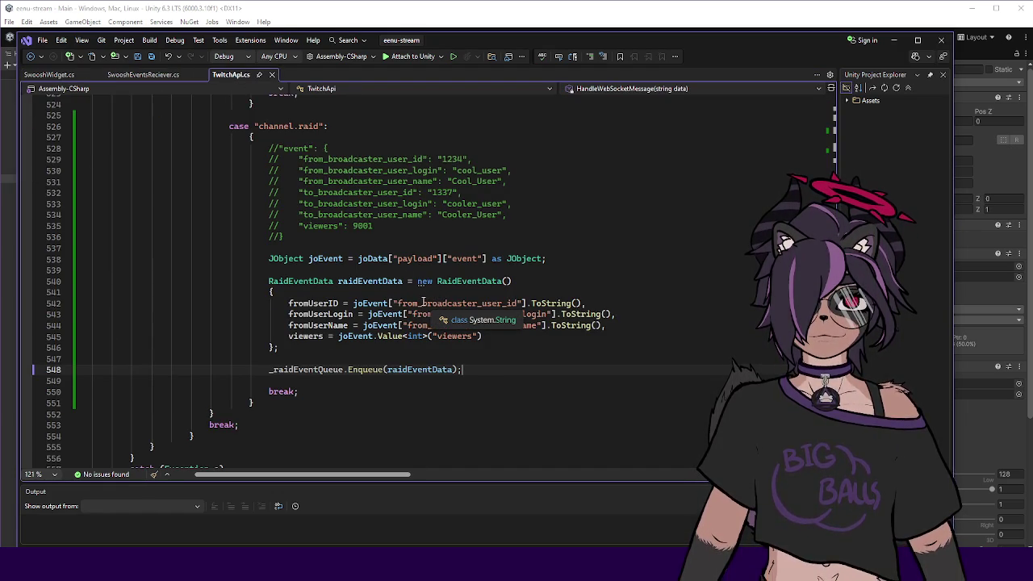
# Select the channel.raid string in the raid event parsing code around line 526.
pyautogui.click(410, 292)
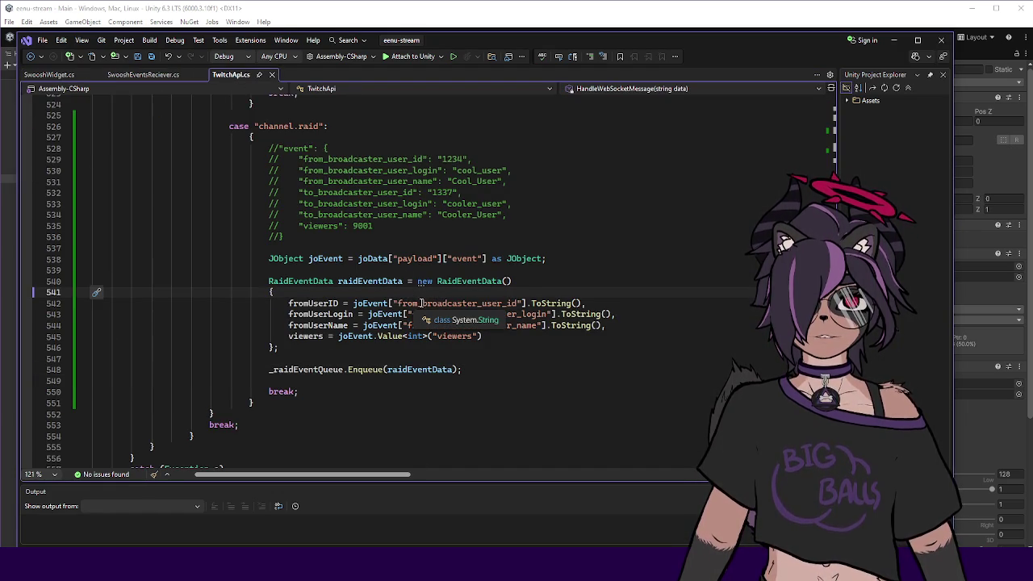
pyautogui.scroll(12, 447, 301)
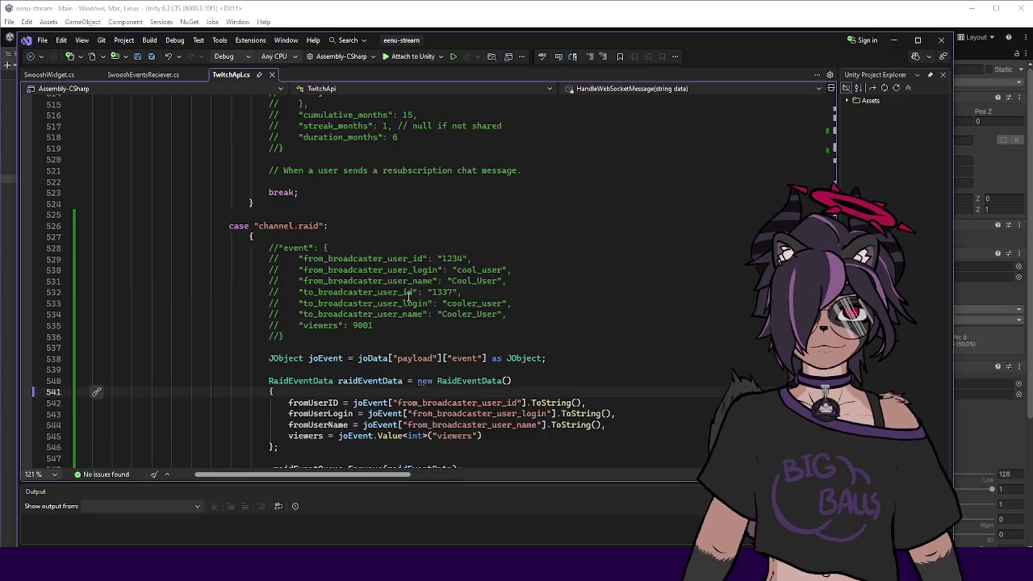
pyautogui.scroll(20, 646, 276)
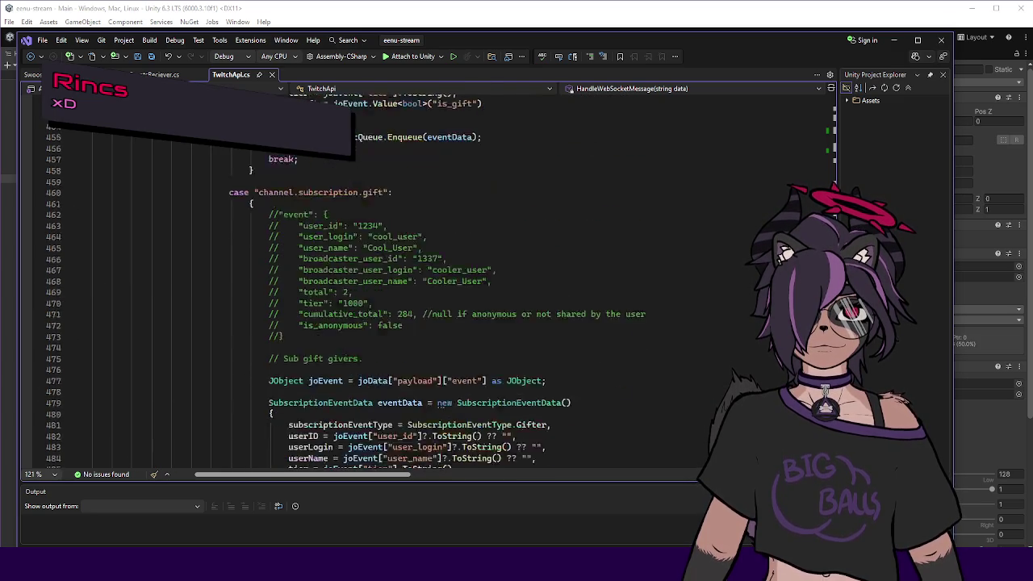
pyautogui.scroll(20, 646, 276)
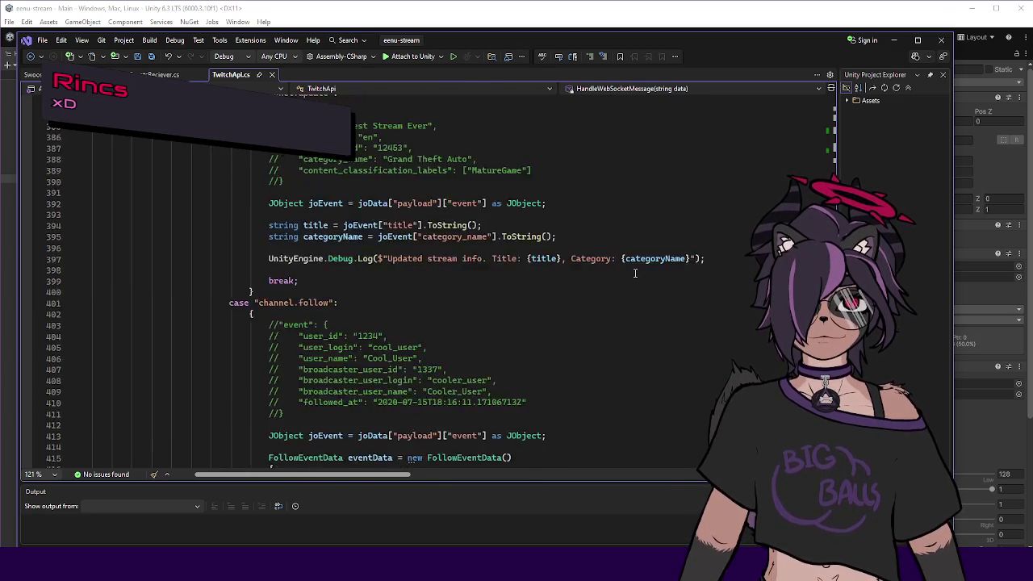
pyautogui.scroll(-20, 638, 275)
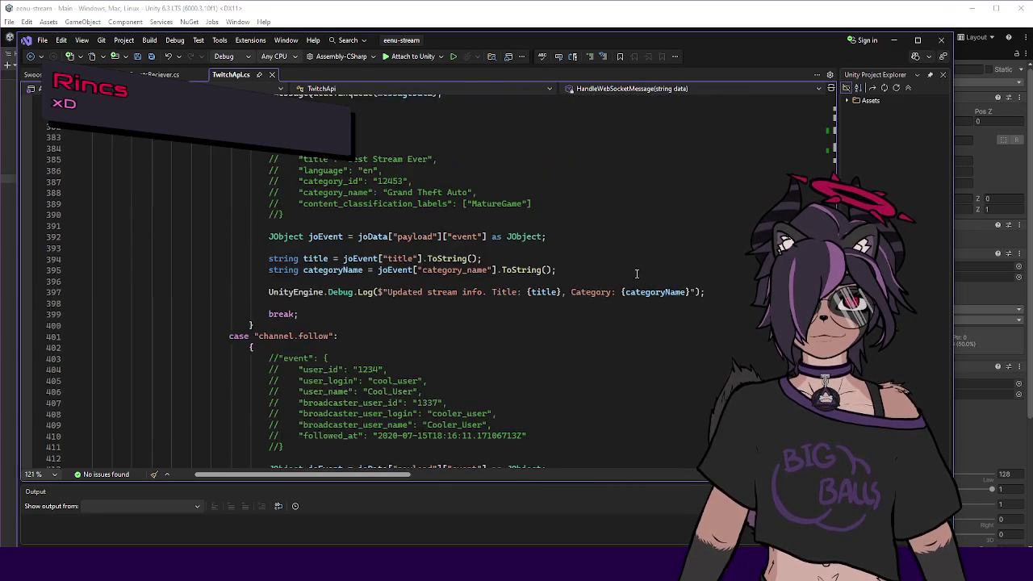
pyautogui.scroll(-20, 632, 275)
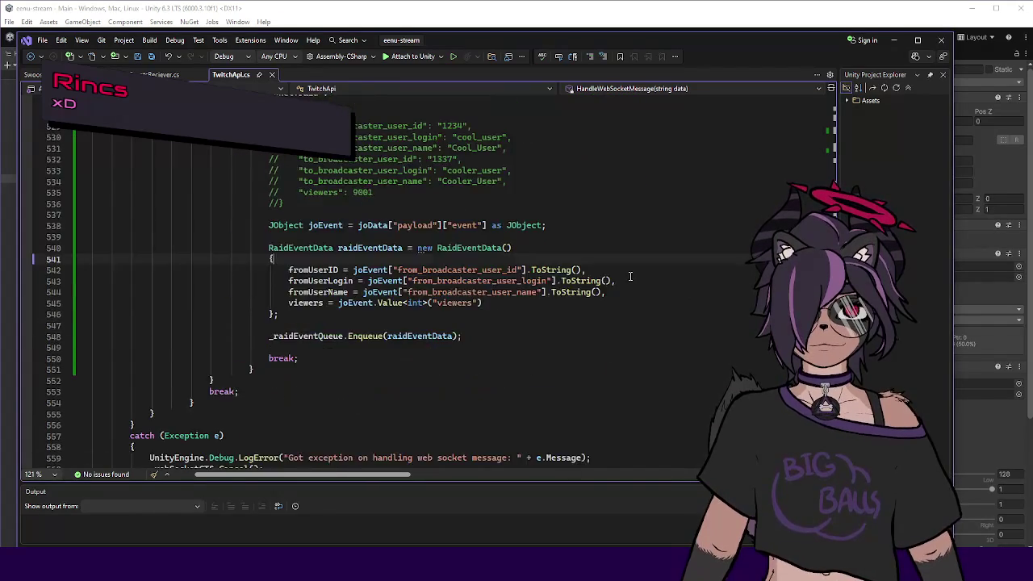
pyautogui.scroll(8, 279, 169)
pyautogui.moveTo(255, 159); pyautogui.dragTo(319, 165)
# Search for channel.raid to reach line 720 and change its condition to to_broadcaster_user_id.
pyautogui.hotkey('ctrl', 'f')
pyautogui.press('Return')
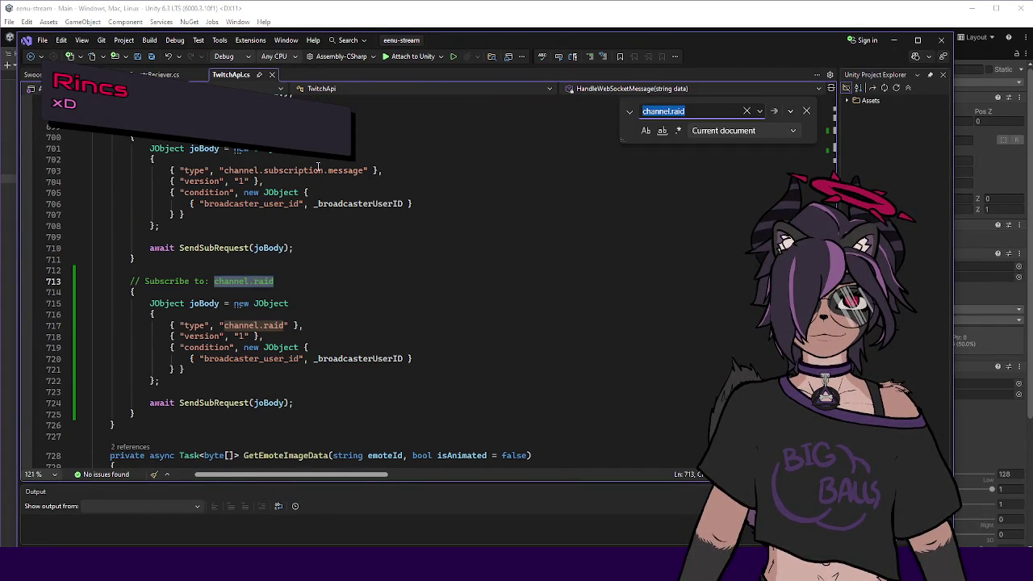
pyautogui.press('Escape')
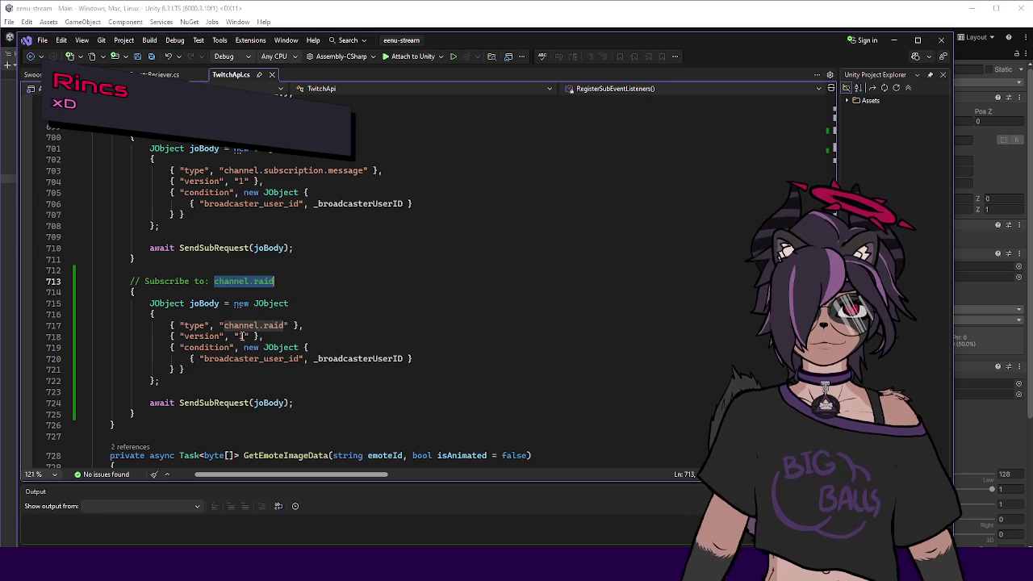
pyautogui.click(201, 358)
pyautogui.write('to_')
pyautogui.click(357, 317)
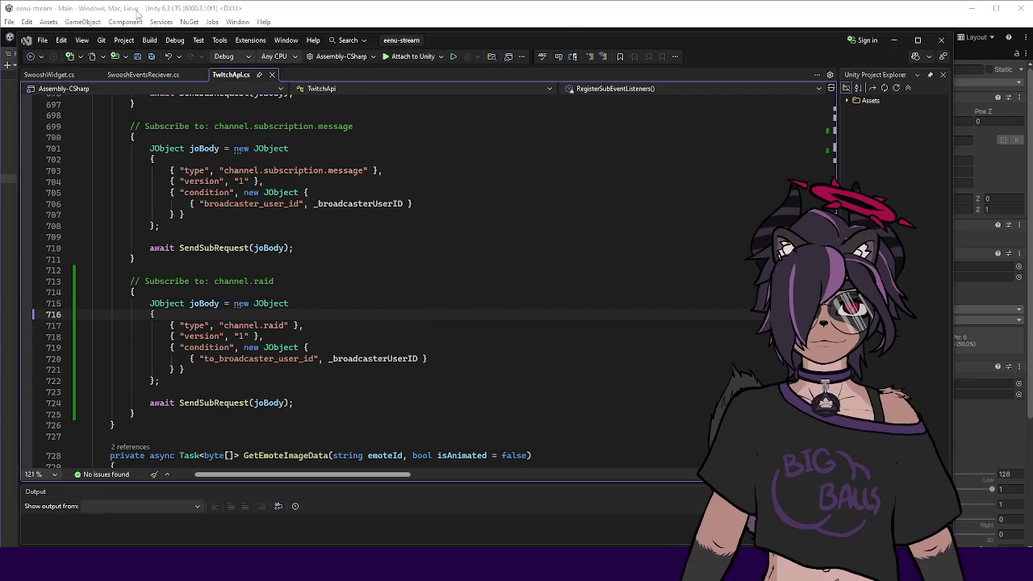
pyautogui.click(138, 14)
# Enter Play mode, review the channel.update log entry details, then move the log window aside.
pyautogui.click(111, 264)
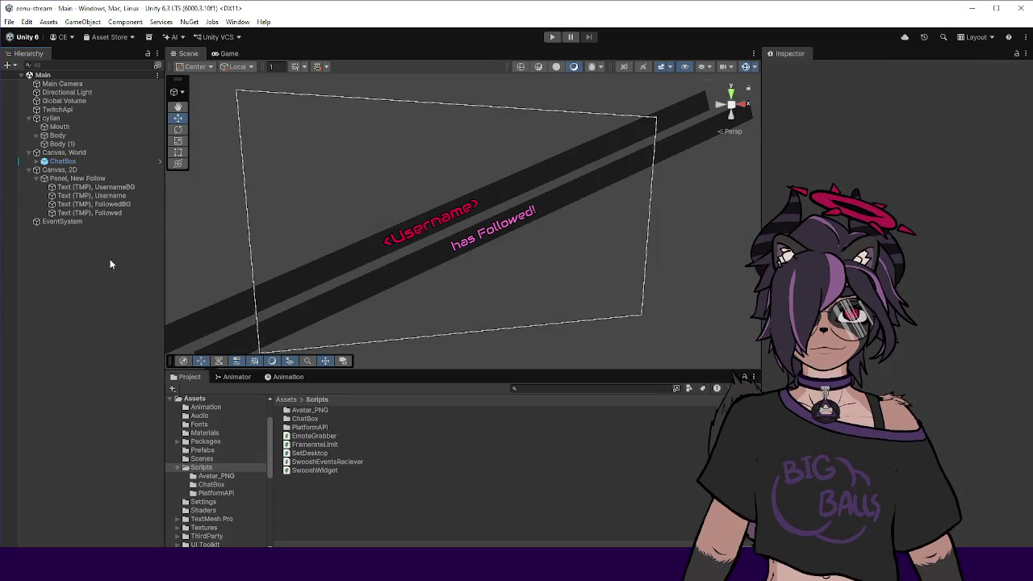
pyautogui.click(549, 36)
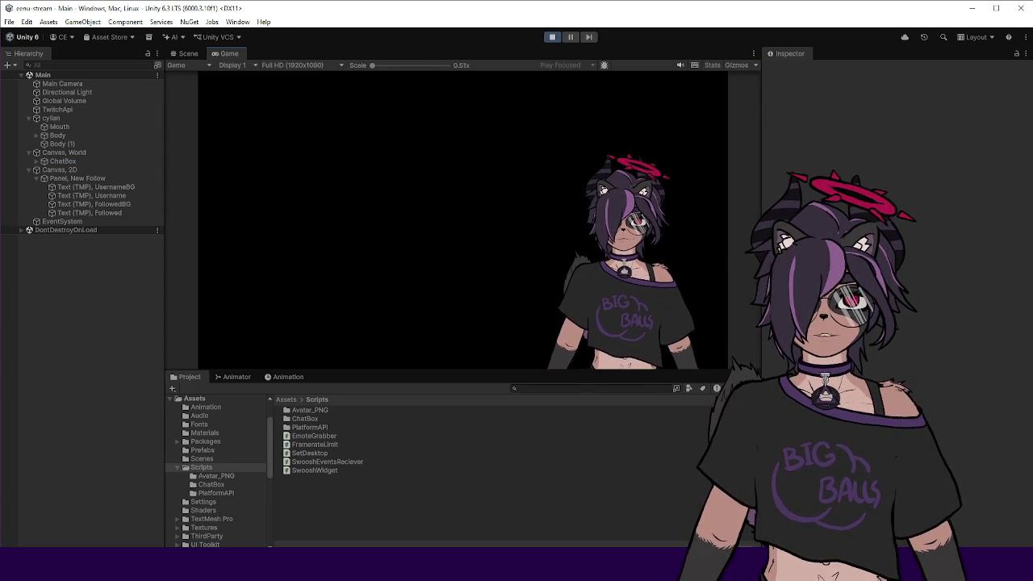
pyautogui.moveTo(1029, 159); pyautogui.dragTo(495, 159)
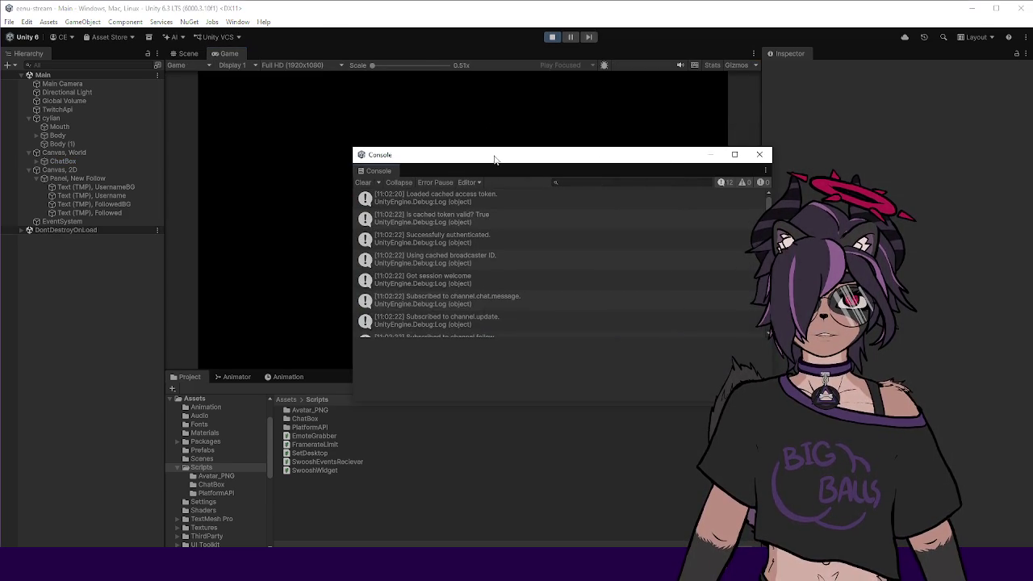
pyautogui.click(475, 276)
pyautogui.scroll(-2, 494, 278)
pyautogui.click(496, 252)
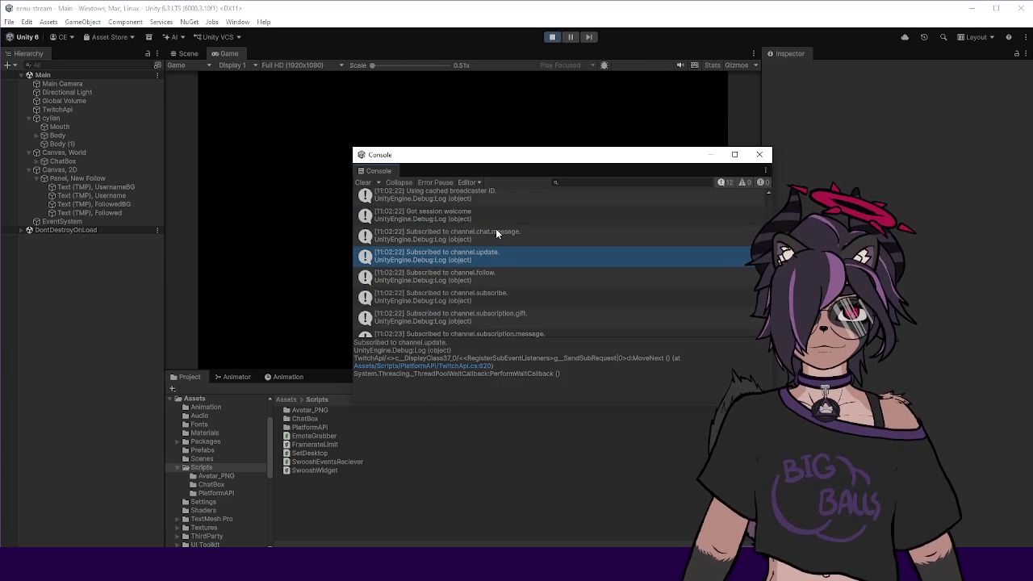
pyautogui.scroll(-1, 502, 251)
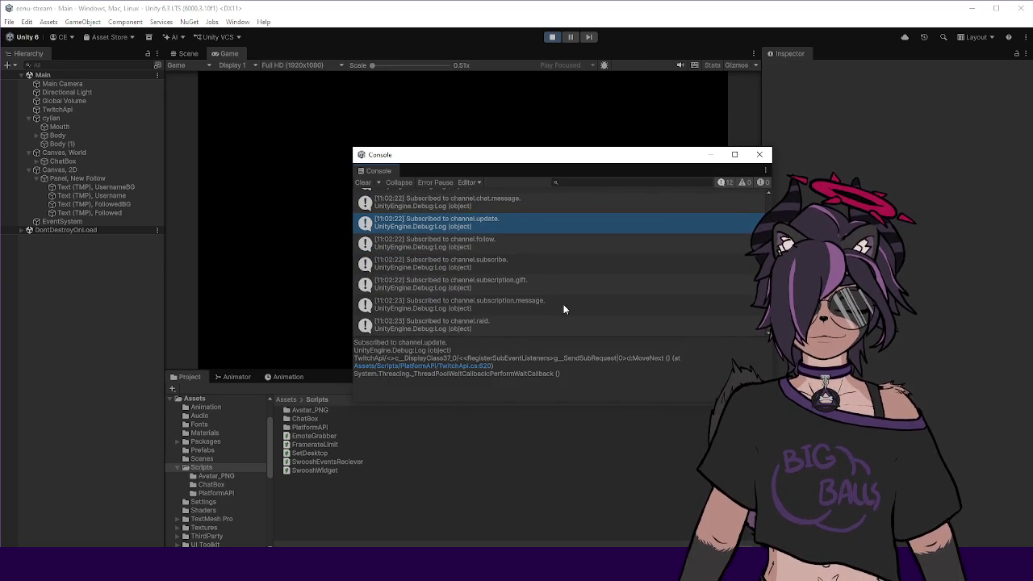
pyautogui.moveTo(542, 154); pyautogui.dragTo(1032, 162)
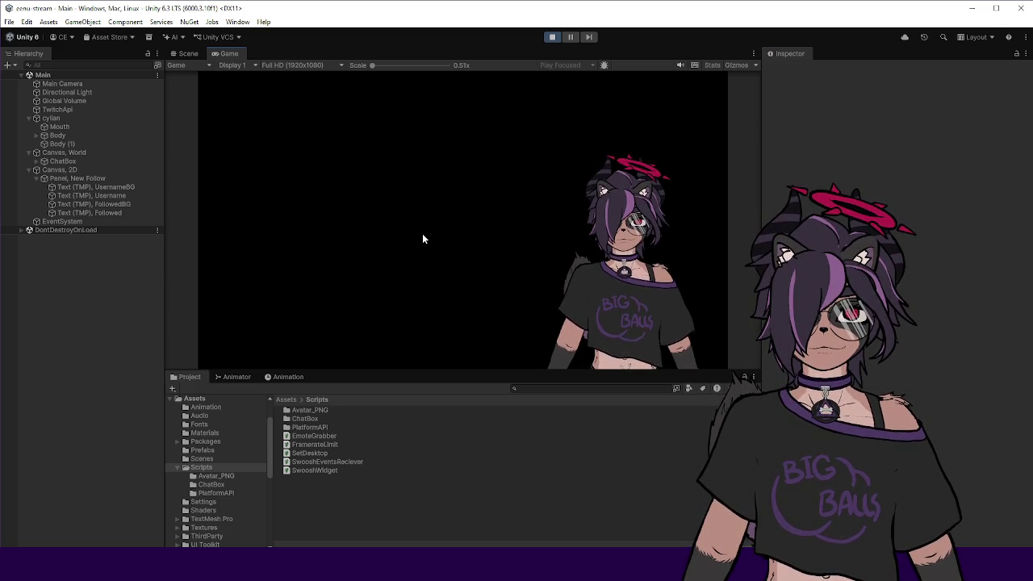
# Select the Panel, New Follow alert object and locate its Followed label object.
pyautogui.click(100, 181)
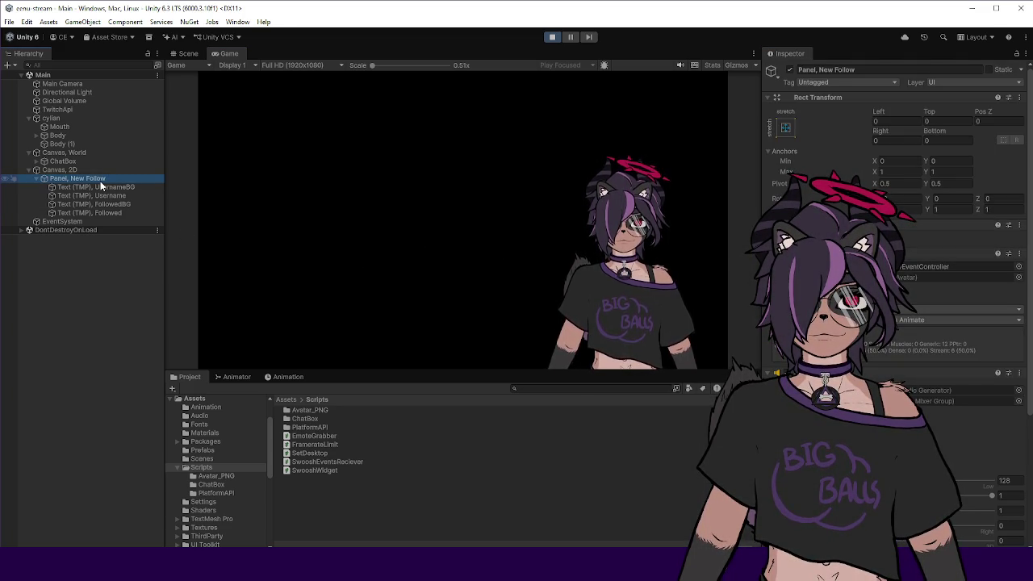
pyautogui.scroll(-5, 896, 299)
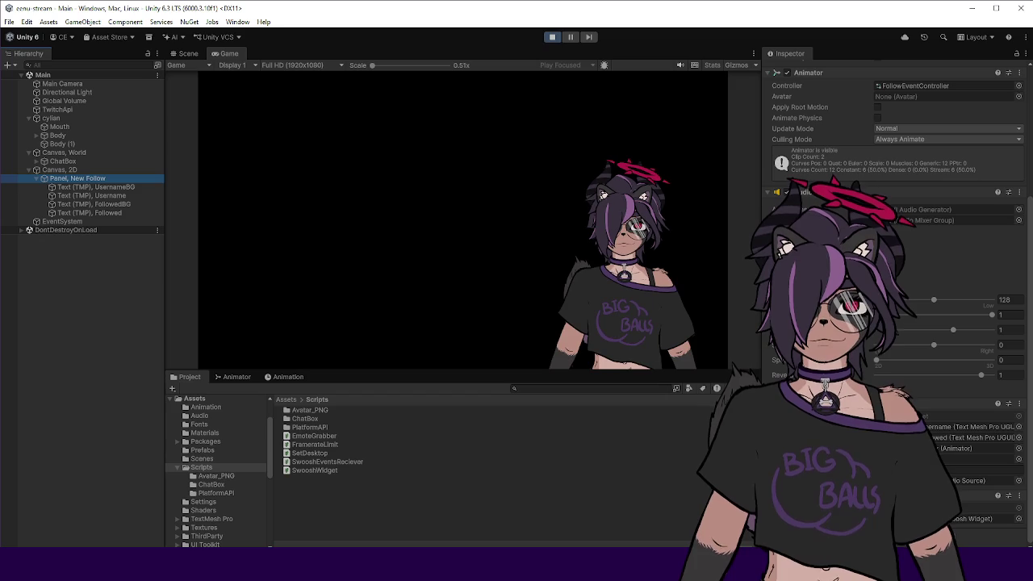
pyautogui.click(968, 426)
pyautogui.click(969, 438)
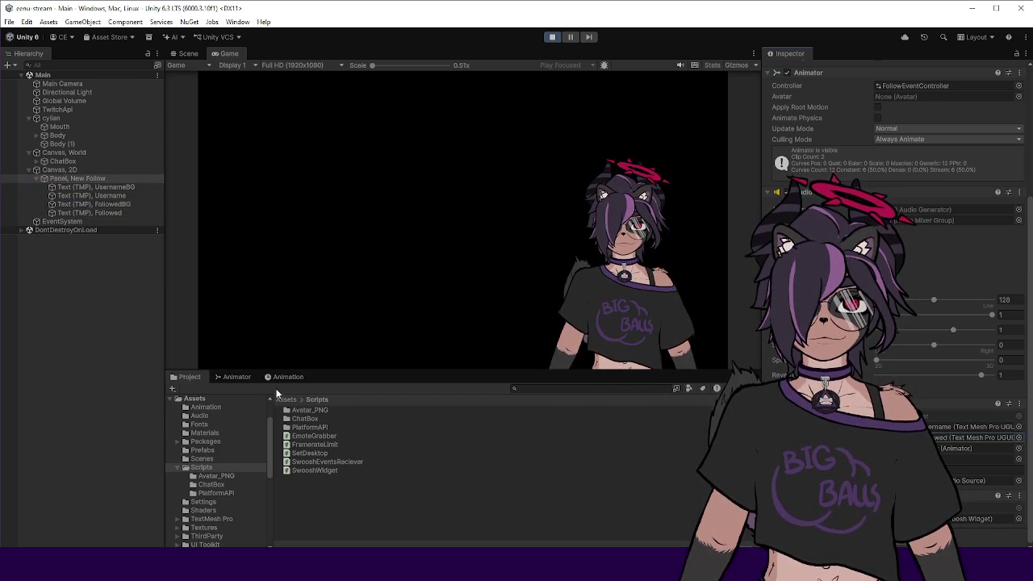
# Preview the FollowUI_Followed clip in the panel's Animation window.
pyautogui.click(235, 377)
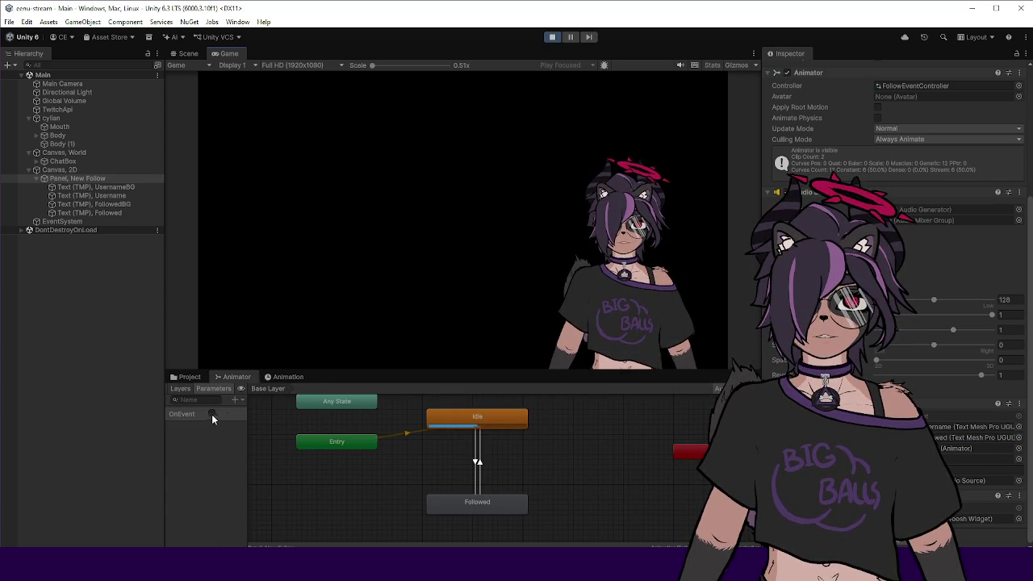
pyautogui.click(288, 377)
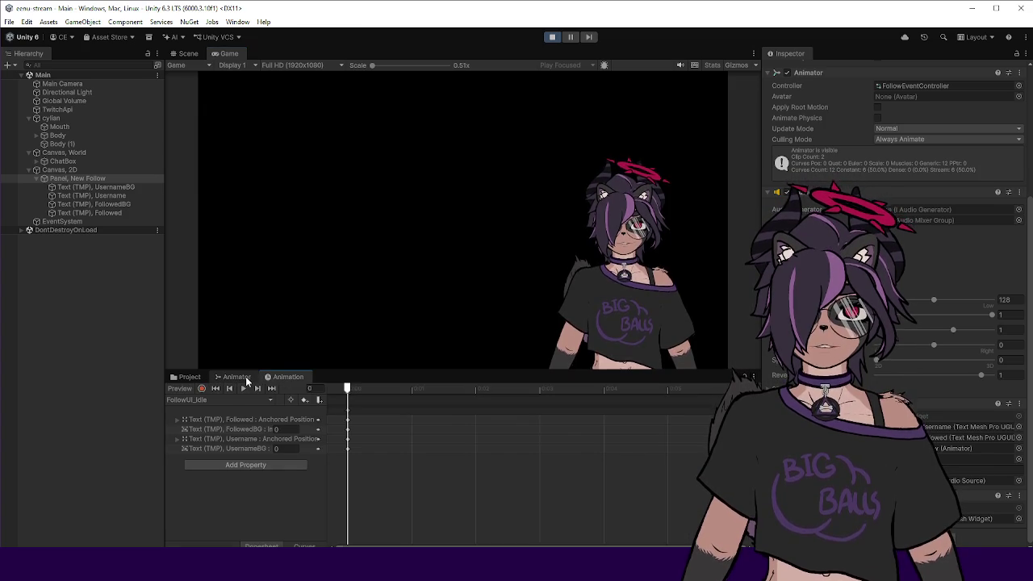
pyautogui.click(218, 400)
pyautogui.click(211, 411)
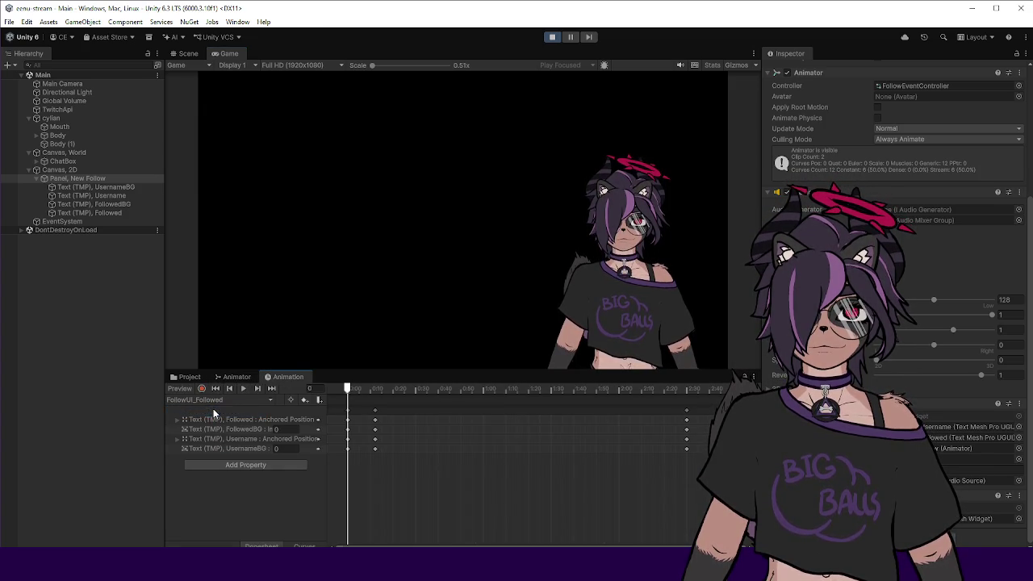
pyautogui.click(243, 388)
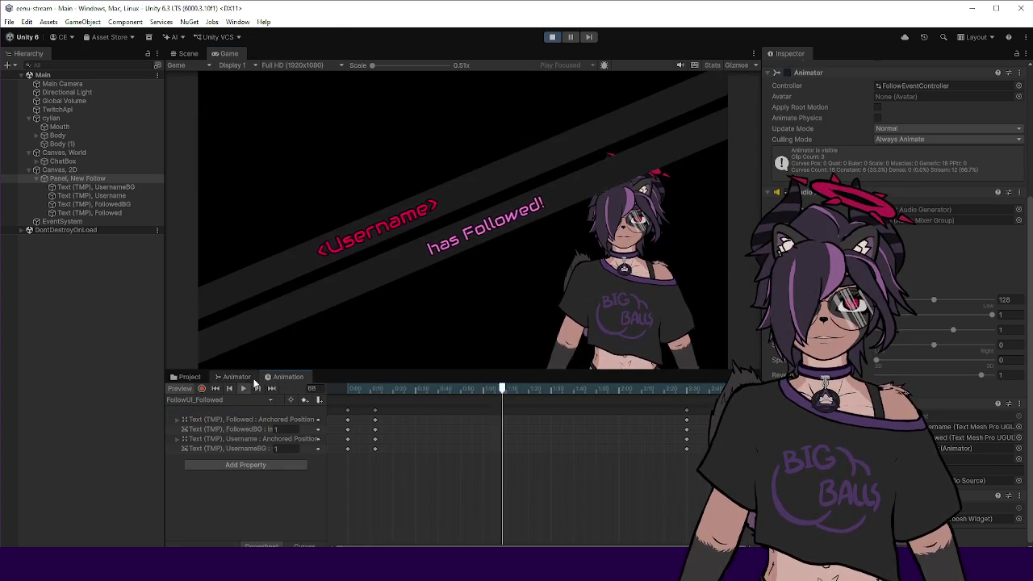
pyautogui.click(237, 377)
pyautogui.moveTo(325, 371); pyautogui.dragTo(325, 361)
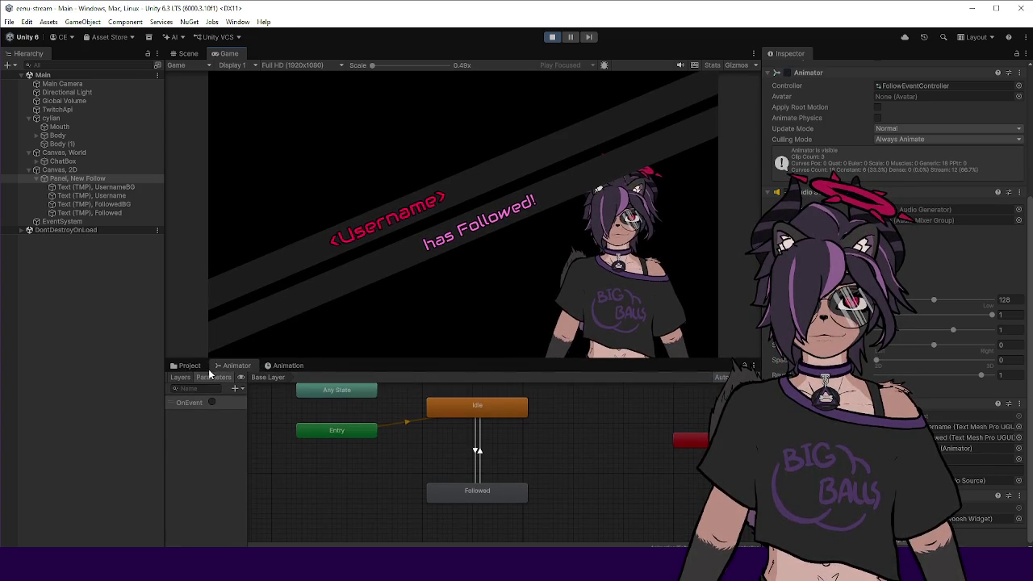
# Preview the follow animation again, switch to the FollowUI_Idle clip, and stop Play mode.
pyautogui.click(192, 367)
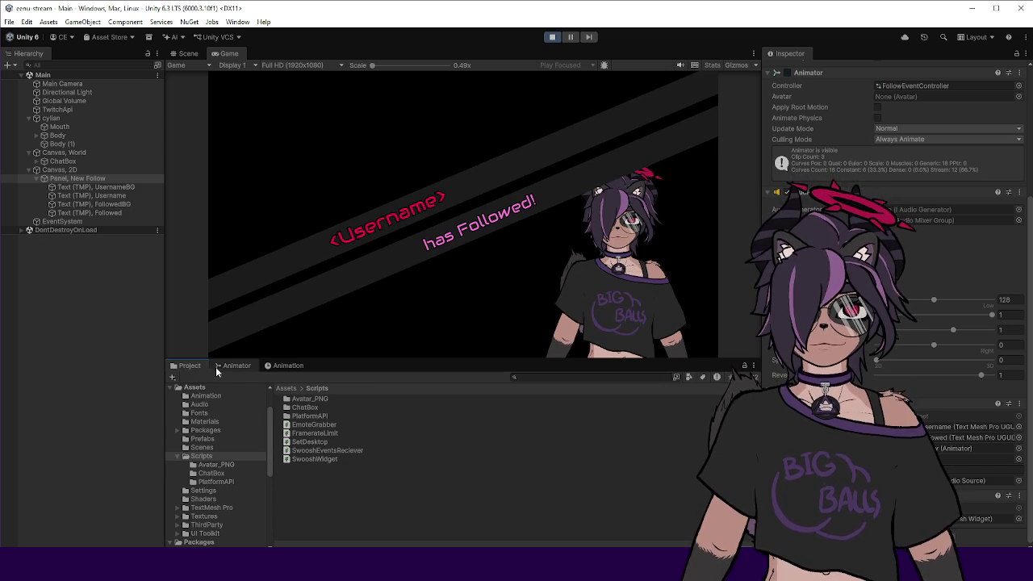
pyautogui.click(234, 365)
pyautogui.click(282, 366)
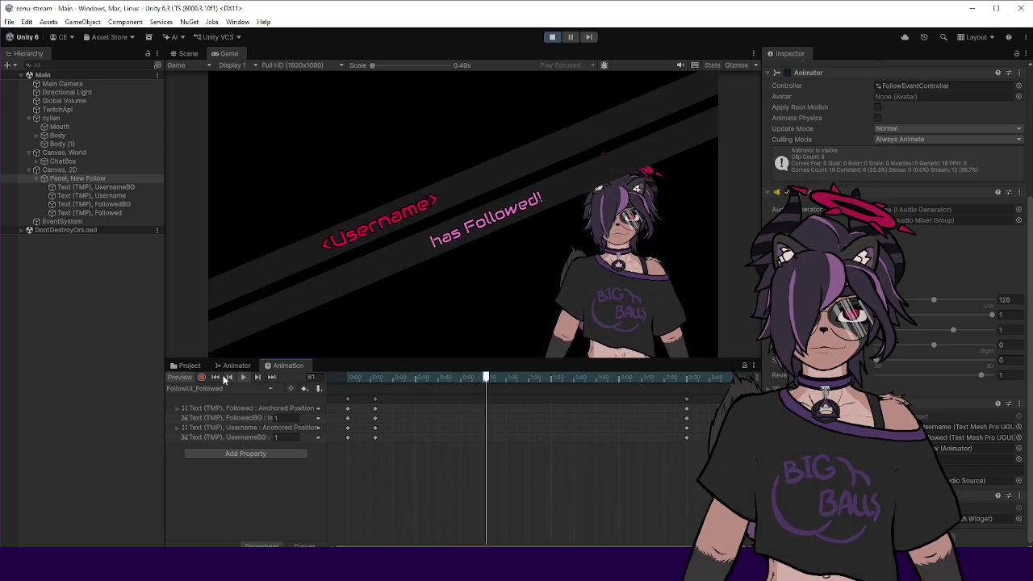
pyautogui.click(190, 390)
pyautogui.click(198, 409)
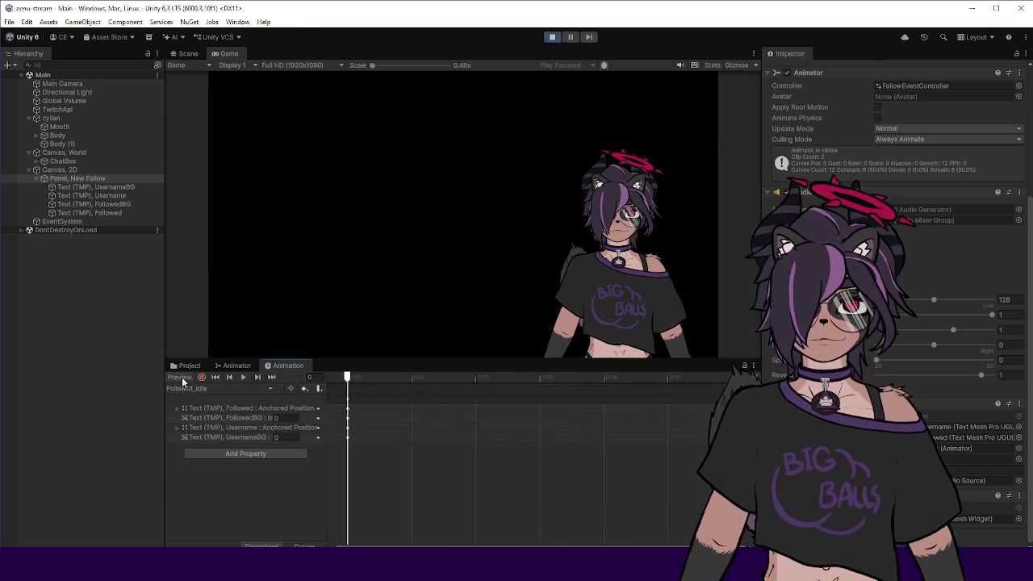
pyautogui.click(190, 367)
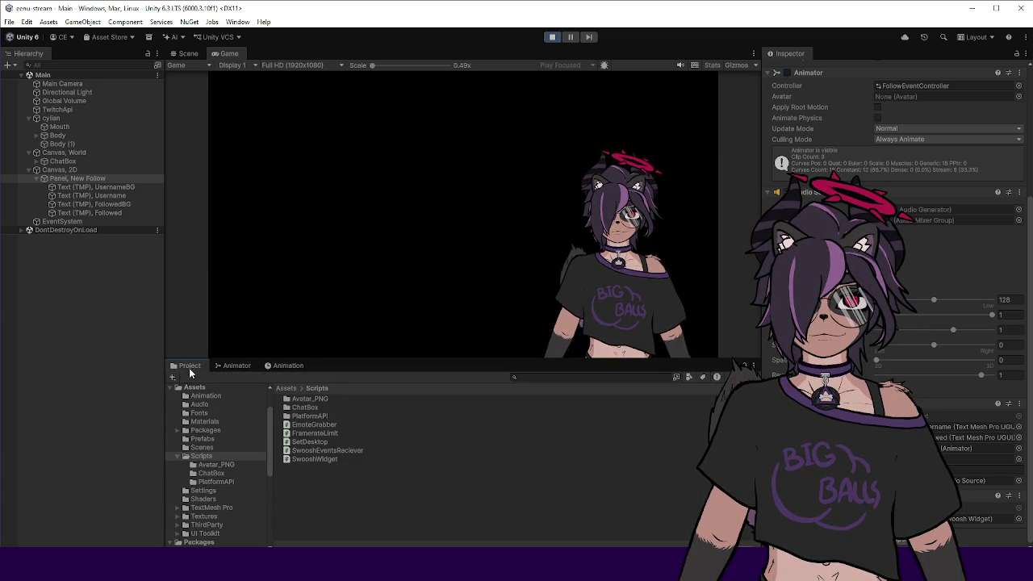
pyautogui.click(279, 366)
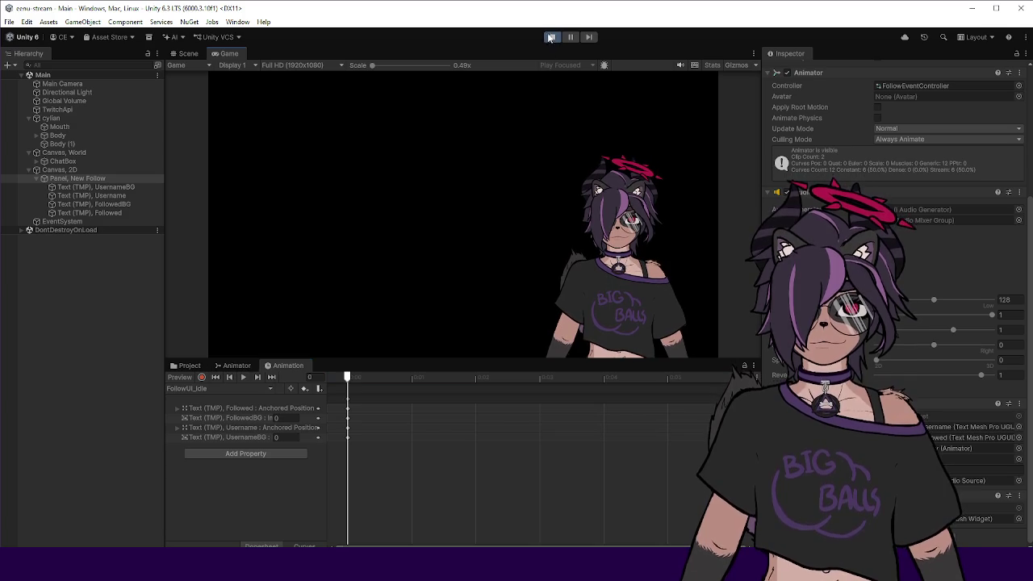
pyautogui.click(552, 36)
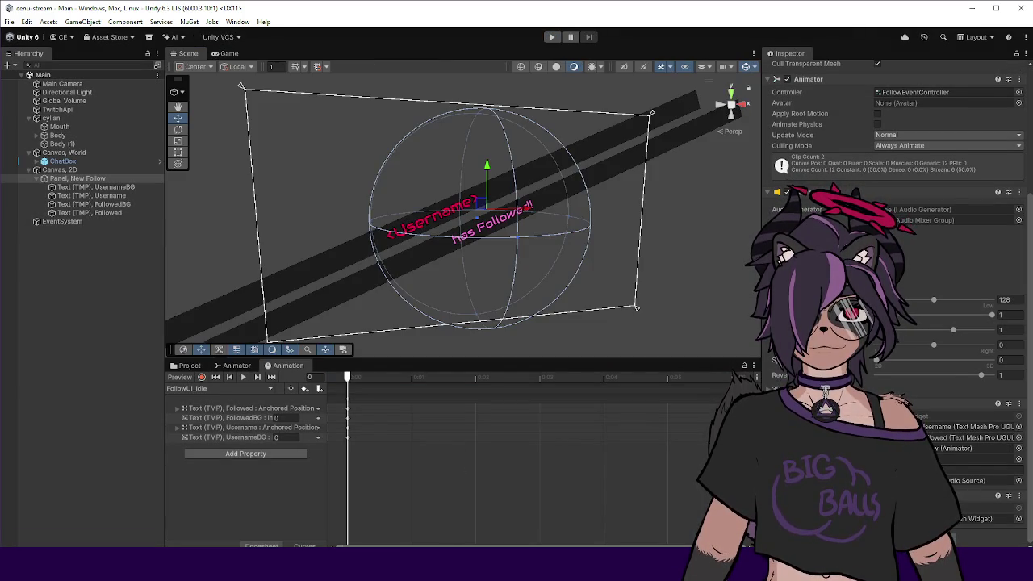
pyautogui.hotkey('alt', 'Tab')
pyautogui.scroll(-5, 404, 282)
# Trace the follow test flow in SwooshEventsReciever.cs through OnFollowEvent, _followEvents and the IsPlaying early return.
pyautogui.click(141, 74)
pyautogui.scroll(-15, 250, 209)
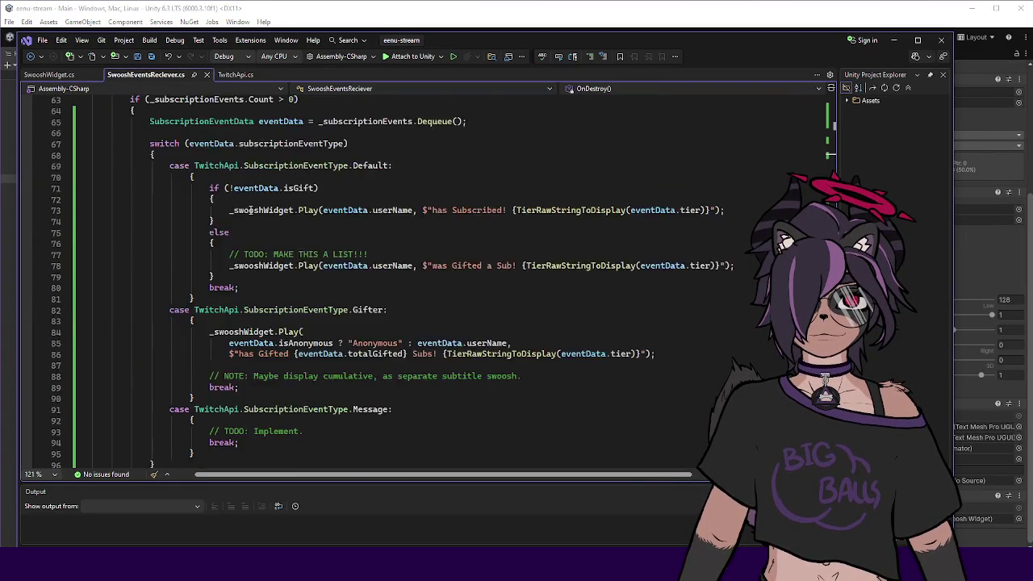
pyautogui.scroll(-11, 250, 210)
pyautogui.click(150, 154)
pyautogui.click(159, 176)
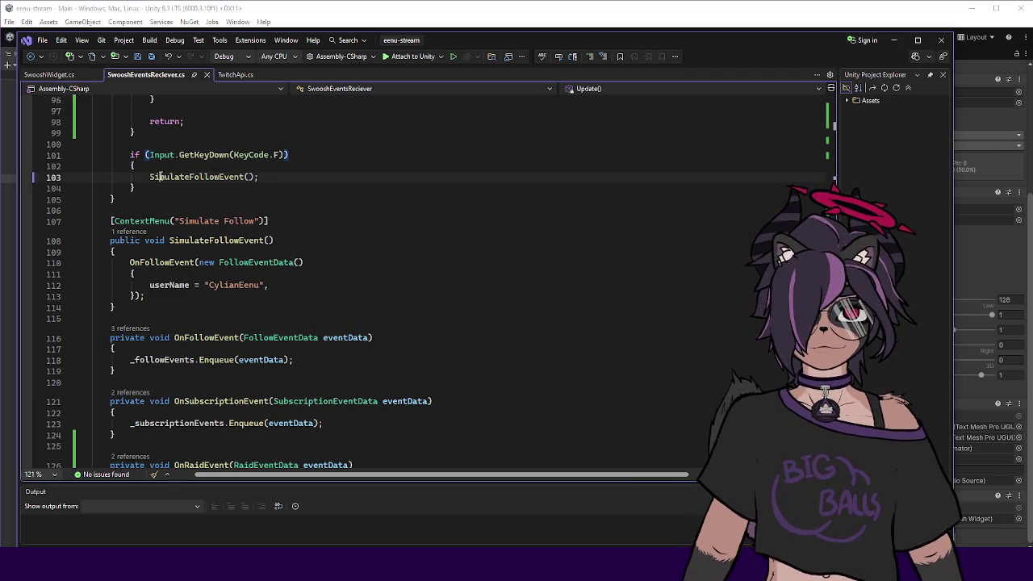
pyautogui.doubleClick(167, 264)
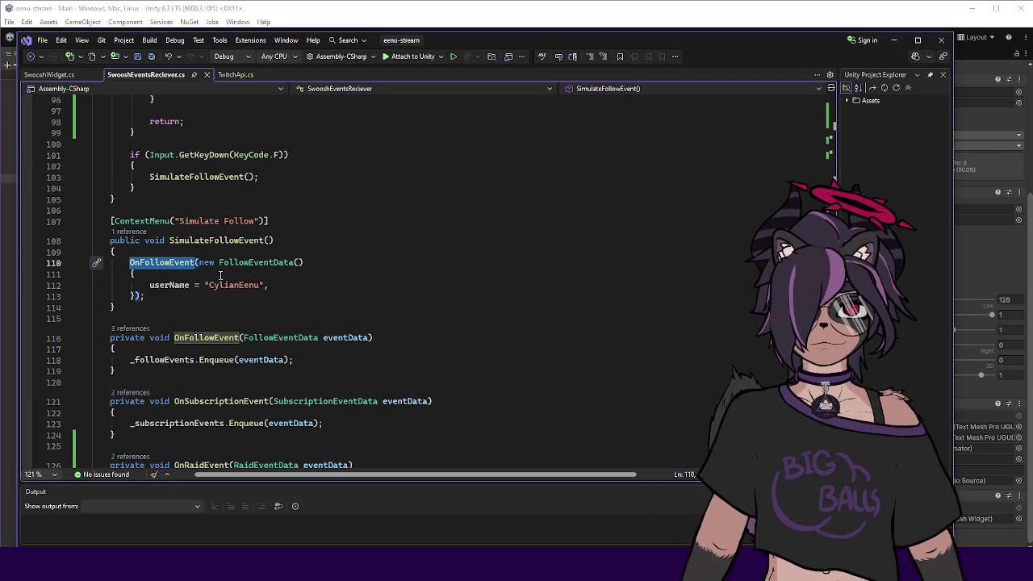
pyautogui.doubleClick(161, 360)
pyautogui.scroll(20, 304, 355)
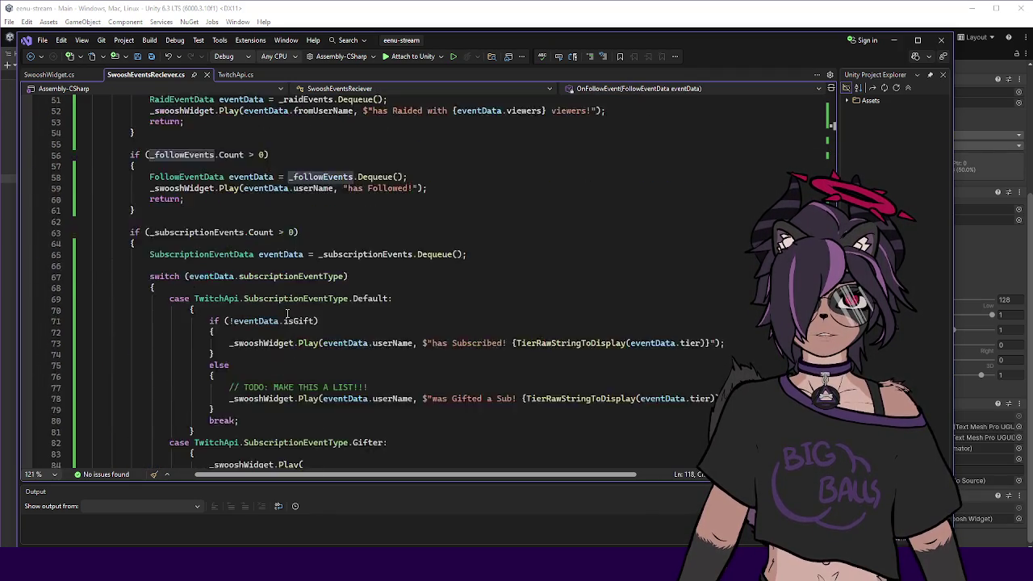
pyautogui.click(356, 255)
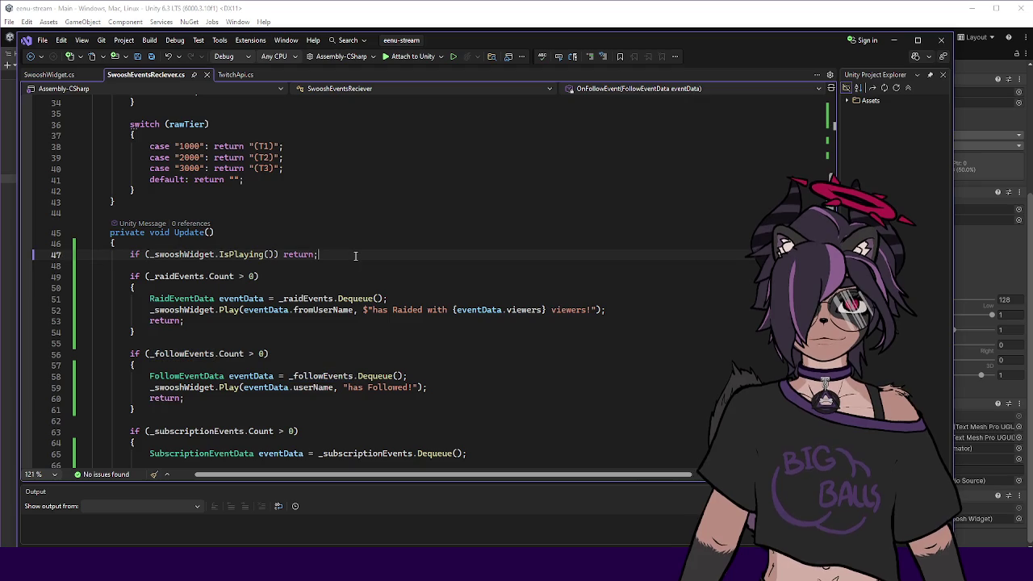
# Negate currentState.IsName("Idle") on line 26 of IsPlaying and save SwooshWidget.cs.
pyautogui.keyDown('ctrl'); pyautogui.click(250, 254); pyautogui.keyUp('ctrl')
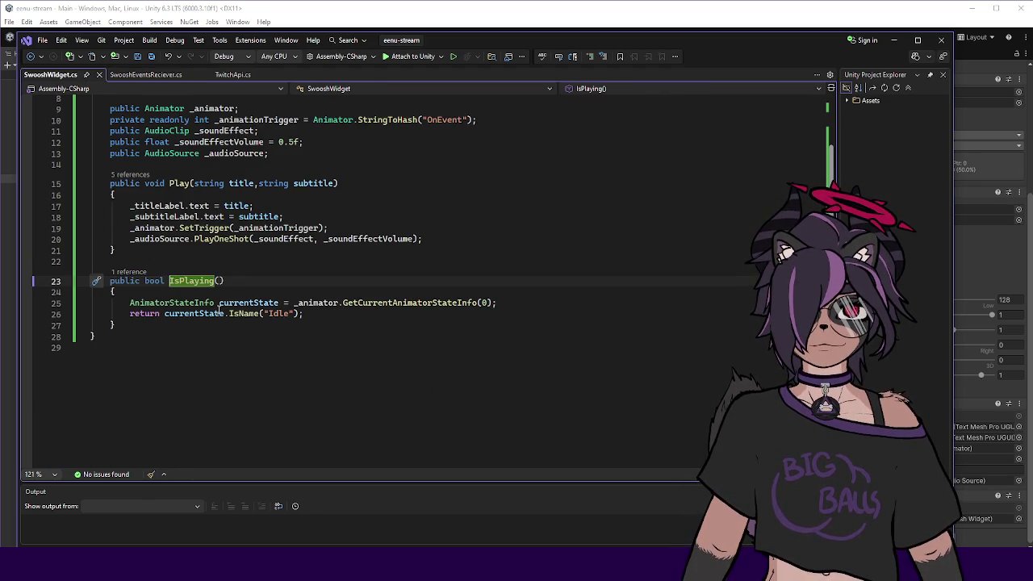
pyautogui.click(166, 313)
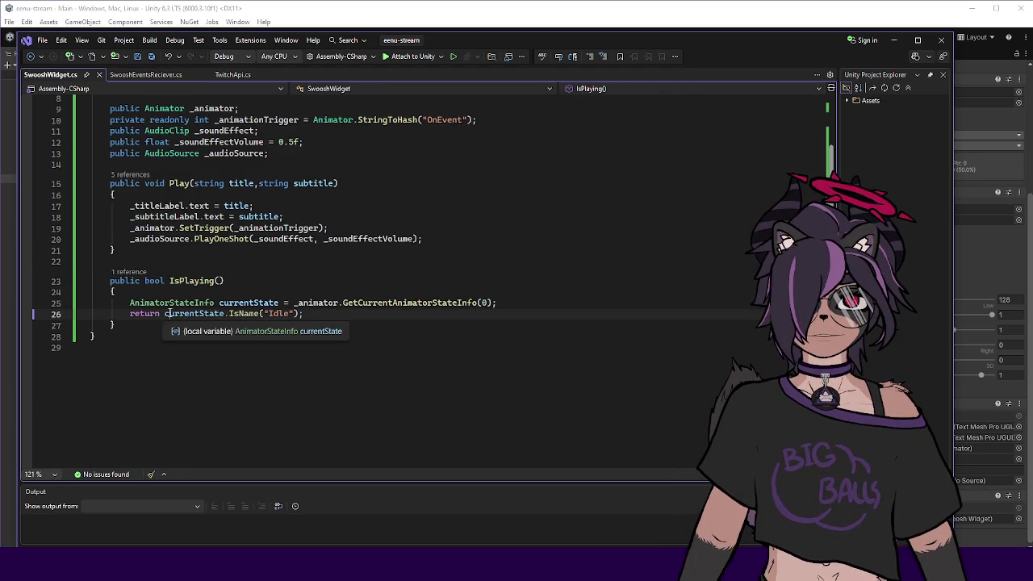
pyautogui.write('!')
pyautogui.hotkey('ctrl', 's')
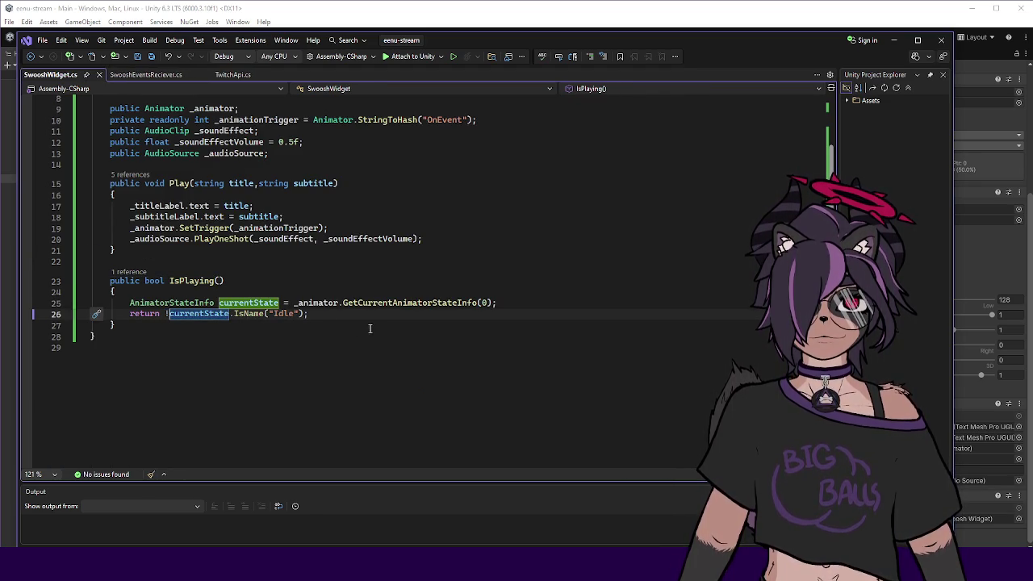
pyautogui.click(168, 319)
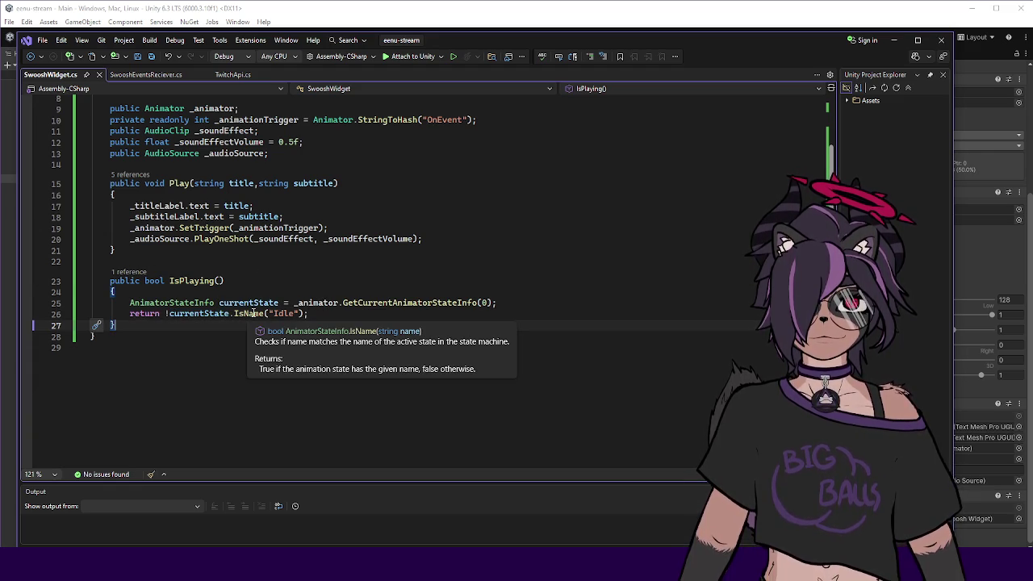
pyautogui.hotkey('alt', 'Tab')
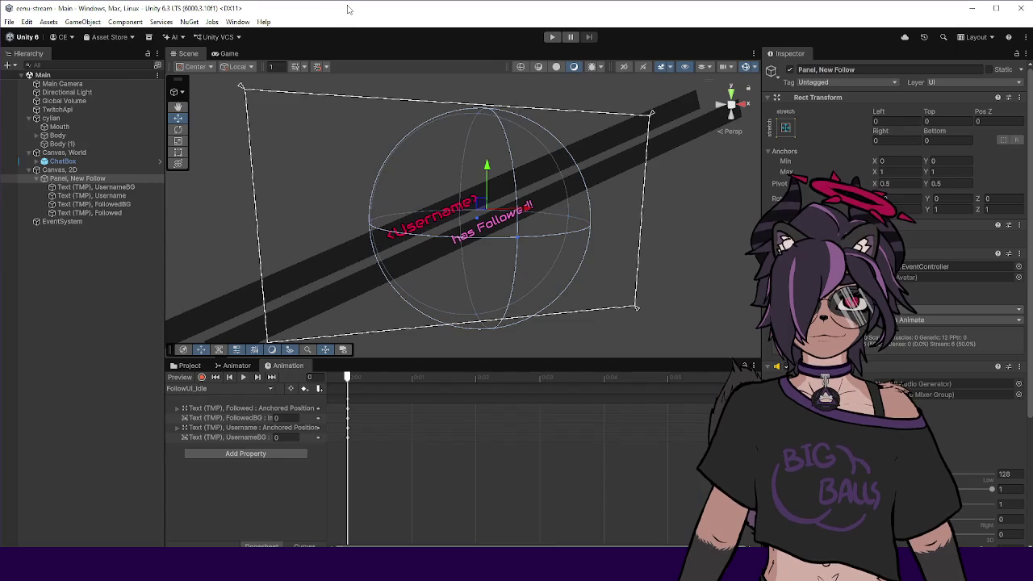
# Enter Play mode again to test the revised IsPlaying check.
pyautogui.click(552, 37)
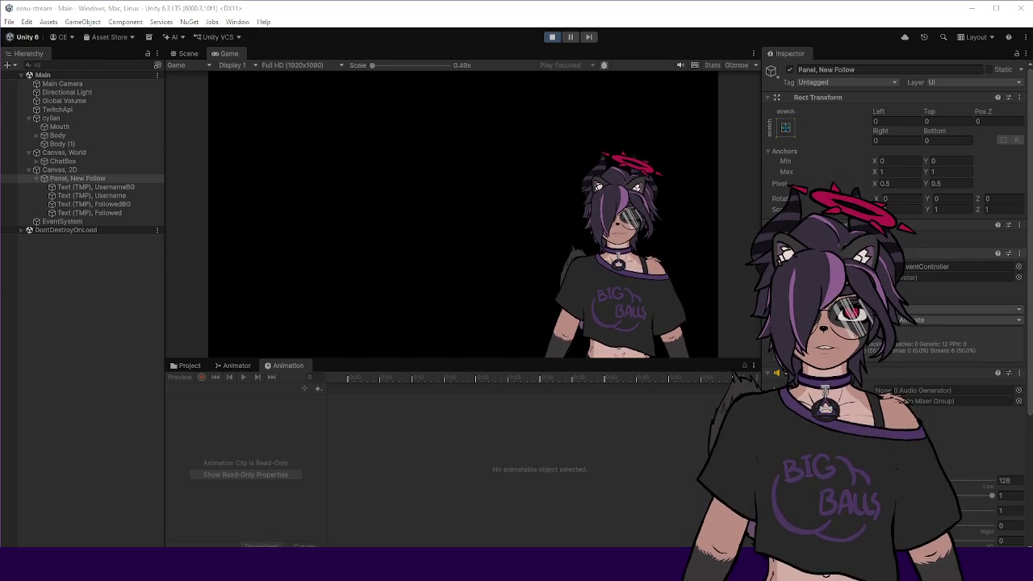
# Select TwitchApi and simulate follow, subscription and gifted-subscription events from its component menu.
pyautogui.click(51, 118)
pyautogui.click(50, 110)
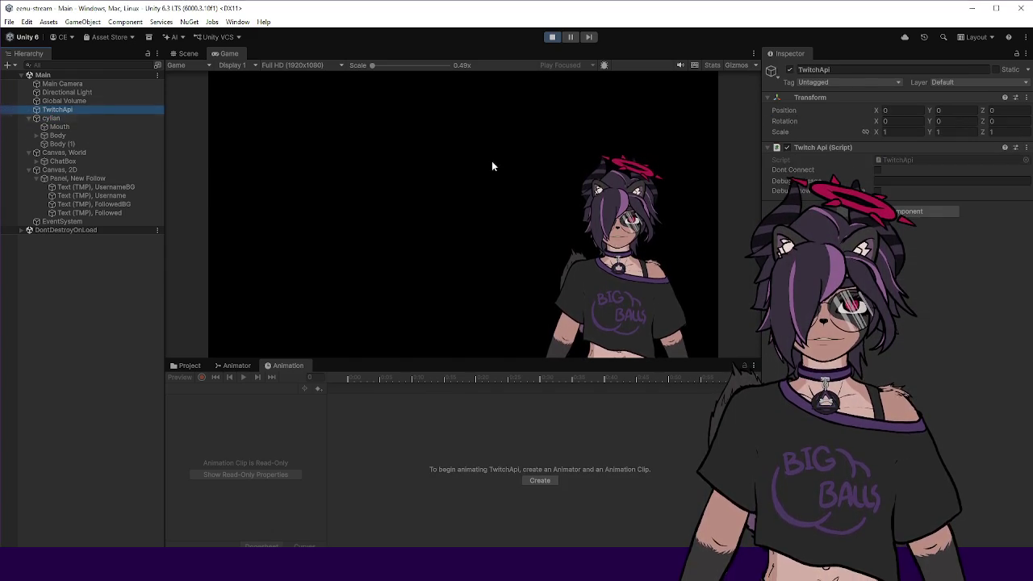
pyautogui.rightClick(831, 149)
pyautogui.click(921, 273)
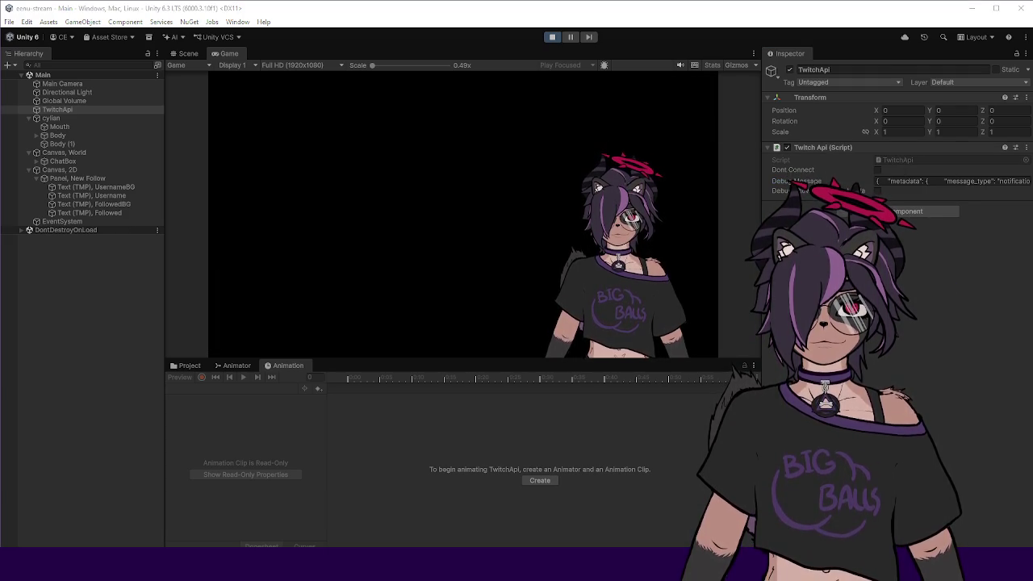
pyautogui.click(905, 182)
pyautogui.rightClick(858, 148)
pyautogui.click(907, 288)
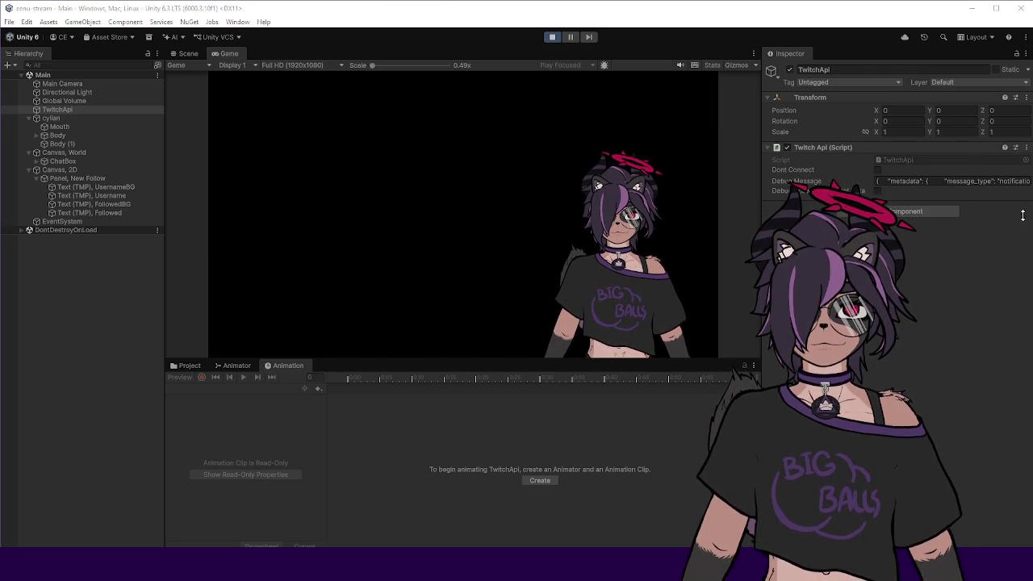
pyautogui.click(893, 181)
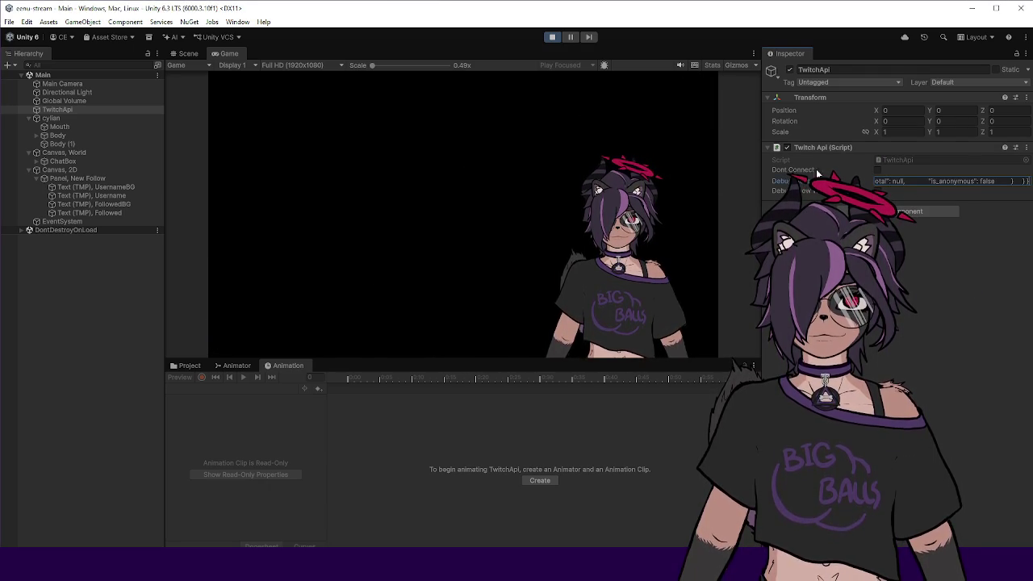
pyautogui.rightClick(847, 150)
pyautogui.click(932, 292)
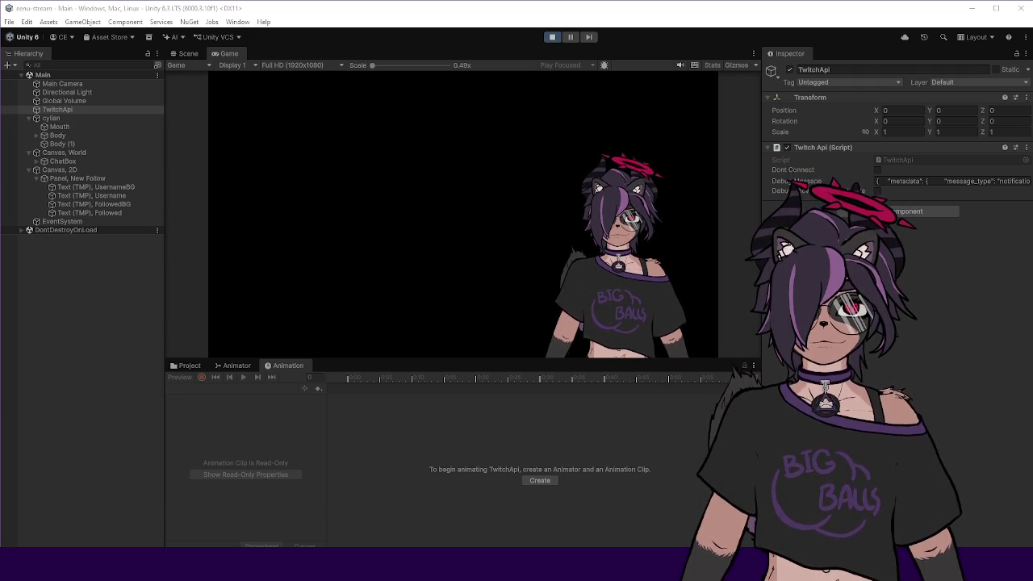
pyautogui.moveTo(1032, 98)
pyautogui.mouseDown()
pyautogui.moveTo(938, 98)
pyautogui.moveTo(775, 62)
pyautogui.mouseUp()
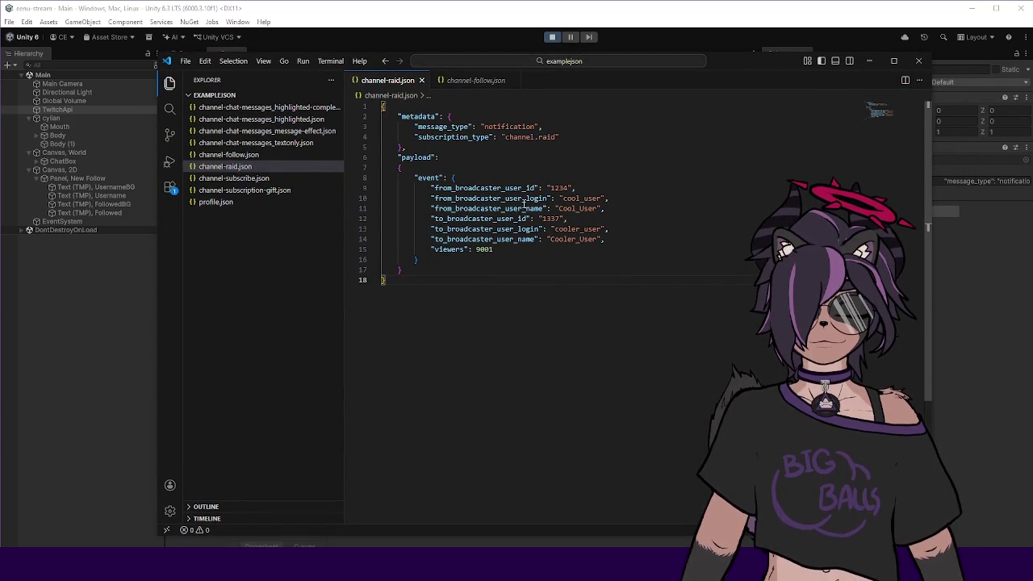
# Compare channel-raid.json with channel-follow.json, then select the entire raid payload.
pyautogui.doubleClick(509, 126)
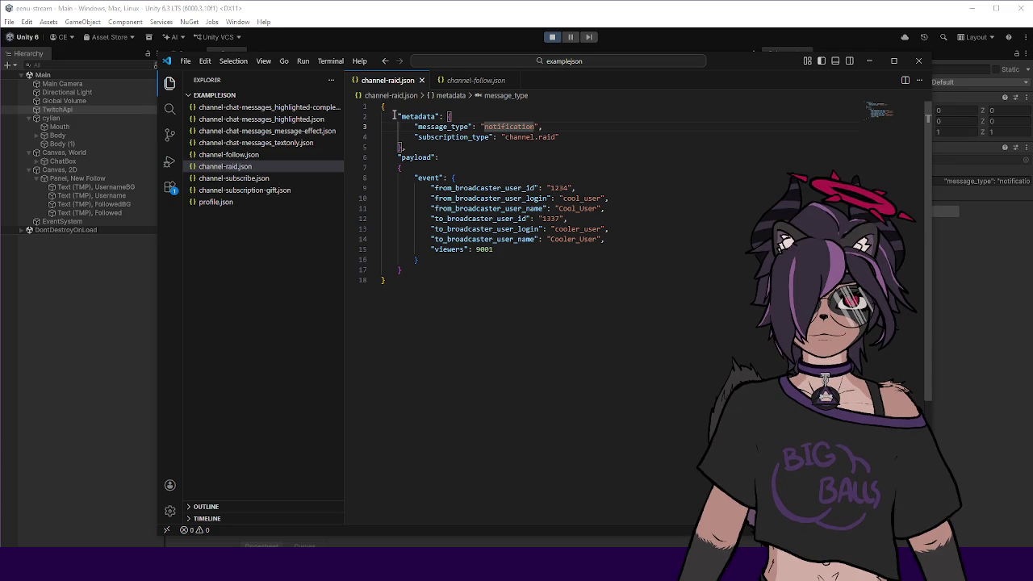
pyautogui.click(389, 108)
pyautogui.click(442, 281)
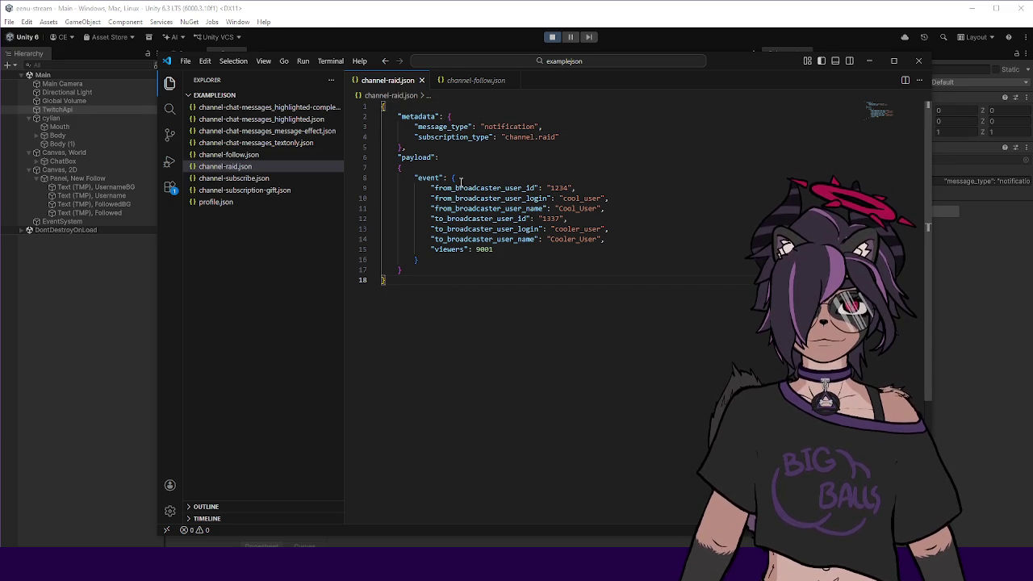
pyautogui.click(476, 80)
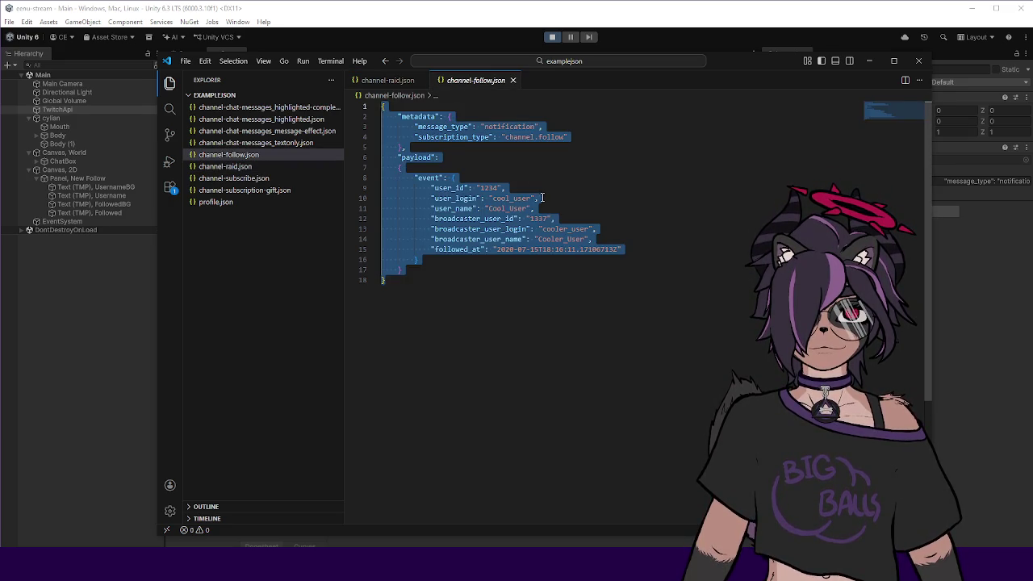
pyautogui.click(595, 259)
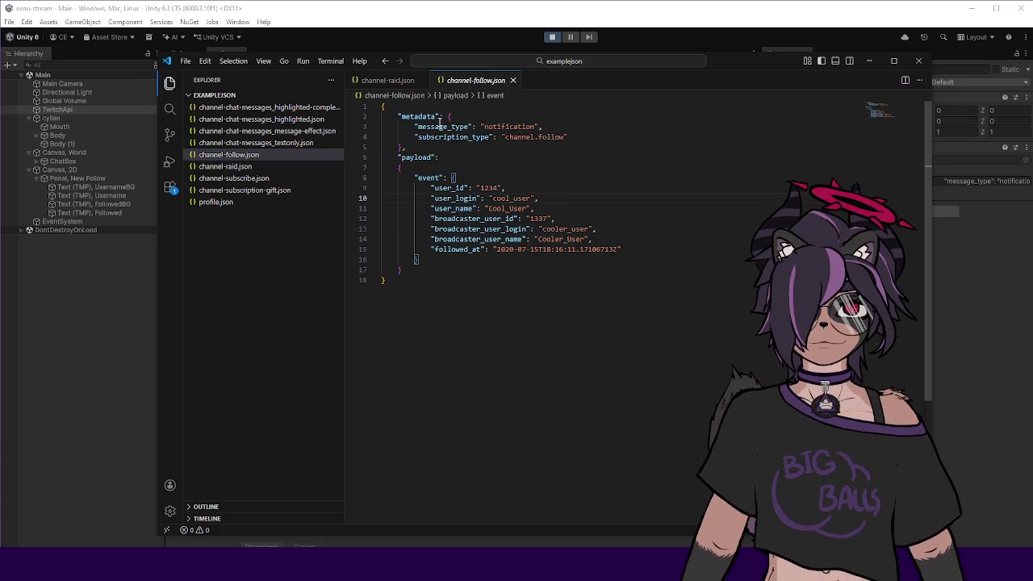
pyautogui.click(400, 84)
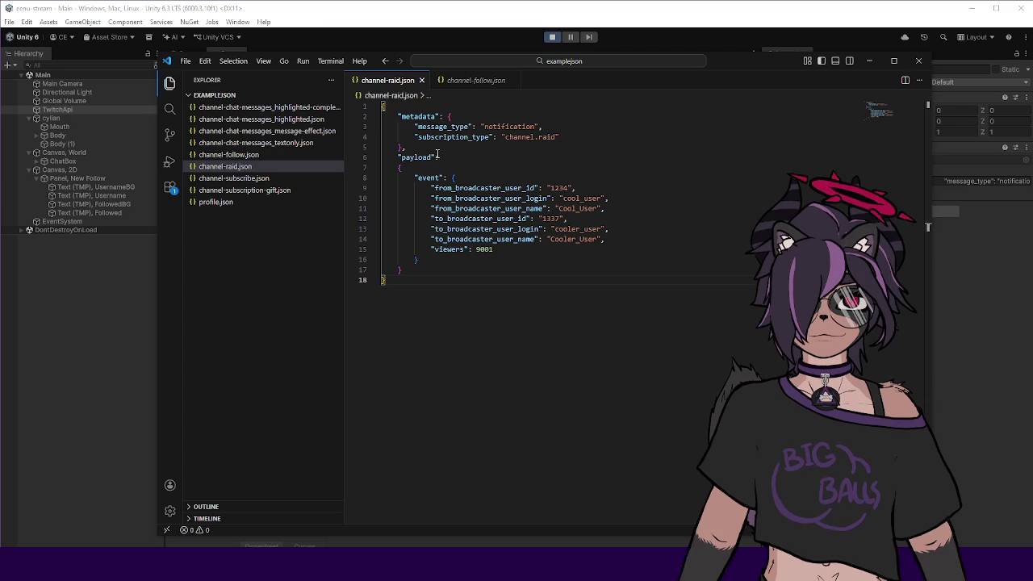
pyautogui.hotkey('ctrl', 'a')
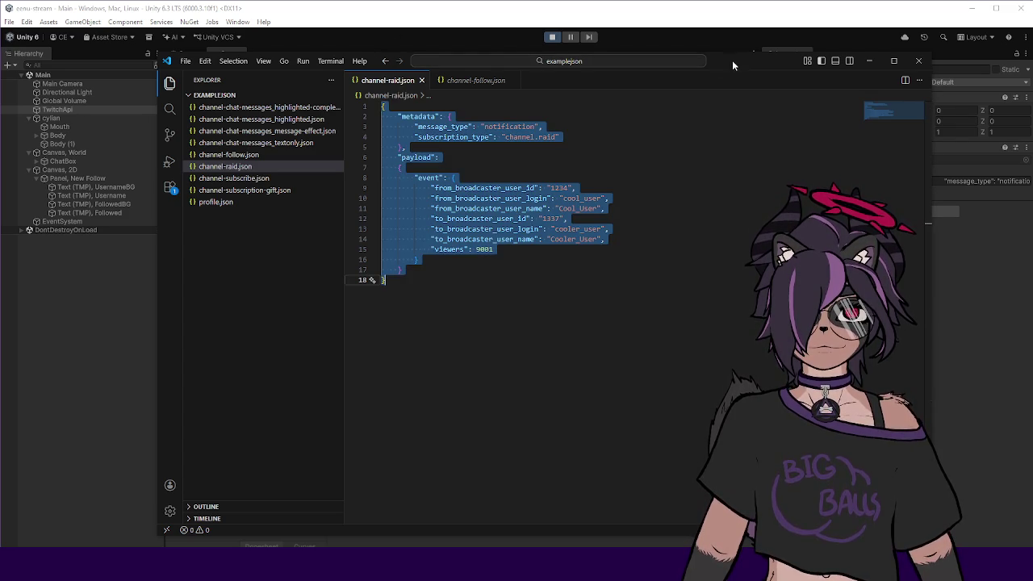
pyautogui.click(994, 203)
# Trigger the test raid alert repeatedly from the Twitch Api script's context menu.
pyautogui.rightClick(844, 145)
pyautogui.click(928, 268)
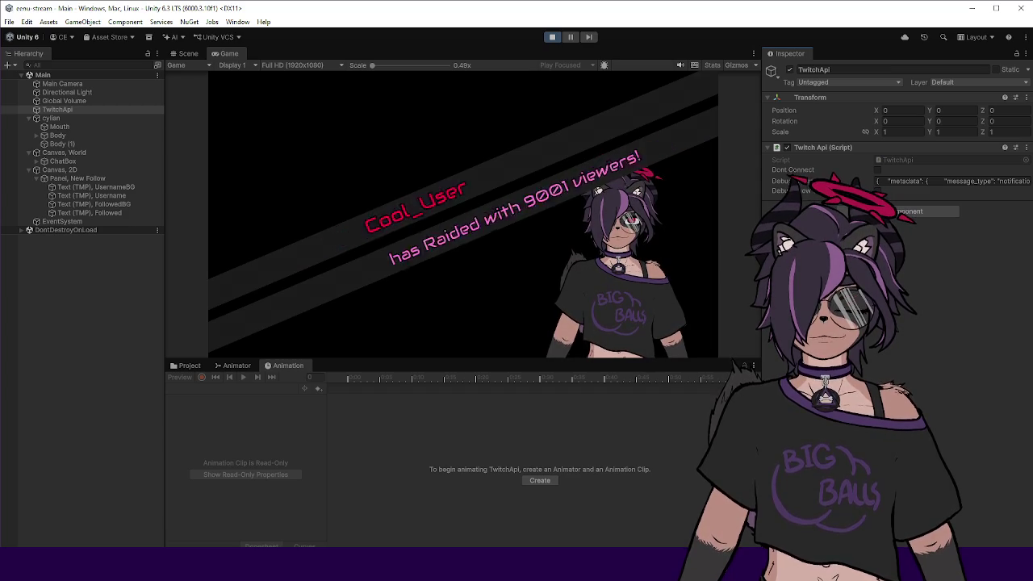
pyautogui.rightClick(842, 149)
pyautogui.click(928, 290)
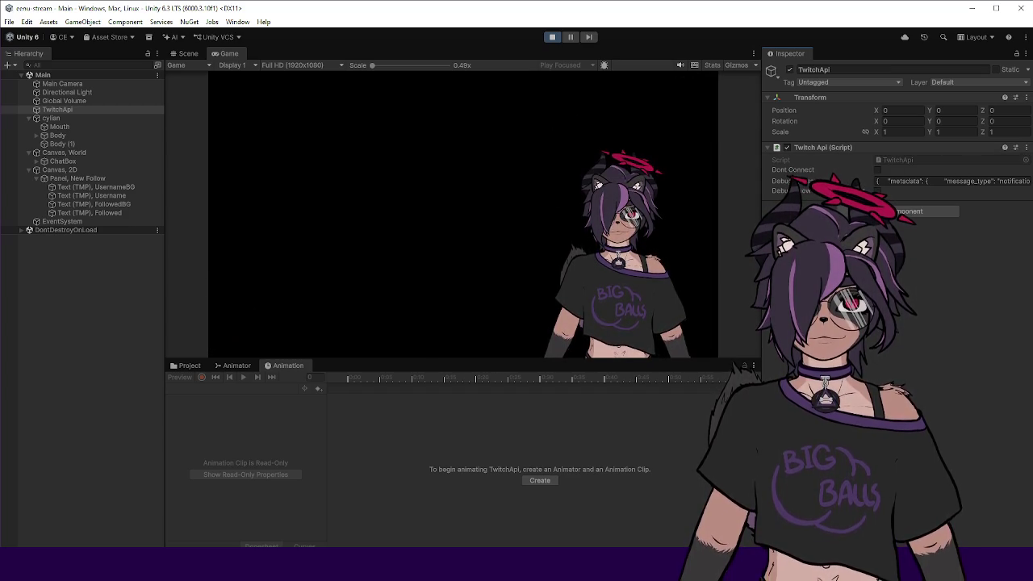
pyautogui.rightClick(854, 145)
pyautogui.click(936, 258)
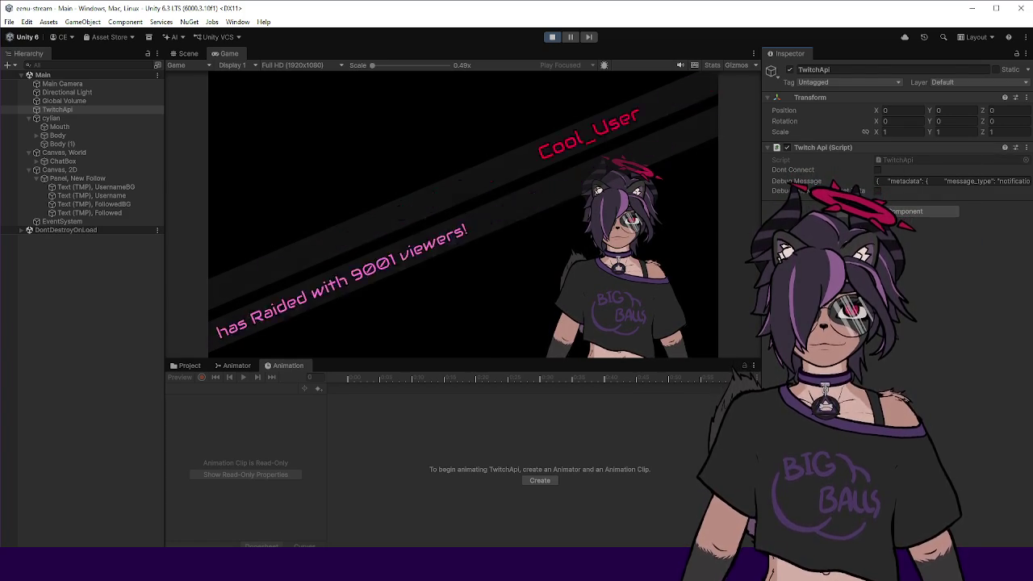
pyautogui.rightClick(854, 150)
pyautogui.click(937, 291)
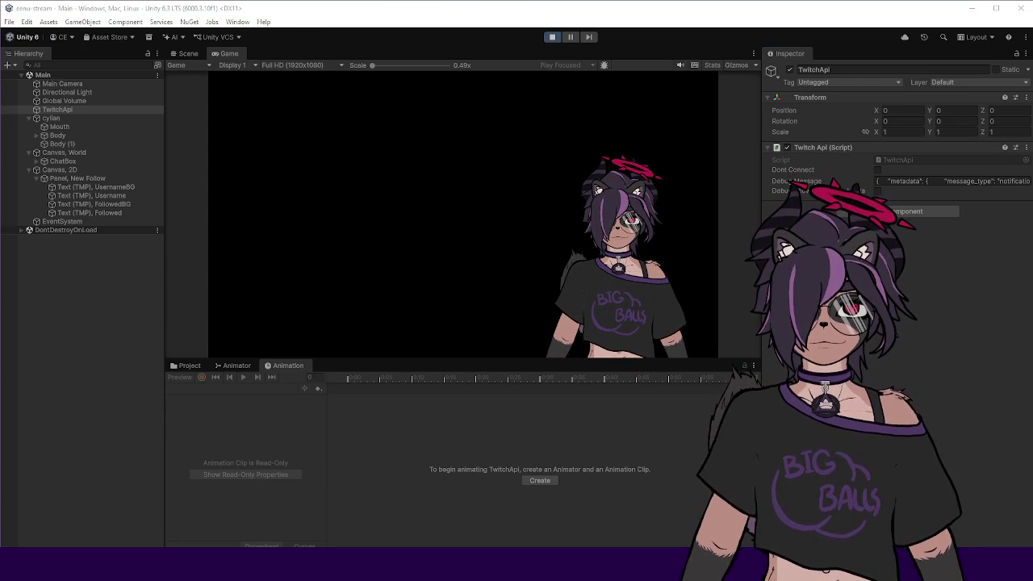
pyautogui.rightClick(835, 150)
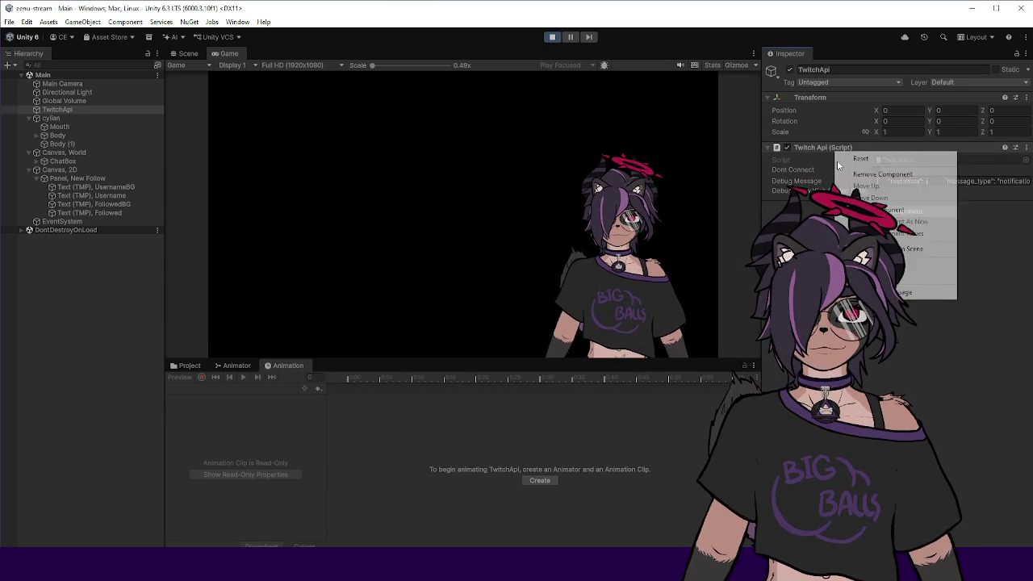
pyautogui.click(928, 292)
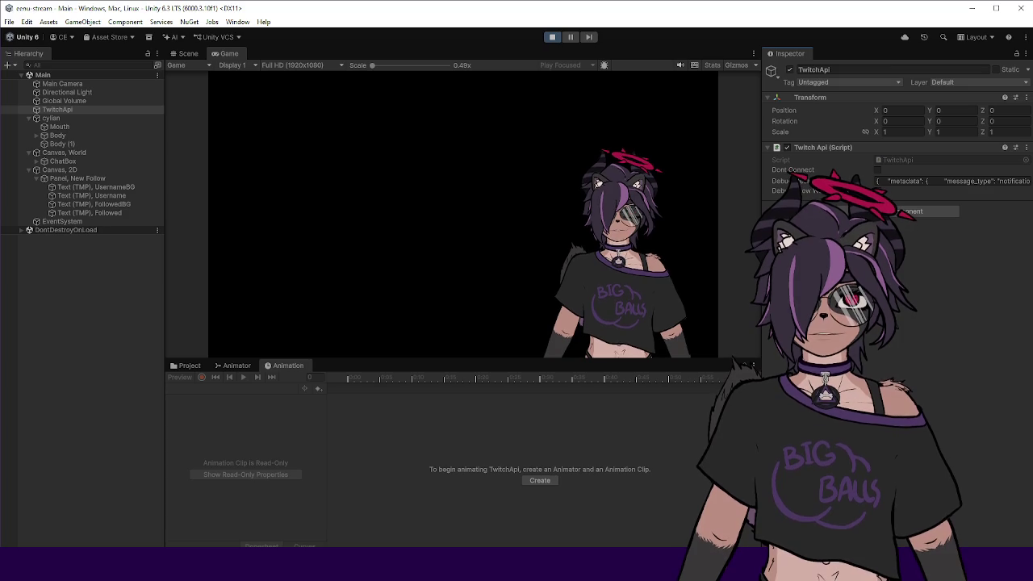
pyautogui.rightClick(824, 149)
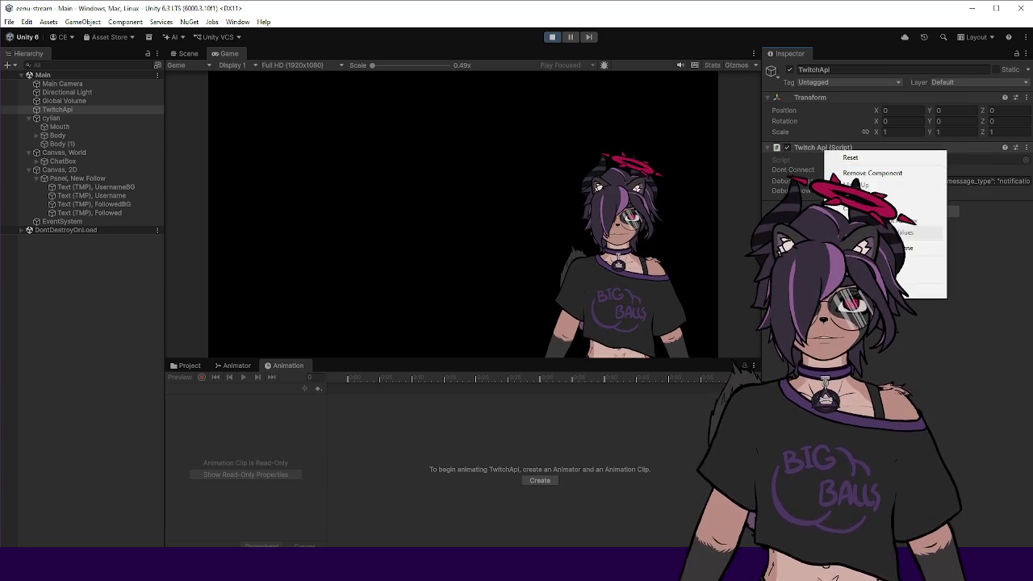
pyautogui.click(880, 287)
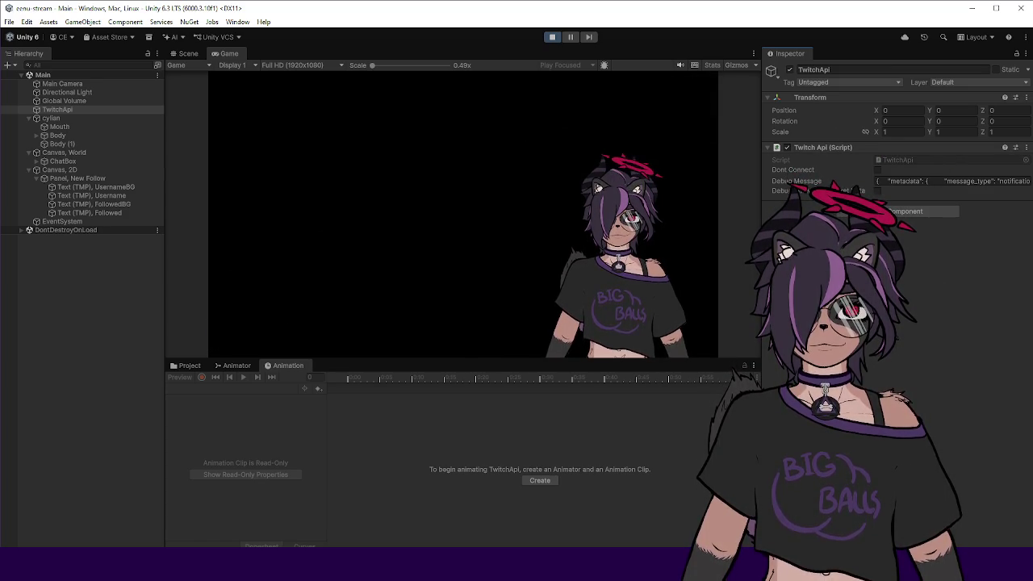
pyautogui.rightClick(840, 152)
pyautogui.click(880, 283)
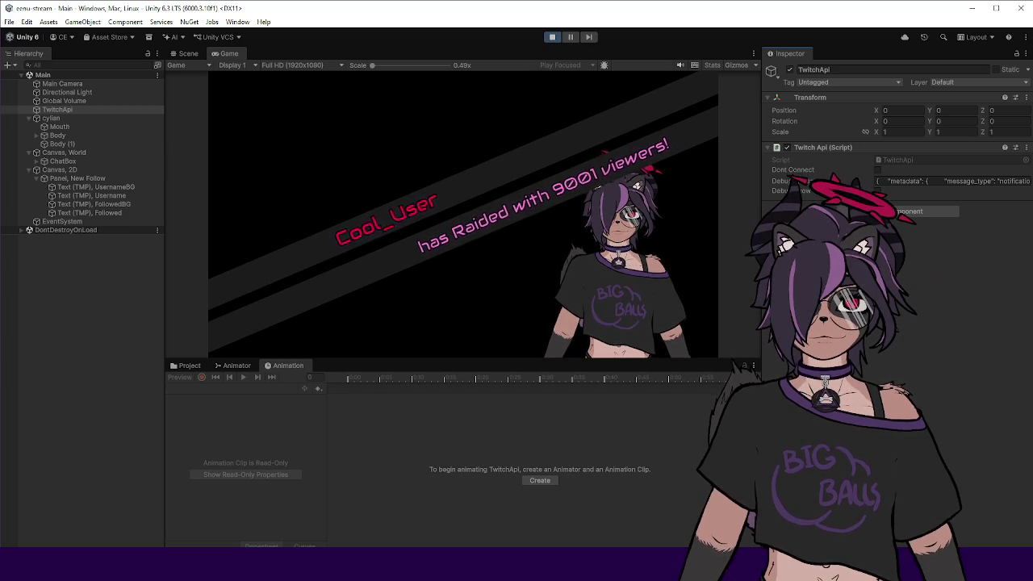
pyautogui.rightClick(840, 149)
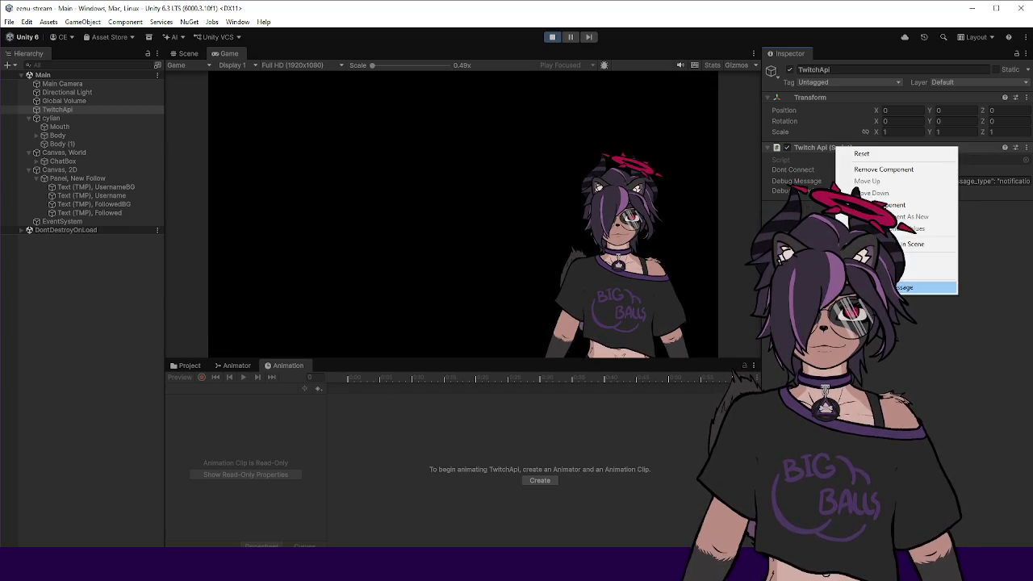
pyautogui.click(904, 288)
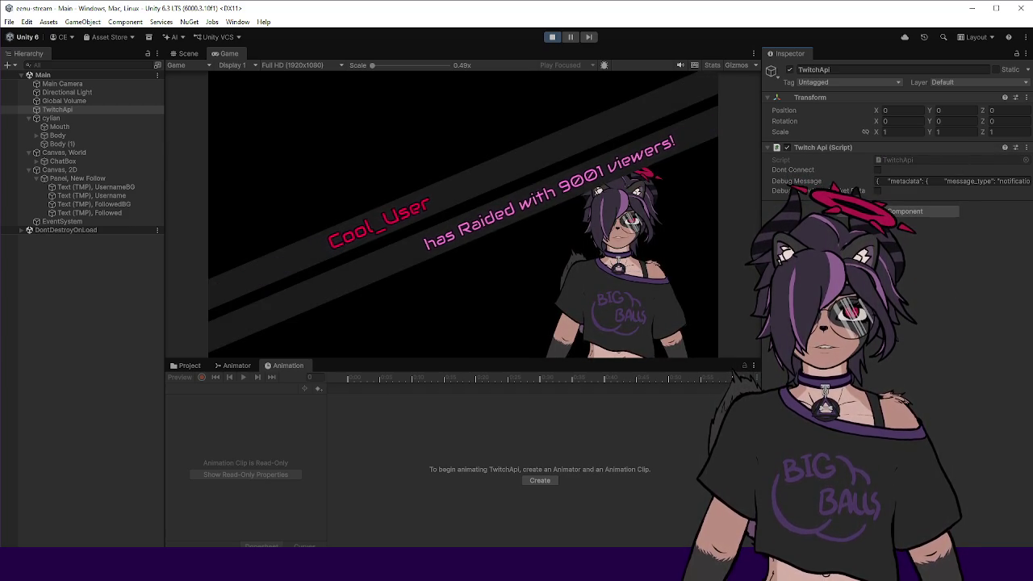
pyautogui.rightClick(861, 148)
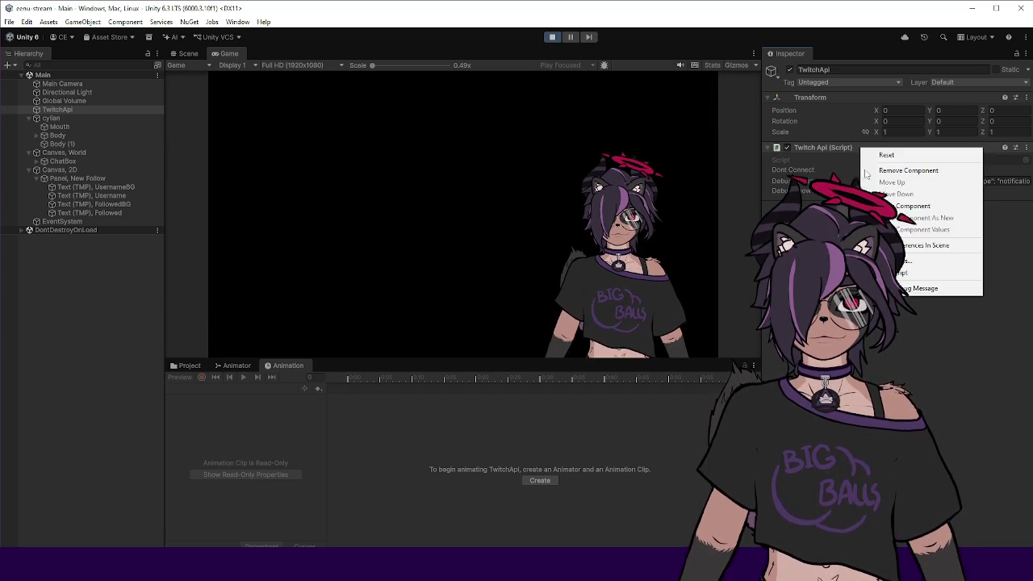
pyautogui.click(920, 288)
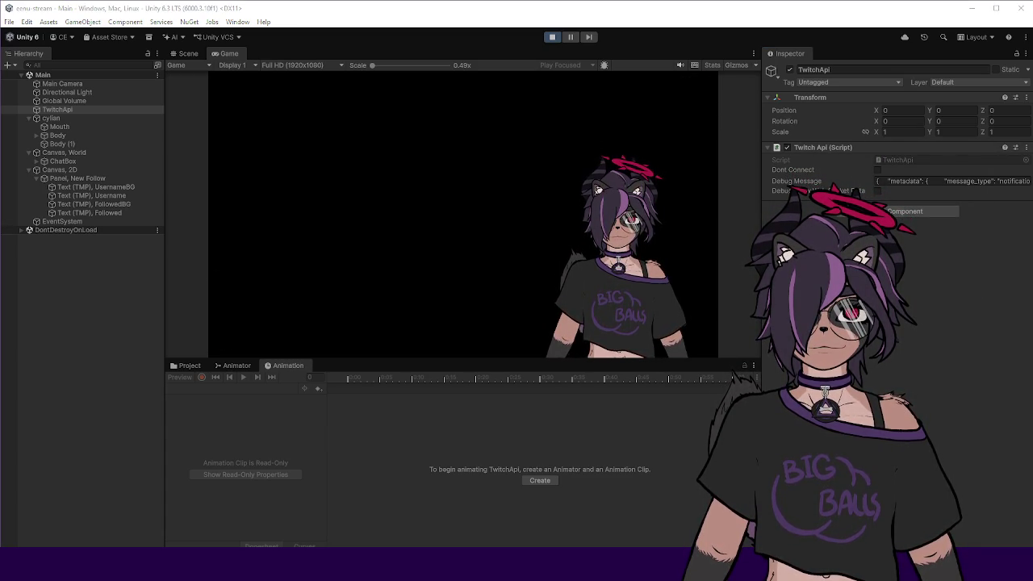
# Fire the test follow alert twice, pause to inspect the Cool_User has Followed! text, then resume.
pyautogui.rightClick(838, 145)
pyautogui.click(928, 256)
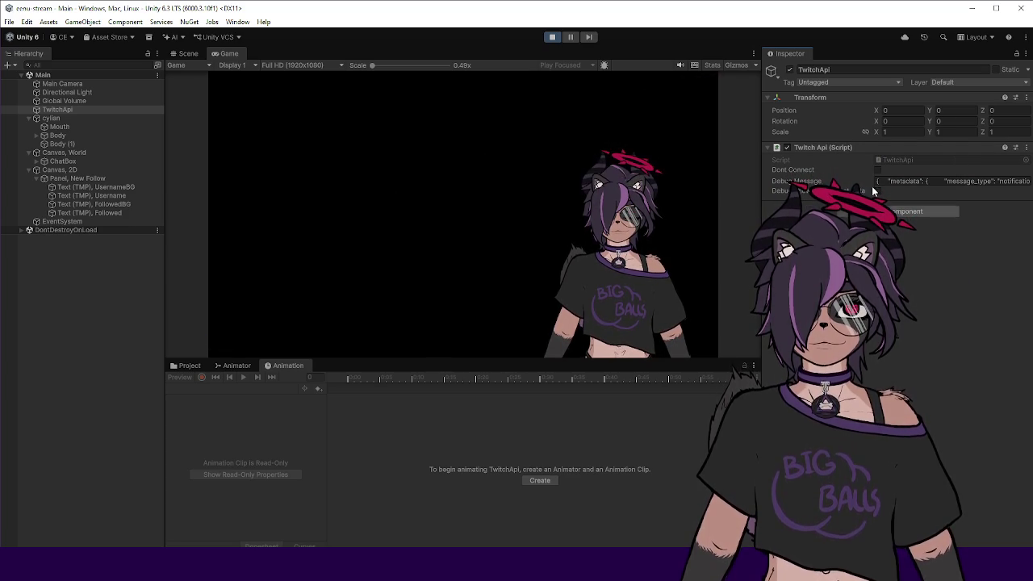
pyautogui.rightClick(863, 147)
pyautogui.click(912, 289)
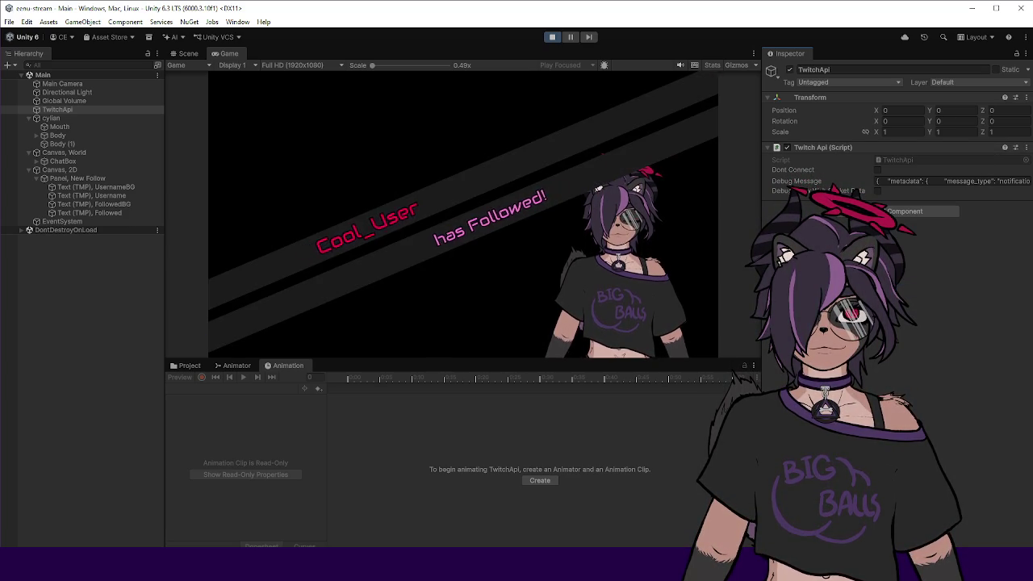
pyautogui.click(570, 36)
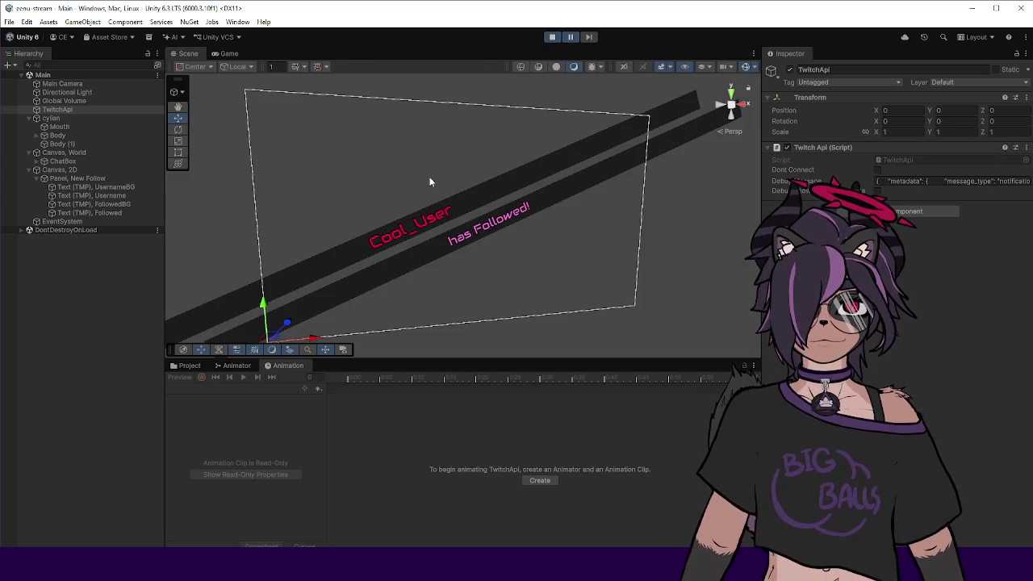
pyautogui.click(464, 239)
pyautogui.scroll(3, 464, 239)
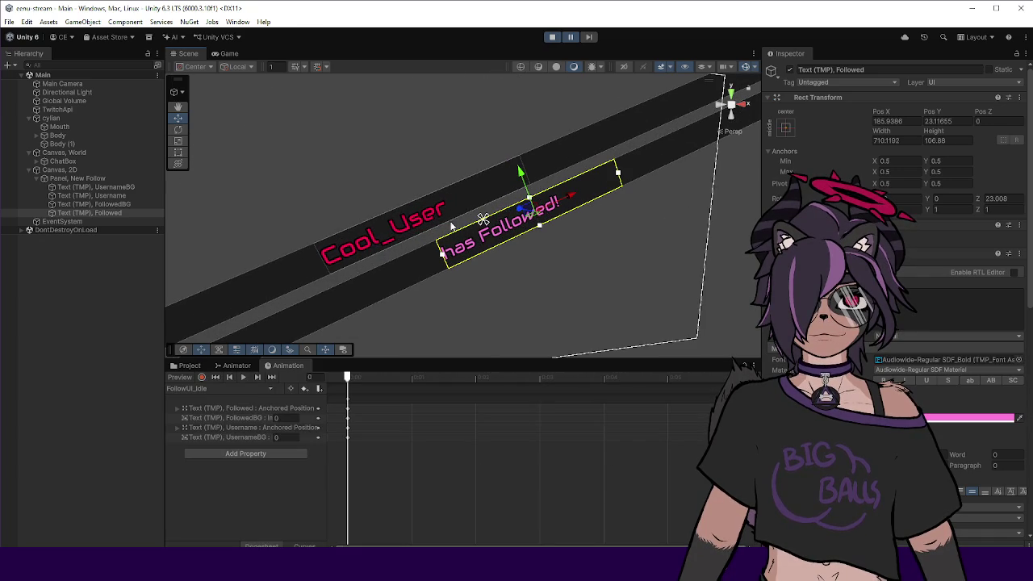
pyautogui.click(423, 214)
pyautogui.click(474, 239)
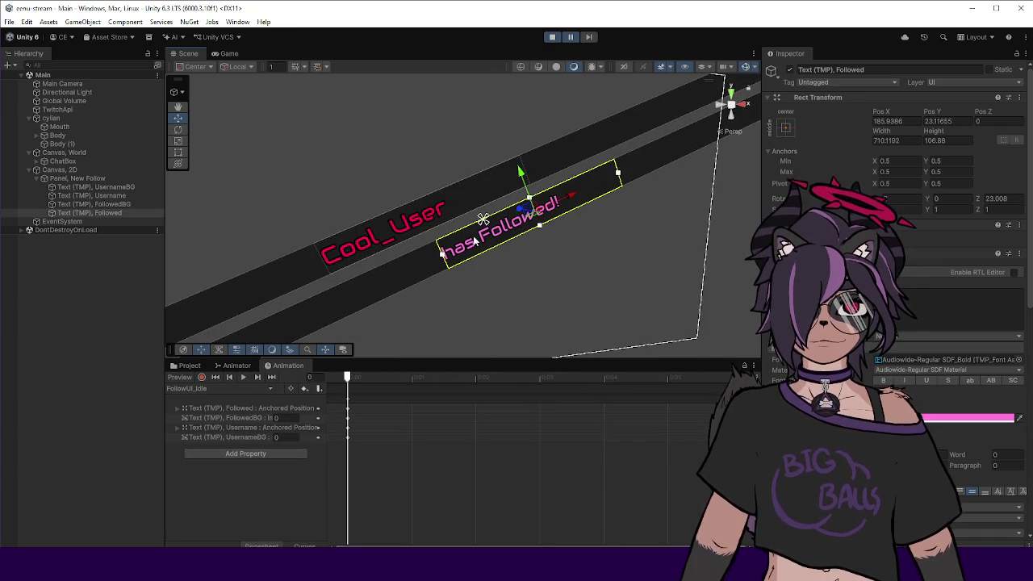
pyautogui.scroll(-3, 474, 239)
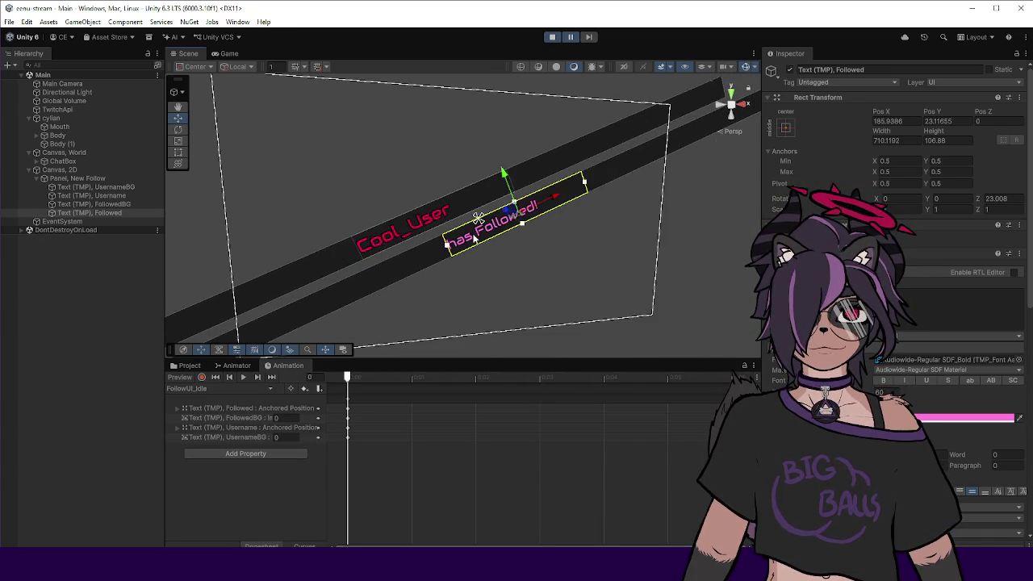
pyautogui.click(554, 37)
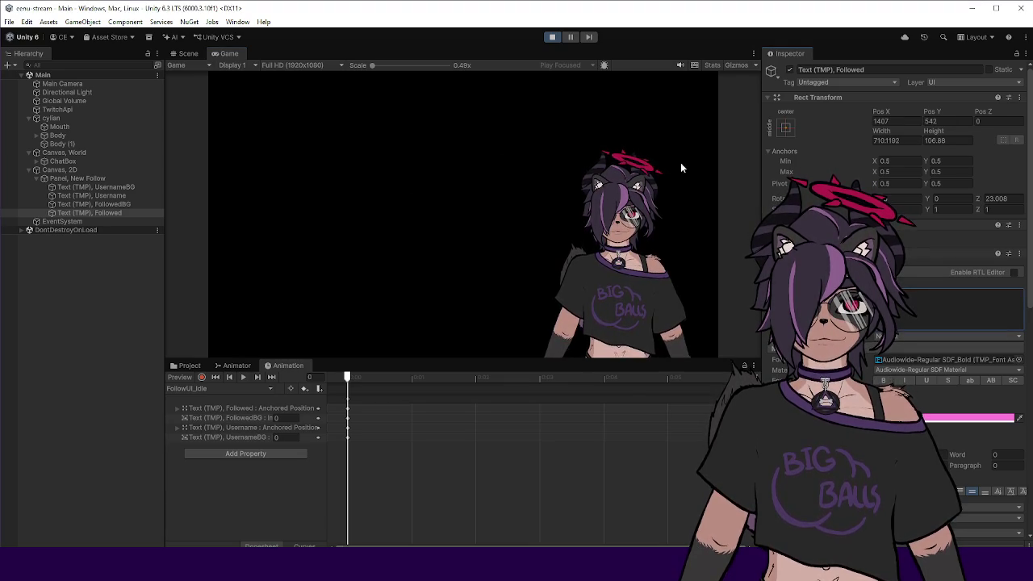
# Fire the raid alert, pause to inspect the has Followed! text, fire it again, then stop Play mode.
pyautogui.click(68, 111)
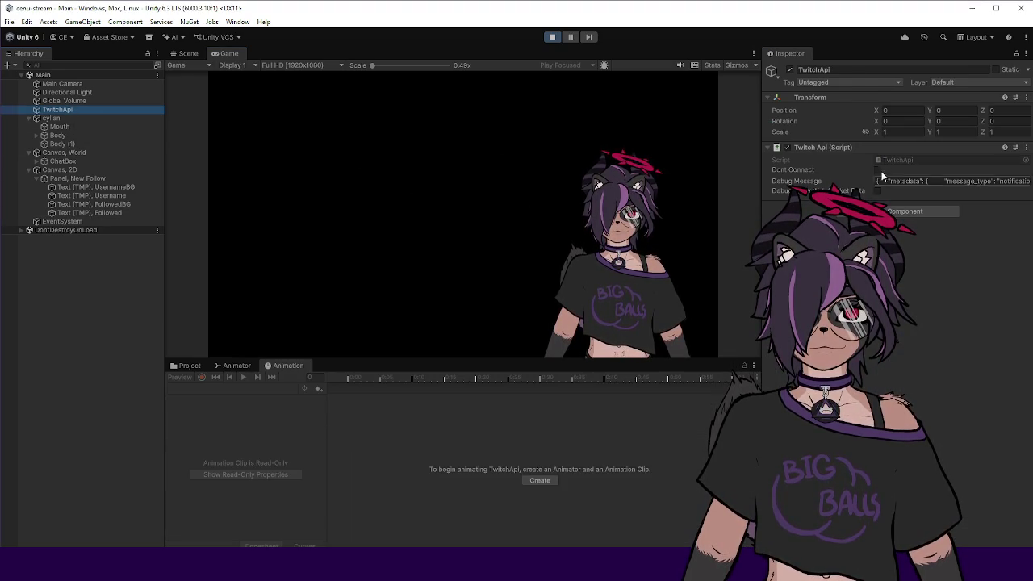
pyautogui.rightClick(851, 150)
pyautogui.click(928, 275)
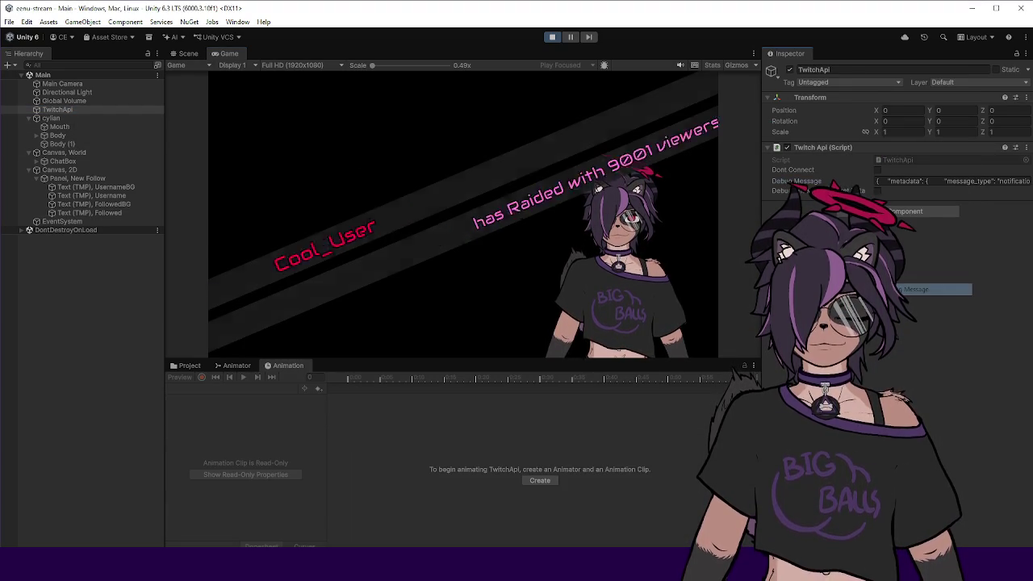
pyautogui.click(569, 37)
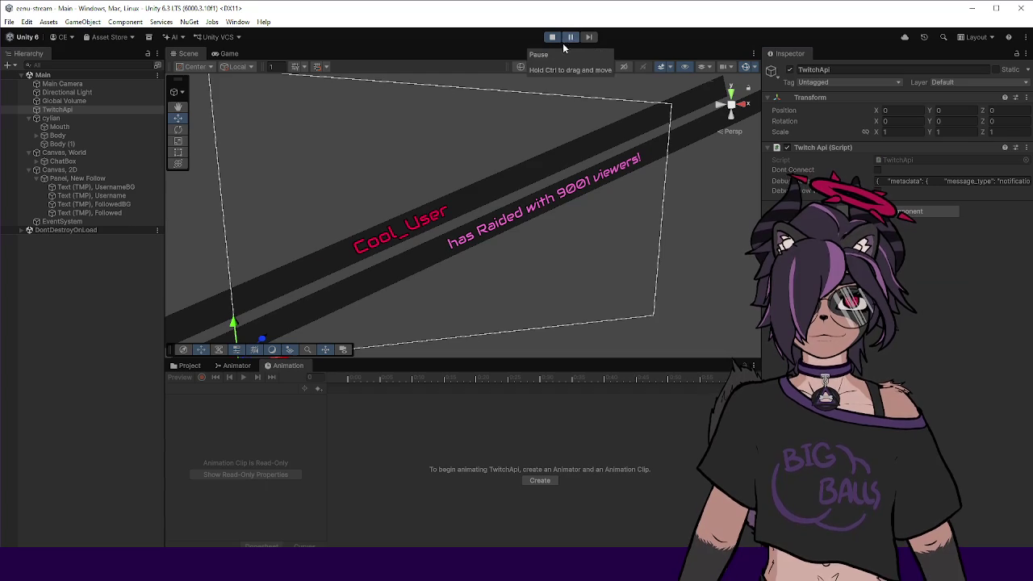
pyautogui.click(468, 233)
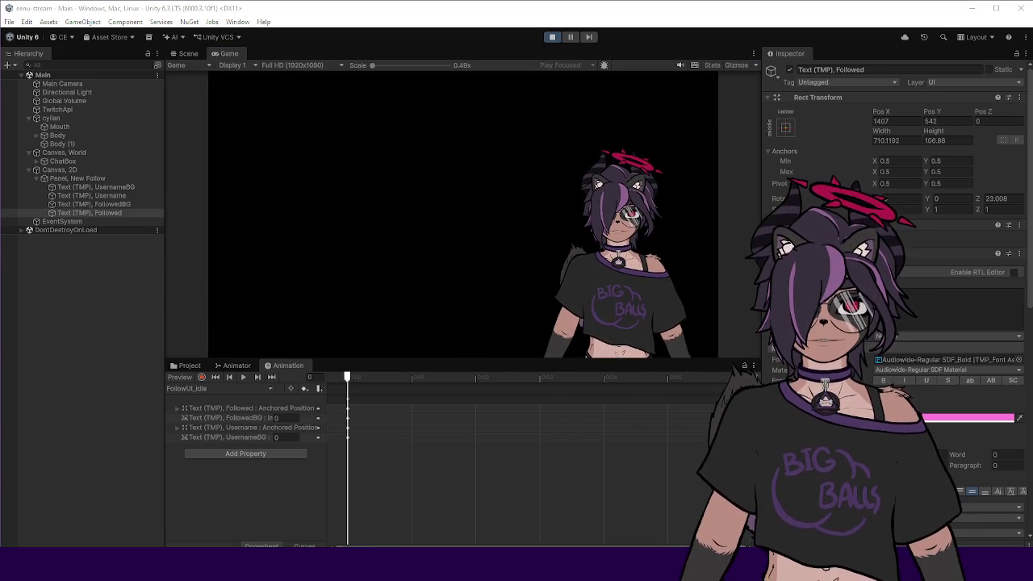
pyautogui.click(57, 109)
pyautogui.rightClick(880, 149)
pyautogui.click(905, 286)
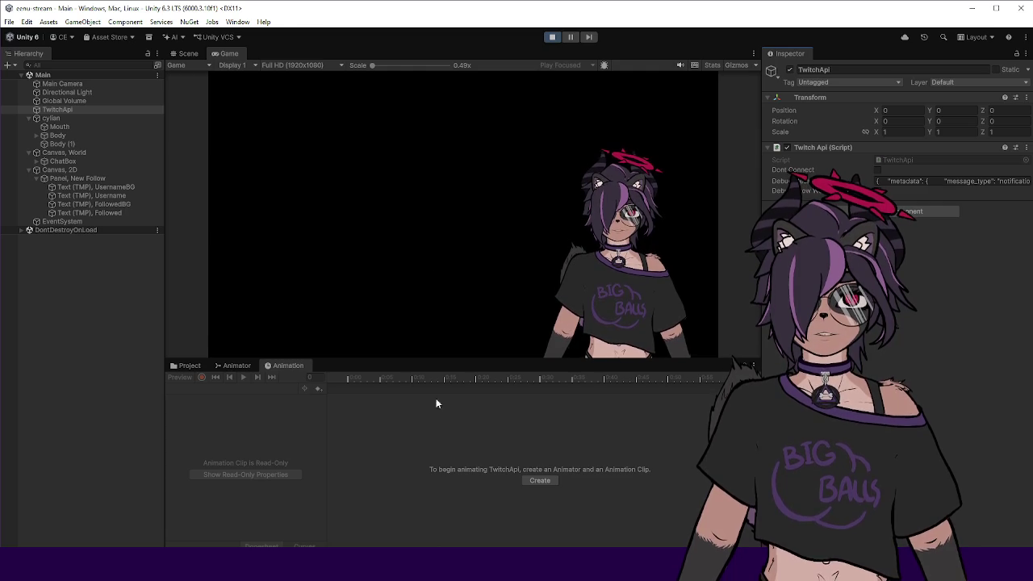
pyautogui.click(553, 37)
# In SwooshEventsReciever.cs, delete 'Has' from the line 52 raid message and save.
pyautogui.hotkey('alt', 'Tab')
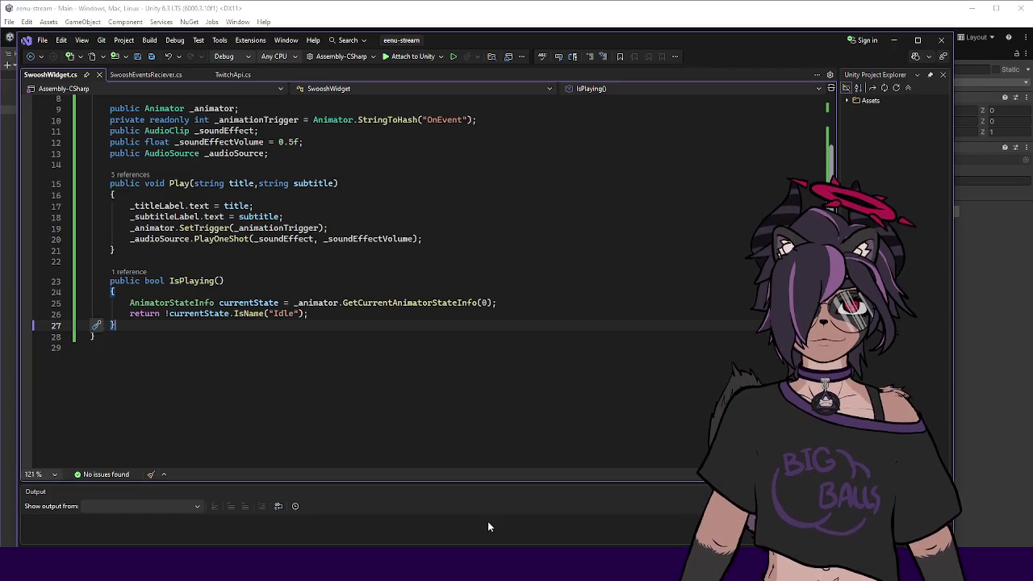
pyautogui.scroll(1, 243, 243)
pyautogui.click(154, 75)
pyautogui.click(232, 74)
pyautogui.scroll(10, 273, 255)
pyautogui.scroll(-1, 273, 255)
pyautogui.click(146, 75)
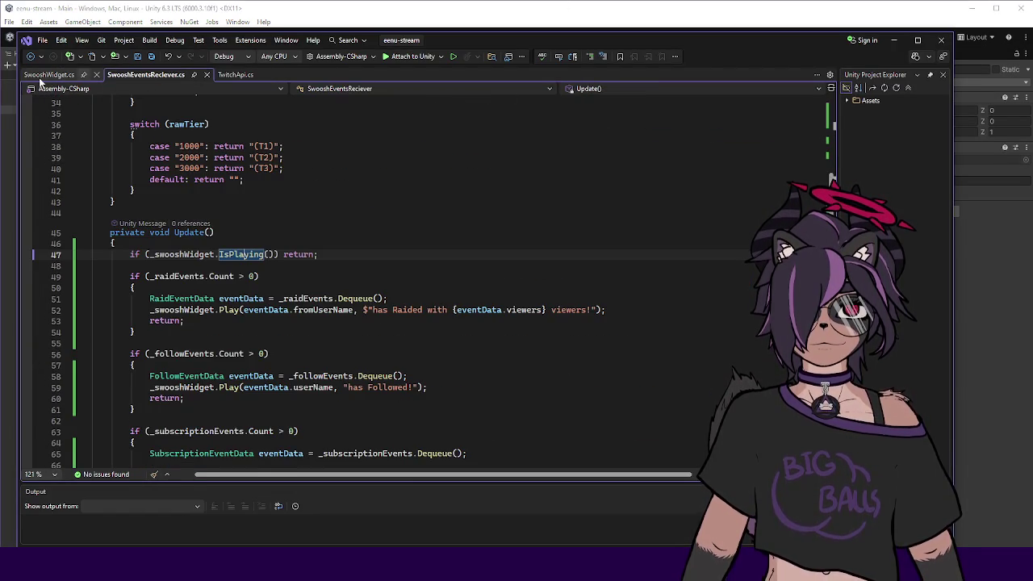
pyautogui.scroll(-15, 252, 229)
pyautogui.scroll(15, 253, 229)
pyautogui.click(390, 310)
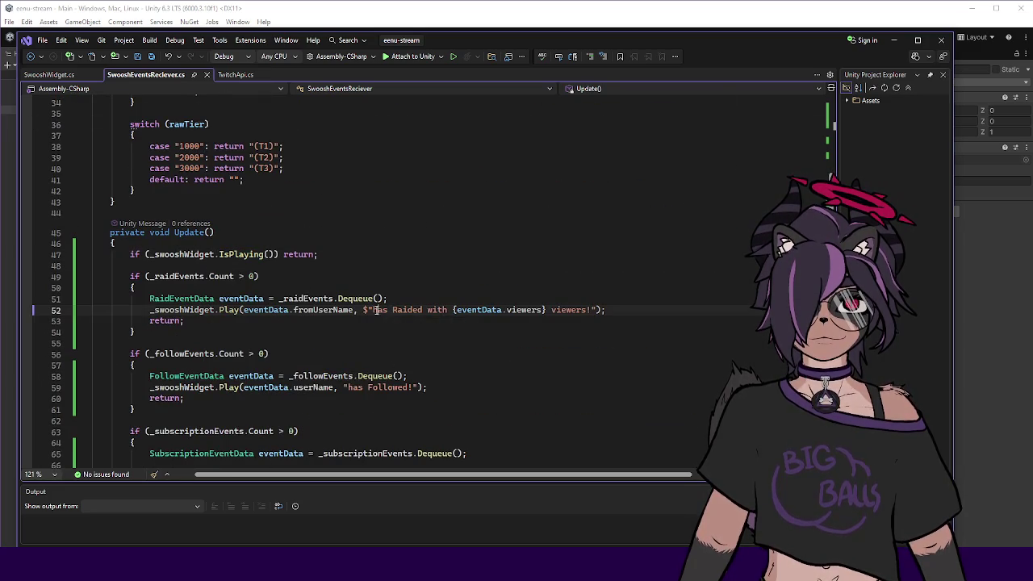
pyautogui.press('BackSpace')
pyautogui.press('BackSpace')
pyautogui.press('BackSpace')
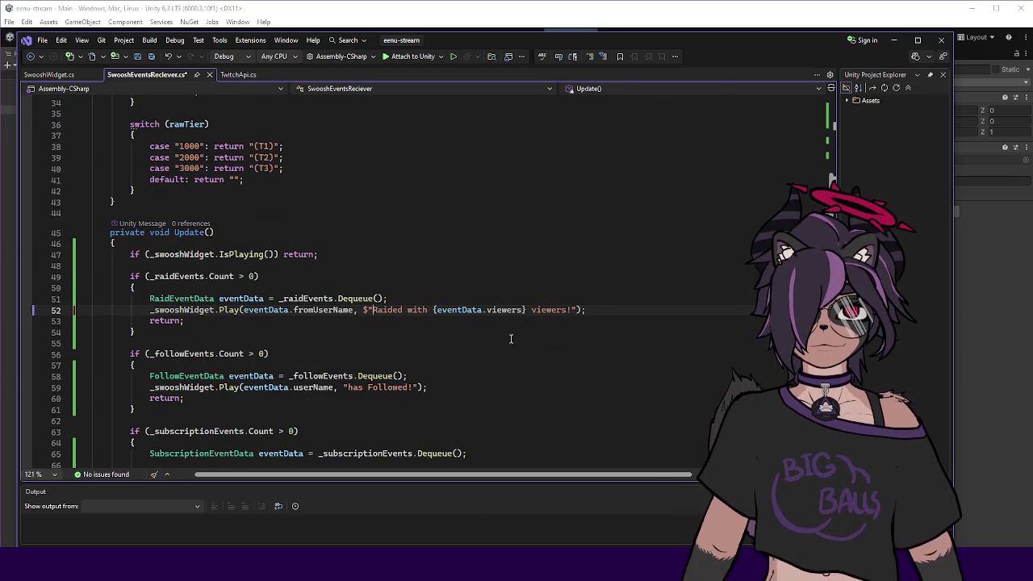
pyautogui.hotkey('ctrl', 's')
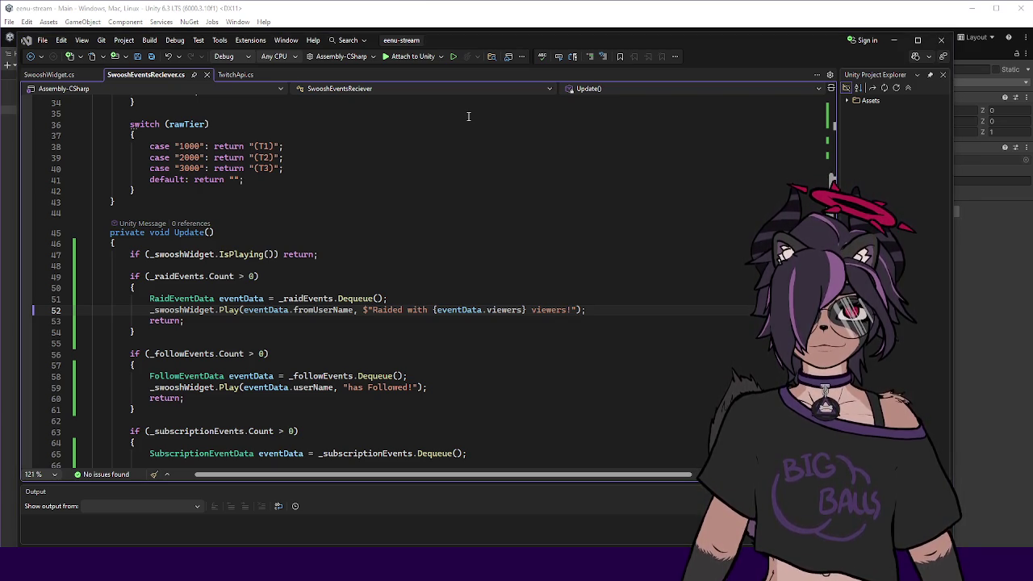
# Add 'is' and change 'Raided' to 'Raiding' so the message reads 'is Raiding with'.
pyautogui.hotkey('alt', 'Tab')
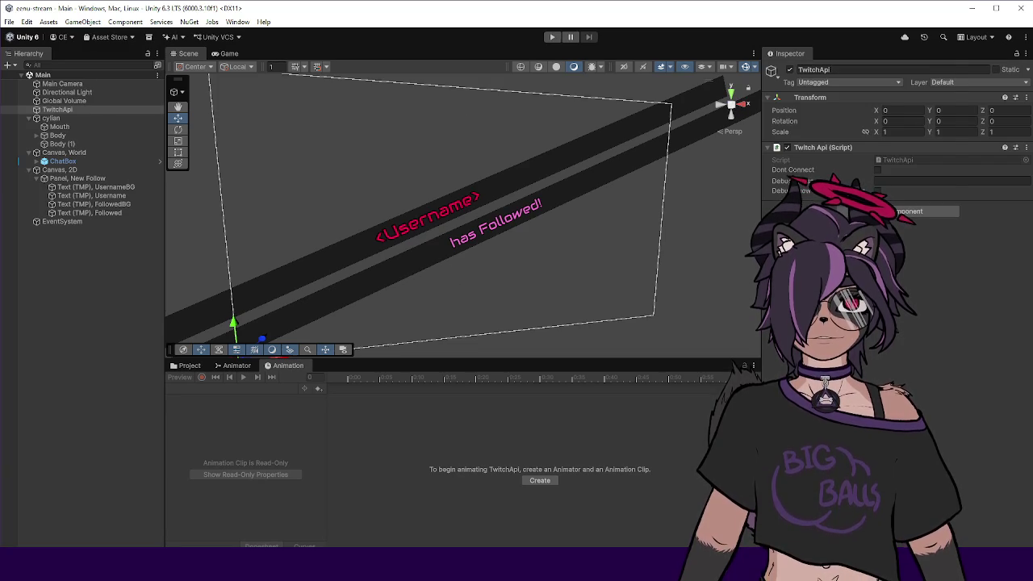
pyautogui.hotkey('alt', 'Tab')
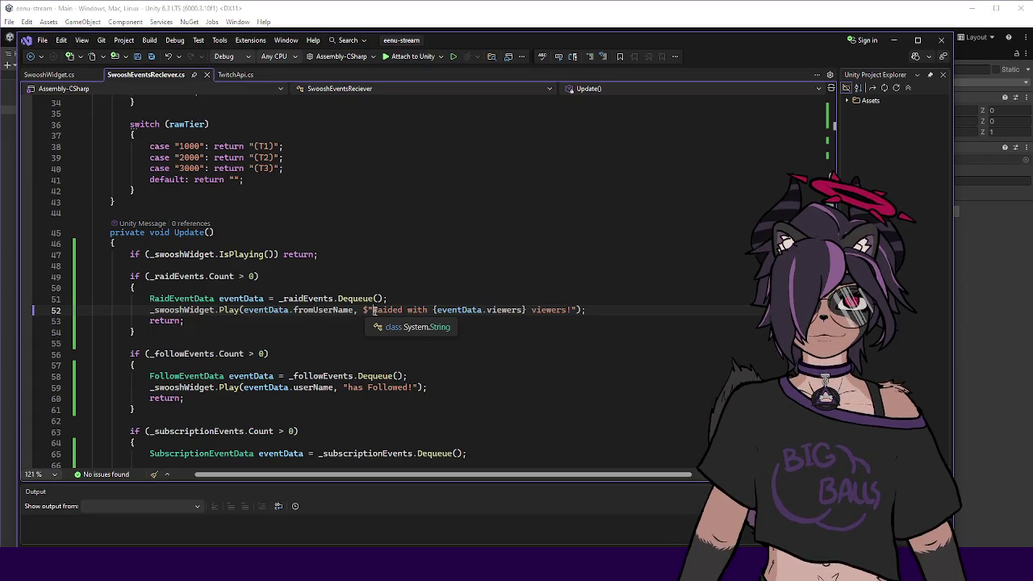
pyautogui.click(373, 310)
pyautogui.write('is')
pyautogui.press('BackSpace')
pyautogui.press('BackSpace')
pyautogui.write('in')
pyautogui.press('Left')
pyautogui.write('g')
pyautogui.click(407, 320)
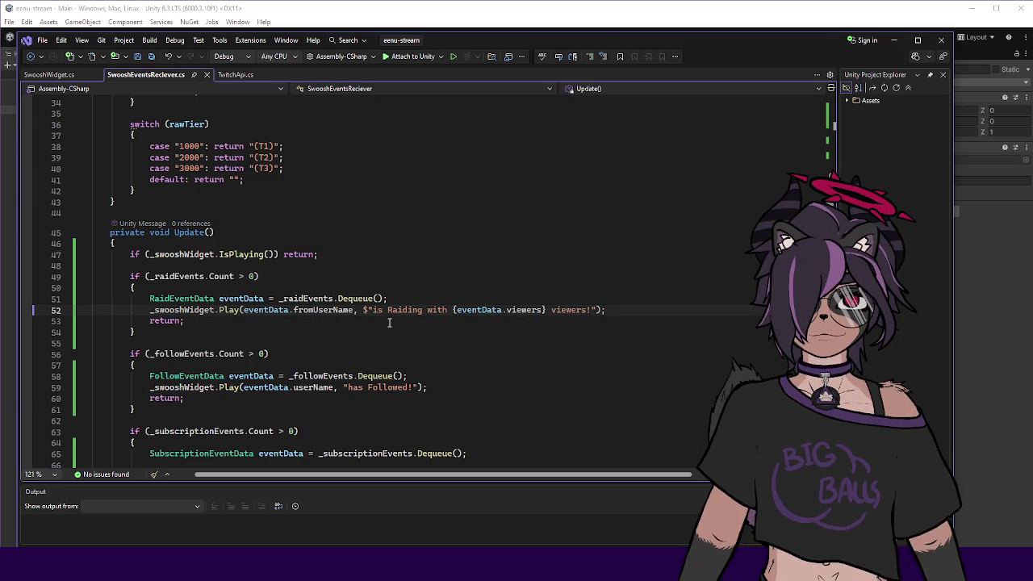
pyautogui.click(392, 323)
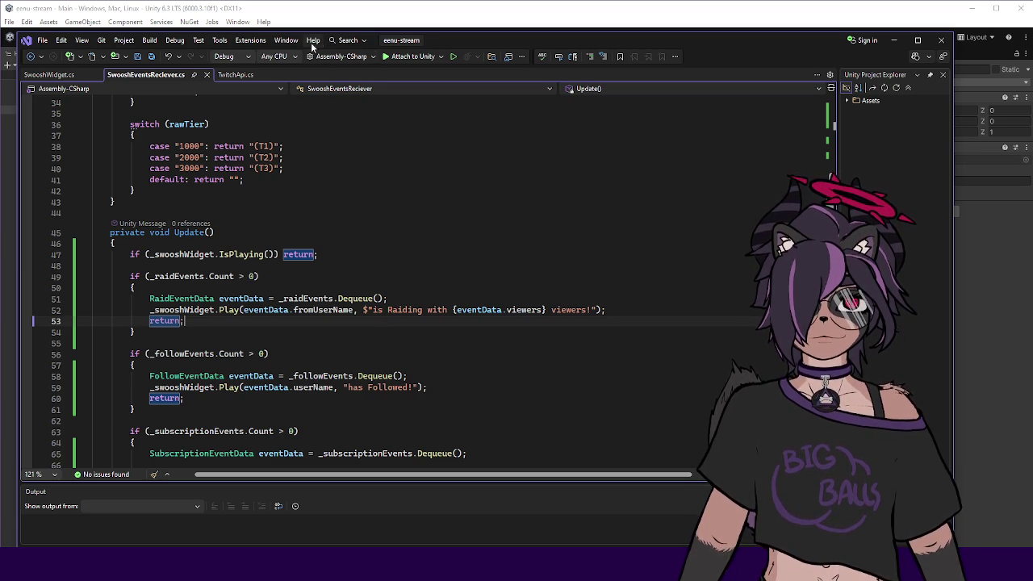
pyautogui.click(473, 163)
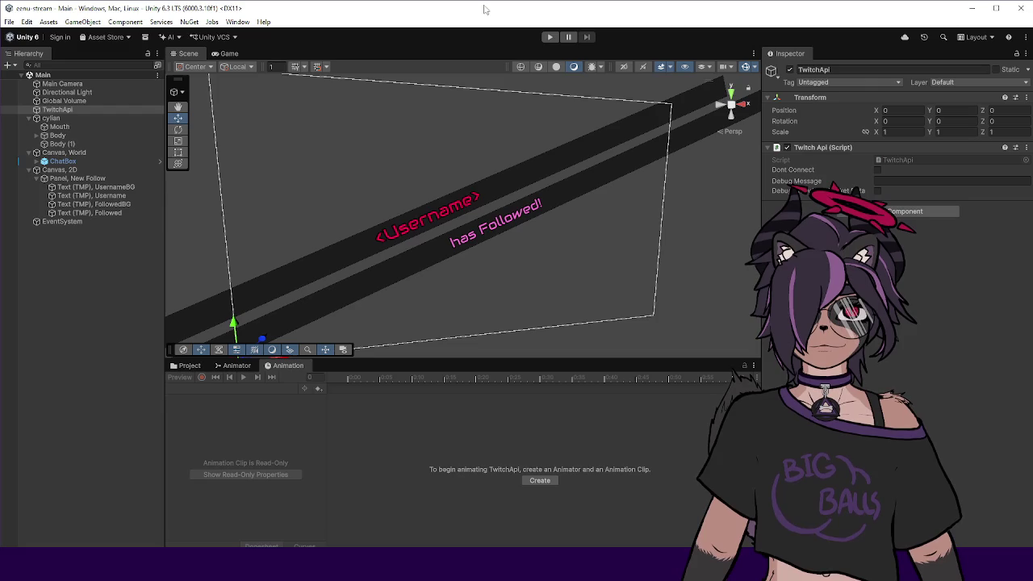
pyautogui.click(485, 9)
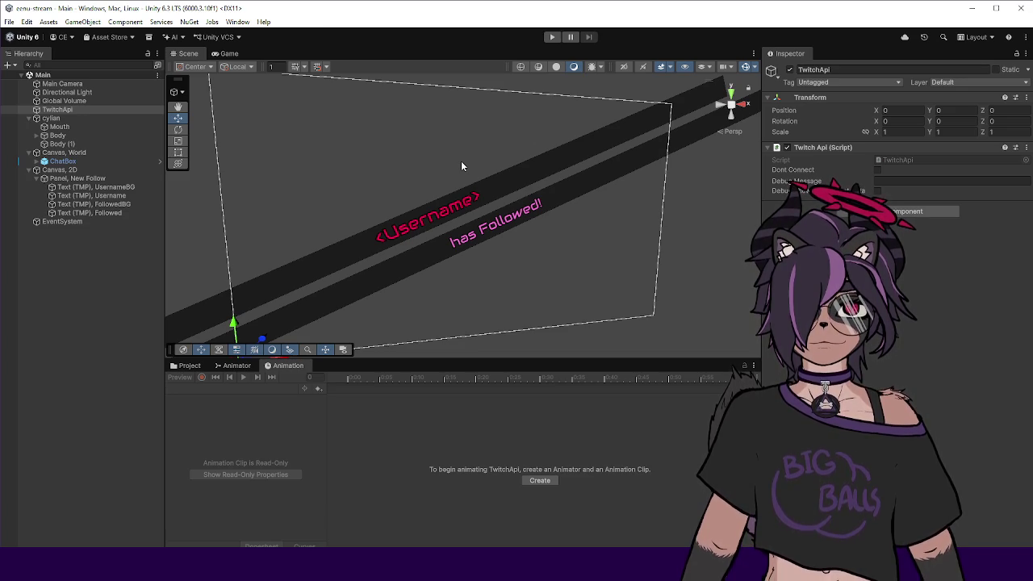
pyautogui.moveTo(463, 170)
pyautogui.mouseDown()
pyautogui.moveTo(475, 170)
pyautogui.moveTo(484, 210)
pyautogui.moveTo(521, 210)
pyautogui.mouseUp()
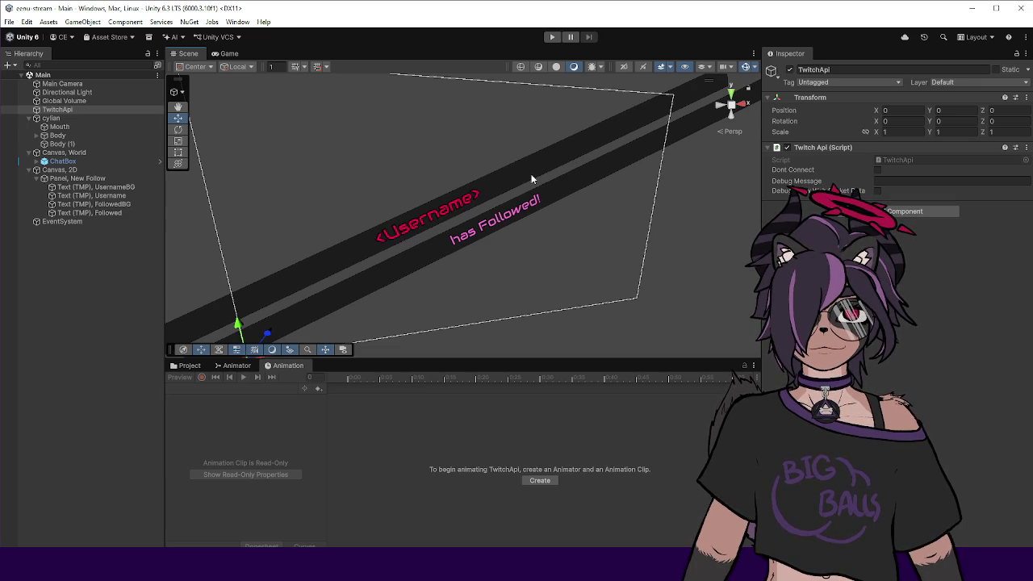
pyautogui.moveTo(522, 208)
pyautogui.mouseDown()
pyautogui.moveTo(501, 230)
pyautogui.moveTo(555, 290)
pyautogui.mouseUp()
pyautogui.scroll(-5, 525, 282)
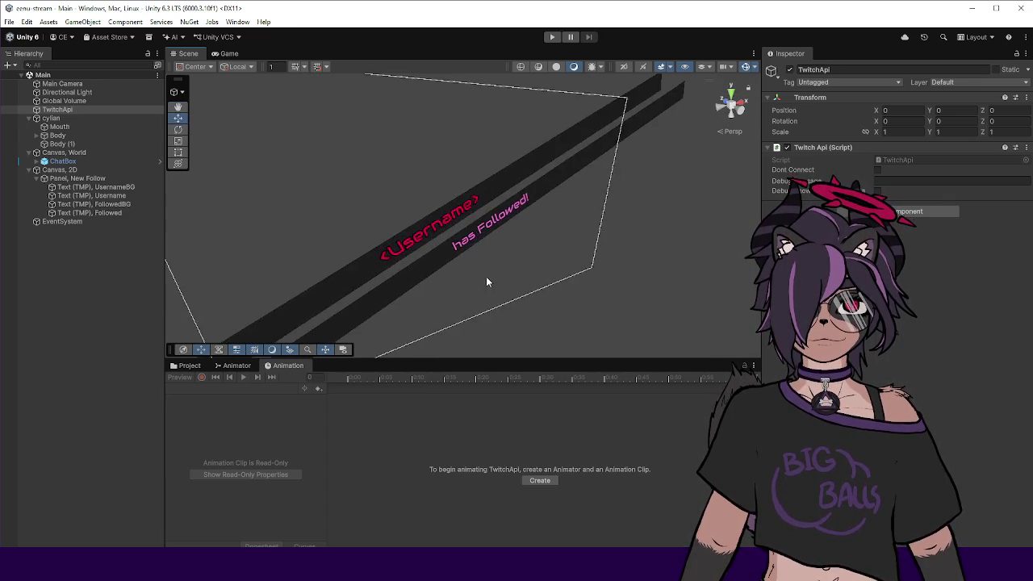
pyautogui.click(69, 170)
# Zoom onto the alert text and select UsernameBG to show the FollowUI_Idle clip.
pyautogui.moveTo(376, 234)
pyautogui.mouseDown()
pyautogui.moveTo(401, 250)
pyautogui.moveTo(616, 215)
pyautogui.moveTo(428, 210)
pyautogui.moveTo(443, 227)
pyautogui.moveTo(477, 221)
pyautogui.moveTo(505, 258)
pyautogui.moveTo(469, 226)
pyautogui.mouseUp()
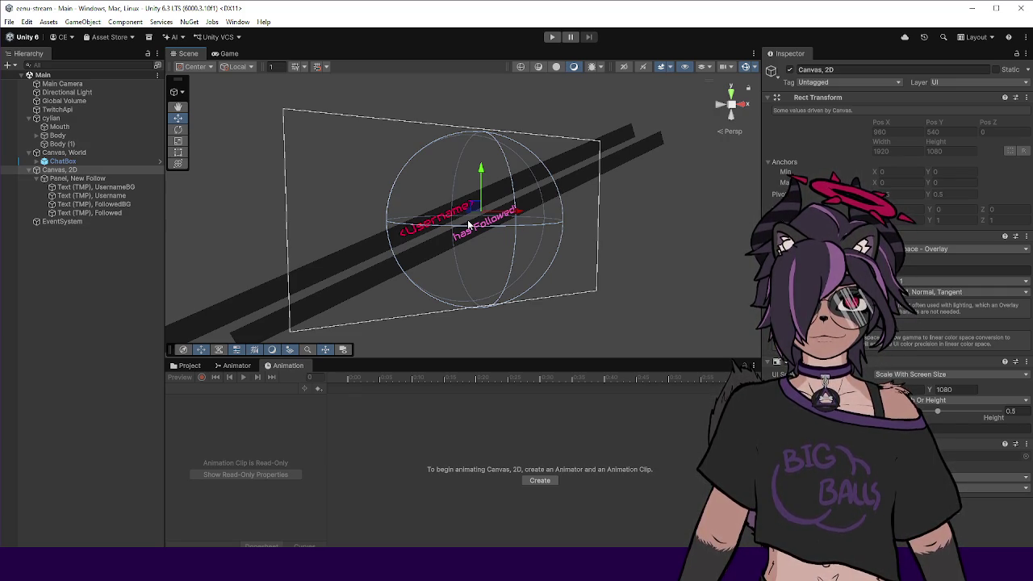
pyautogui.scroll(3, 468, 226)
pyautogui.moveTo(468, 226); pyautogui.dragTo(500, 226)
pyautogui.scroll(2, 517, 226)
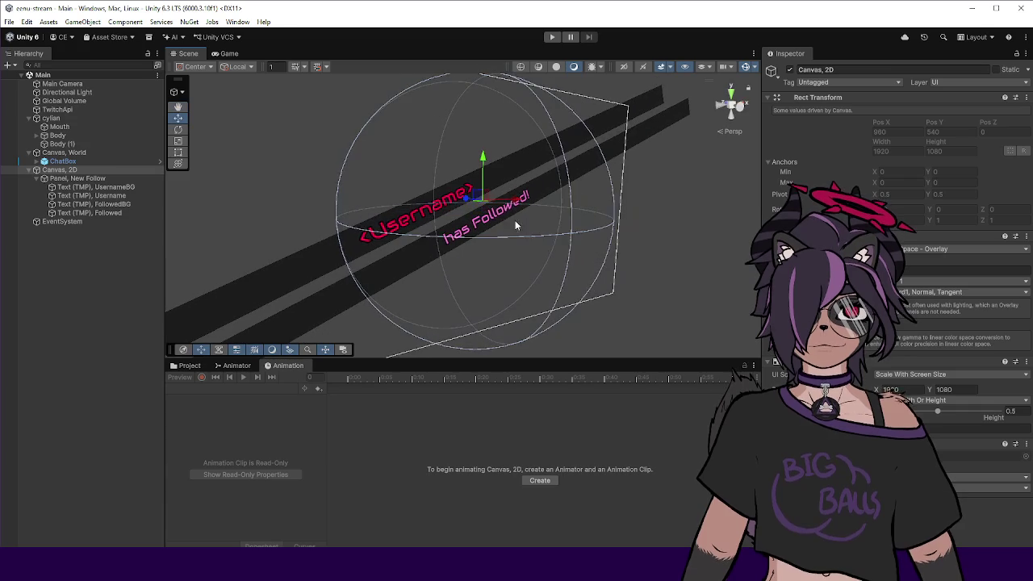
pyautogui.moveTo(478, 187)
pyautogui.mouseDown()
pyautogui.moveTo(422, 213)
pyautogui.moveTo(492, 220)
pyautogui.moveTo(440, 234)
pyautogui.moveTo(484, 210)
pyautogui.moveTo(528, 247)
pyautogui.moveTo(410, 232)
pyautogui.mouseUp()
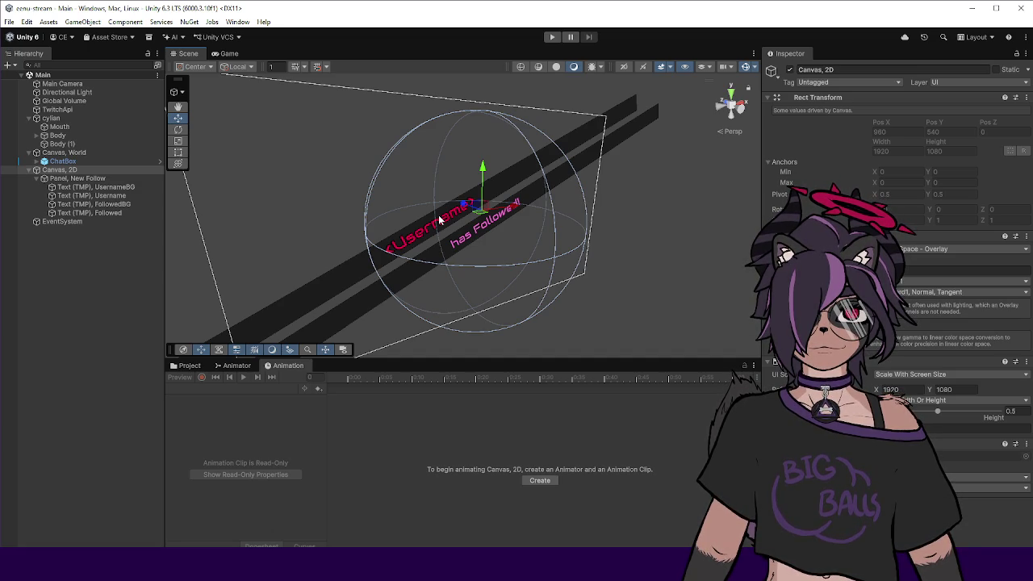
pyautogui.moveTo(439, 215)
pyautogui.mouseDown()
pyautogui.moveTo(485, 175)
pyautogui.moveTo(486, 160)
pyautogui.moveTo(523, 236)
pyautogui.moveTo(509, 215)
pyautogui.mouseUp()
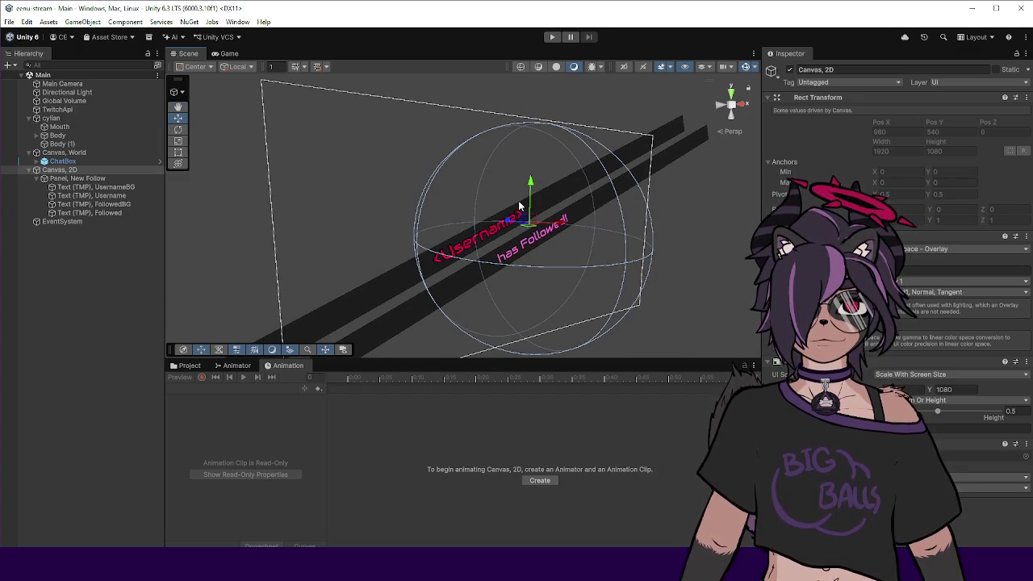
pyautogui.moveTo(519, 207)
pyautogui.mouseDown()
pyautogui.moveTo(434, 216)
pyautogui.moveTo(459, 197)
pyautogui.mouseUp()
pyautogui.scroll(3, 510, 220)
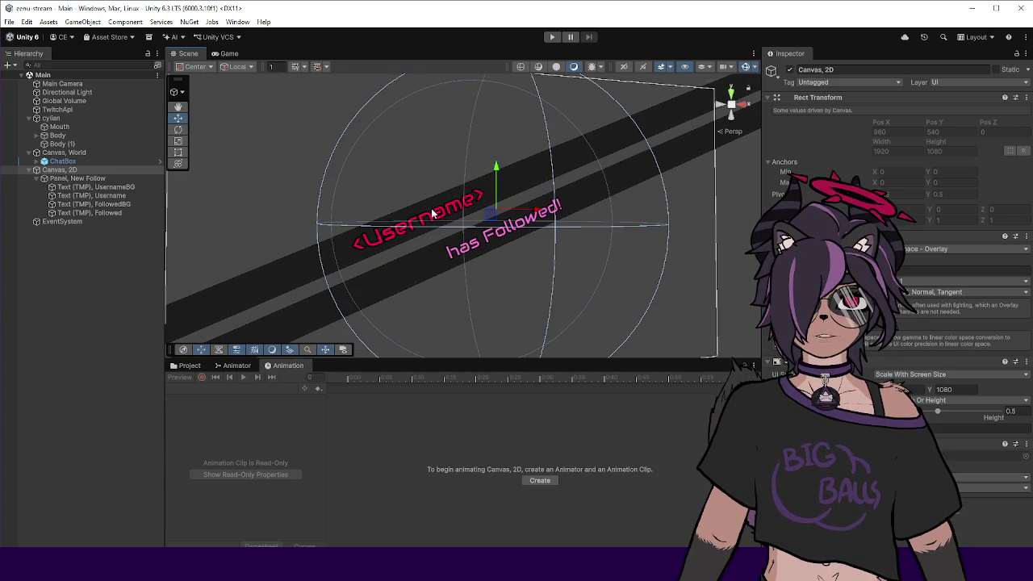
pyautogui.click(214, 285)
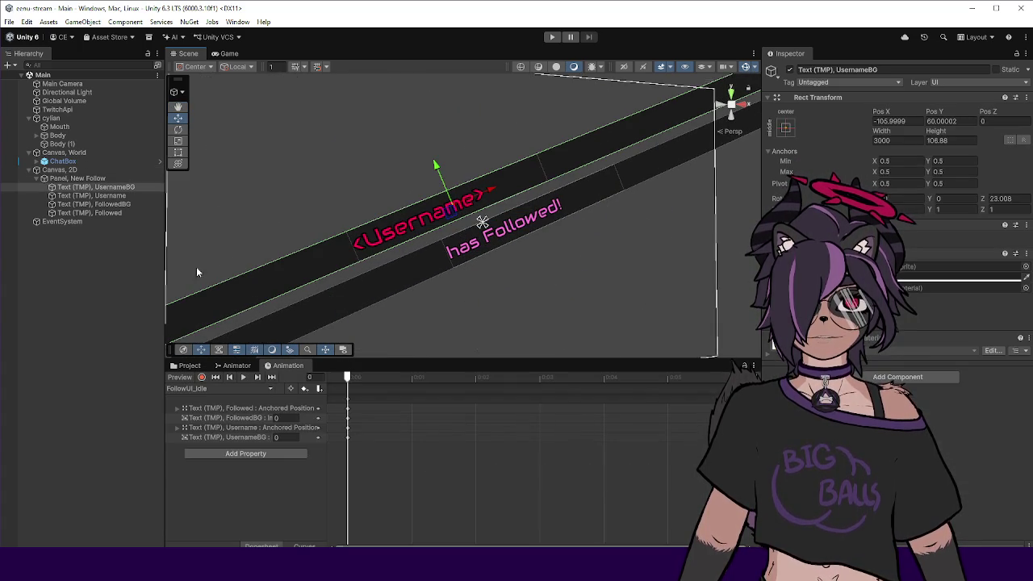
# Select the FollowedBG bar and open Assets > Materials in the Project window.
pyautogui.click(103, 206)
pyautogui.click(102, 214)
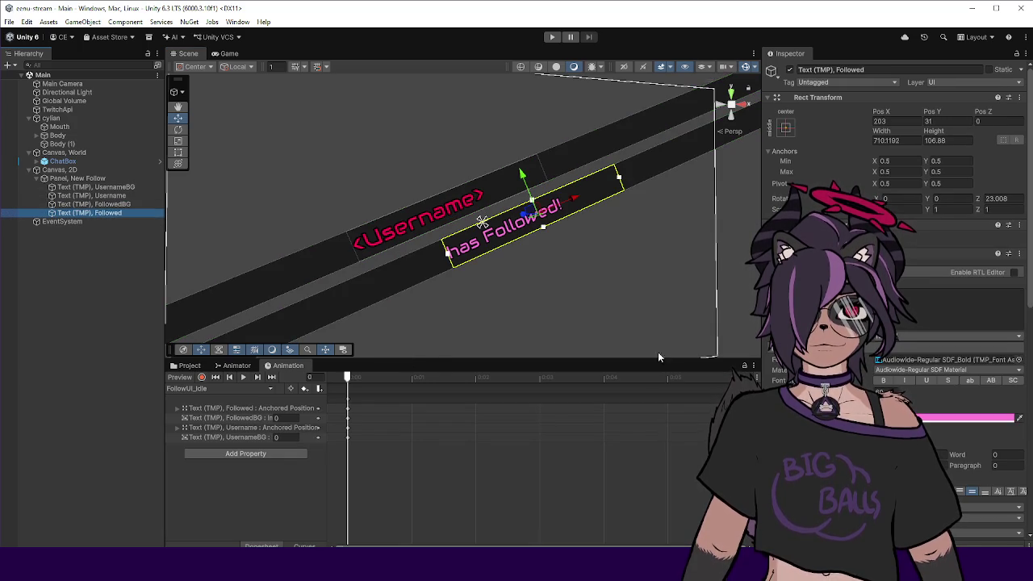
pyautogui.click(108, 206)
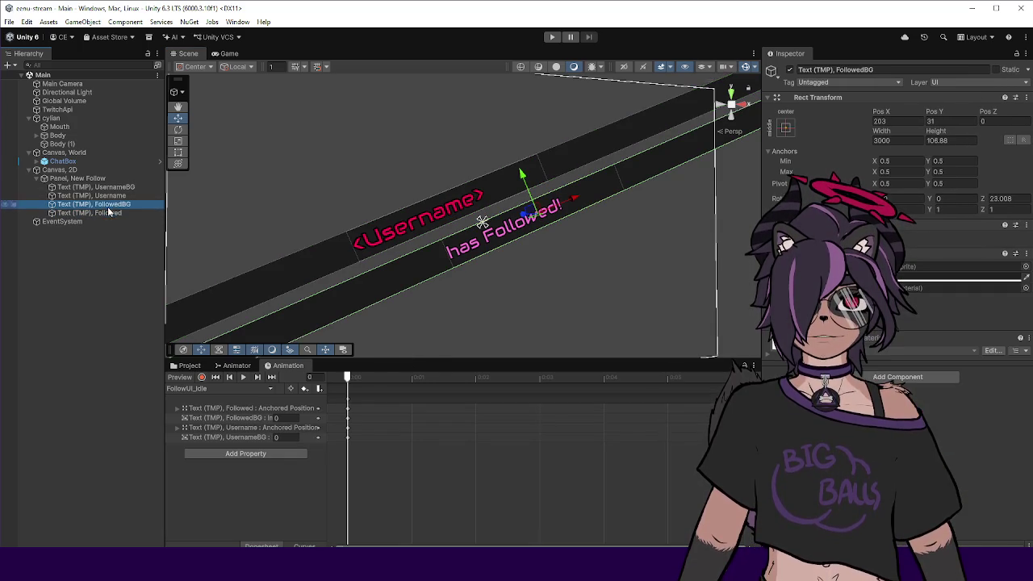
pyautogui.click(189, 365)
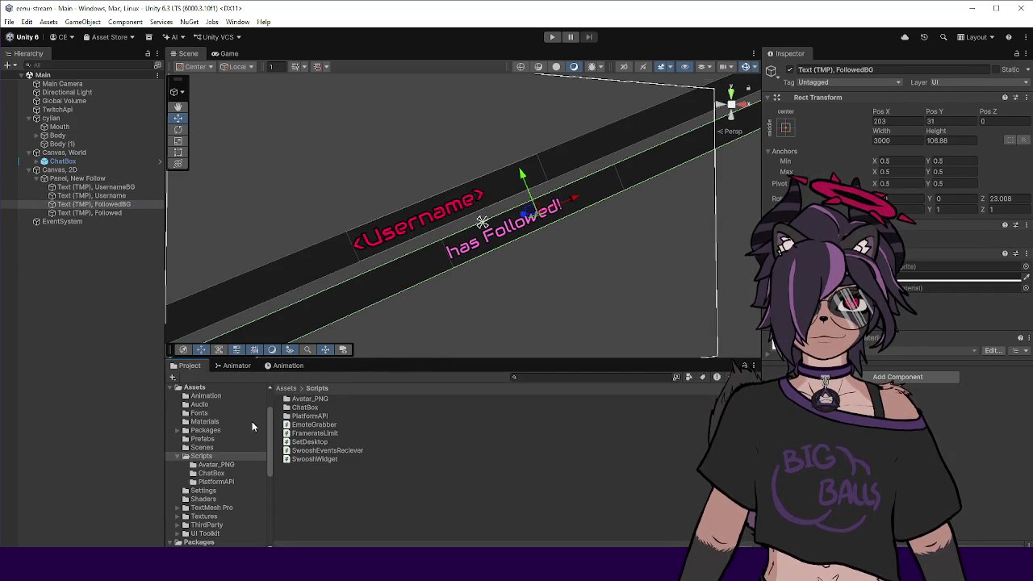
pyautogui.click(203, 499)
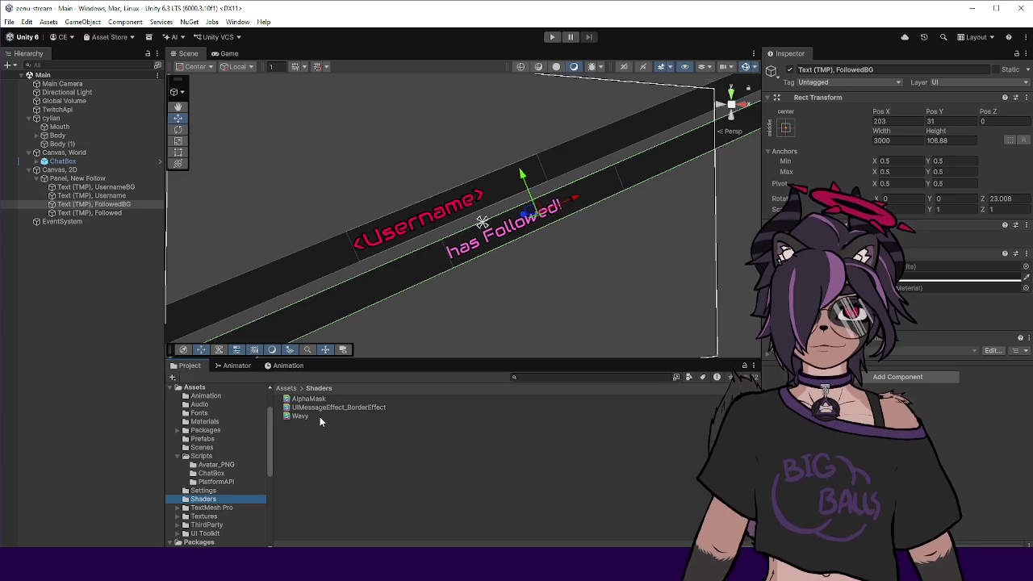
pyautogui.click(204, 422)
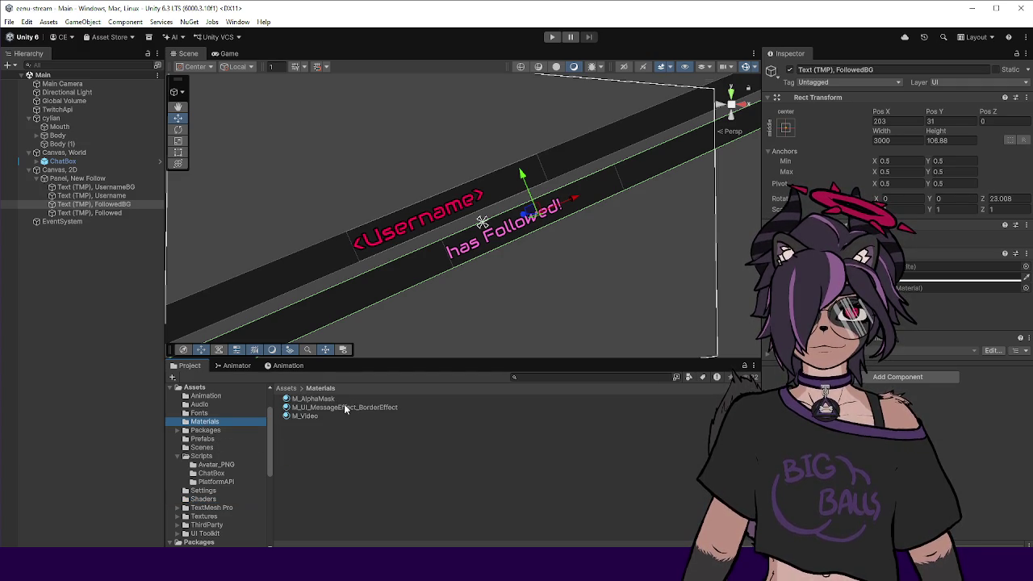
# Try the M_UI_MessageEffect_BorderEffect material on FollowedBG, undo it, and reselect FollowedBG.
pyautogui.moveTo(345, 407); pyautogui.dragTo(360, 284)
pyautogui.moveTo(184, 252)
pyautogui.mouseDown()
pyautogui.moveTo(110, 206)
pyautogui.moveTo(897, 227)
pyautogui.mouseUp()
pyautogui.moveTo(961, 287); pyautogui.dragTo(960, 287)
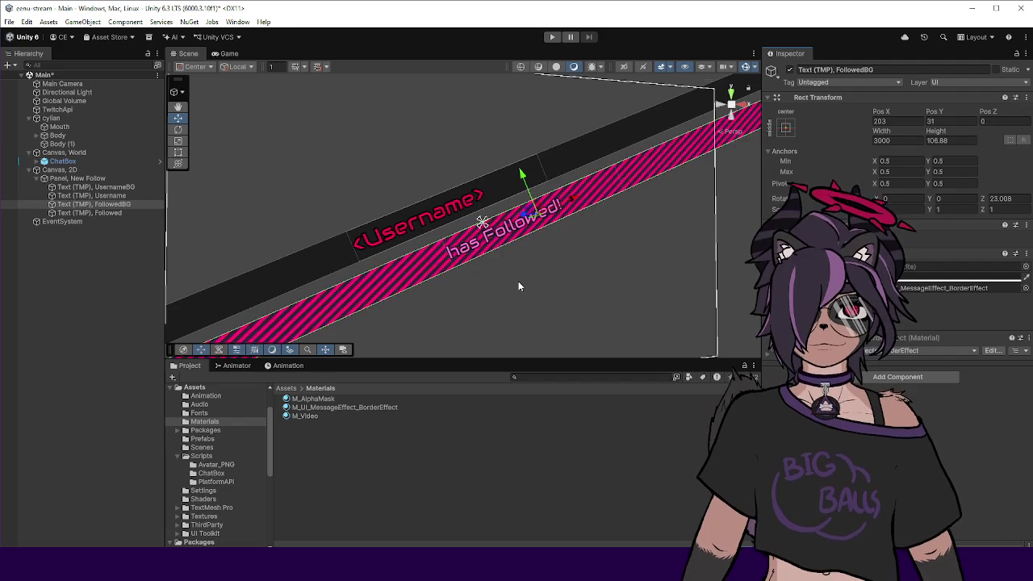
pyautogui.hotkey('ctrl', 'z')
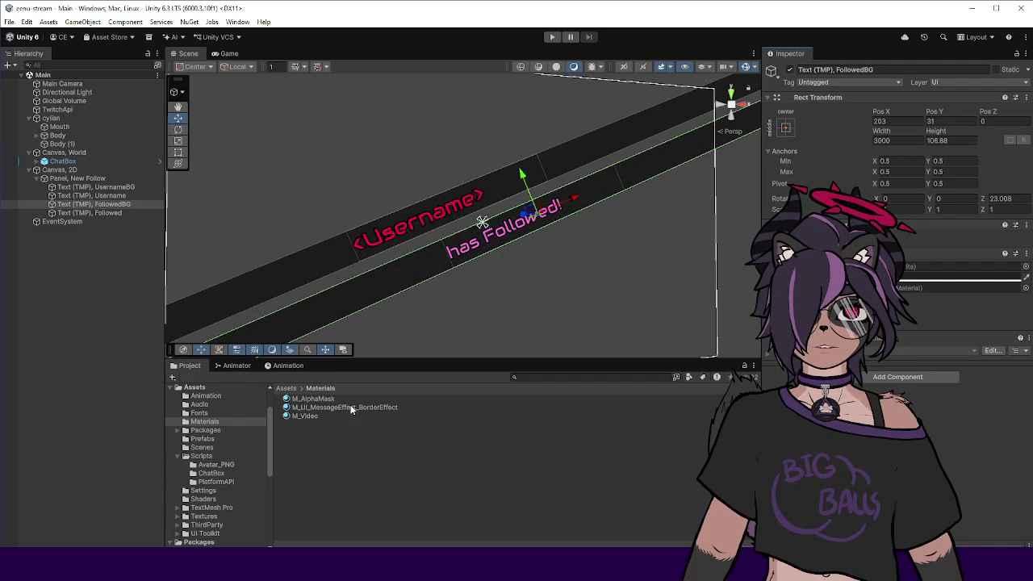
pyautogui.click(346, 407)
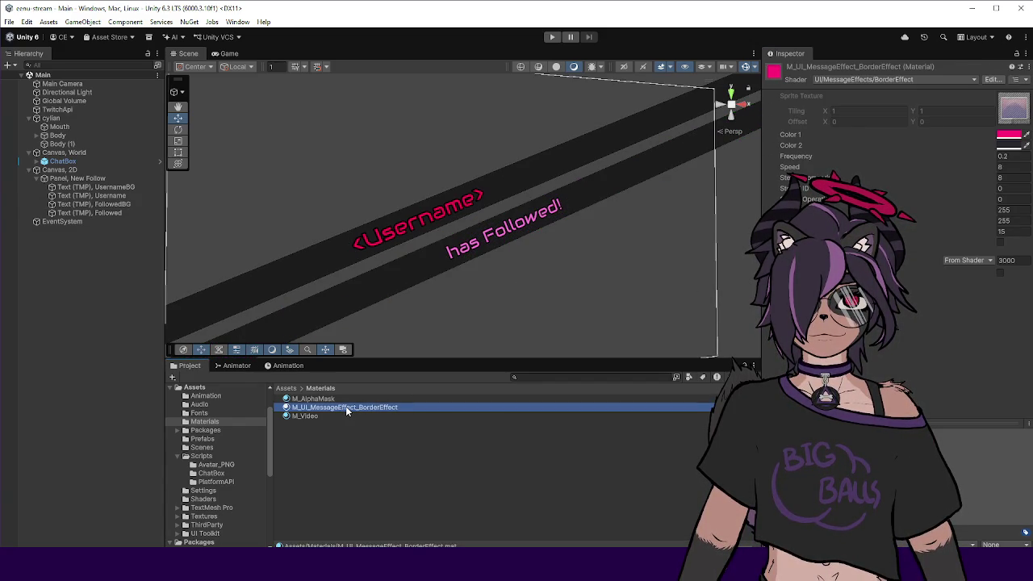
pyautogui.click(115, 205)
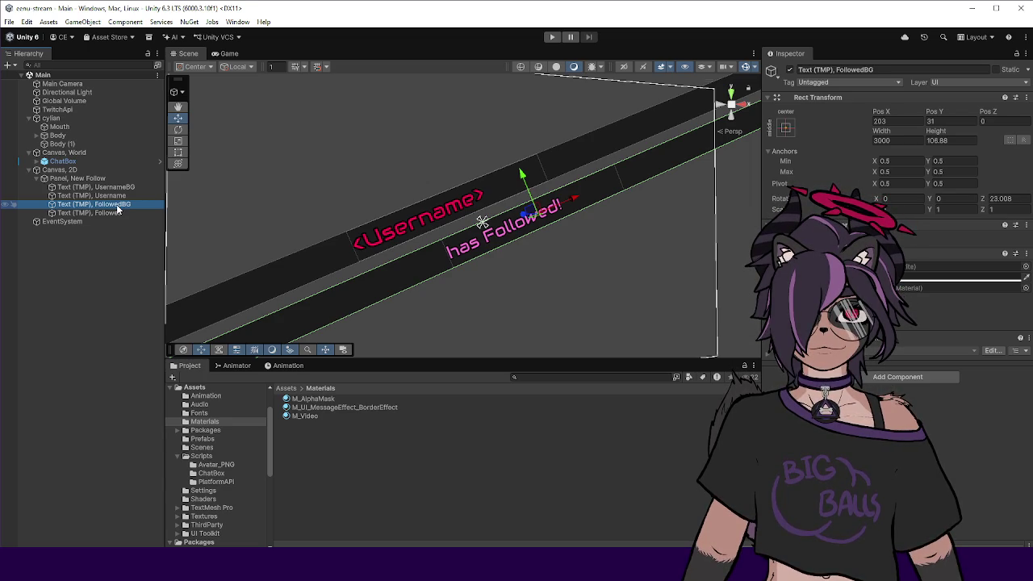
# Duplicate FollowedBG and select the FollowedBG (1) copy with the Rect tool active.
pyautogui.hotkey('ctrl', 'd')
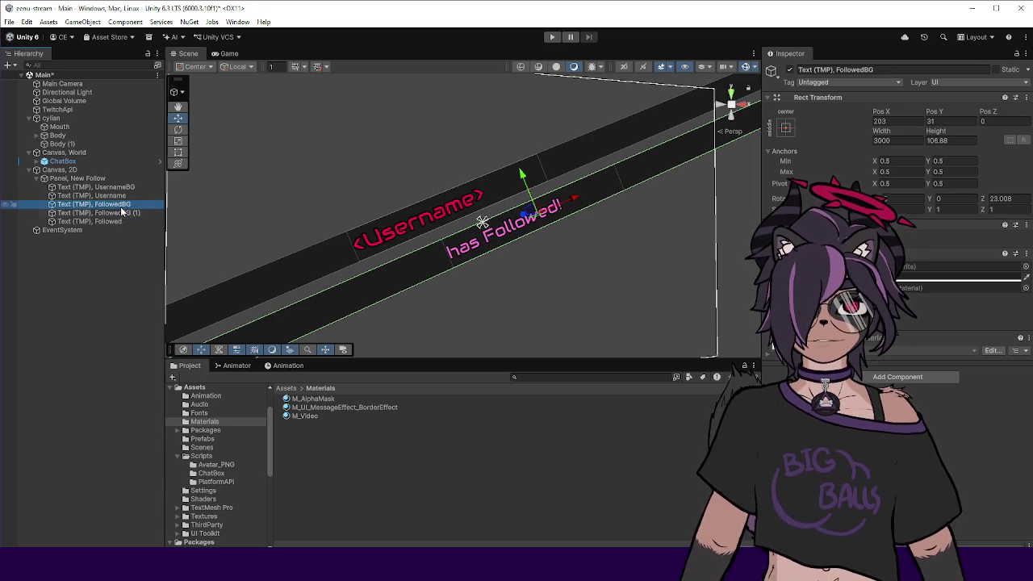
pyautogui.press('Up')
pyautogui.click(119, 215)
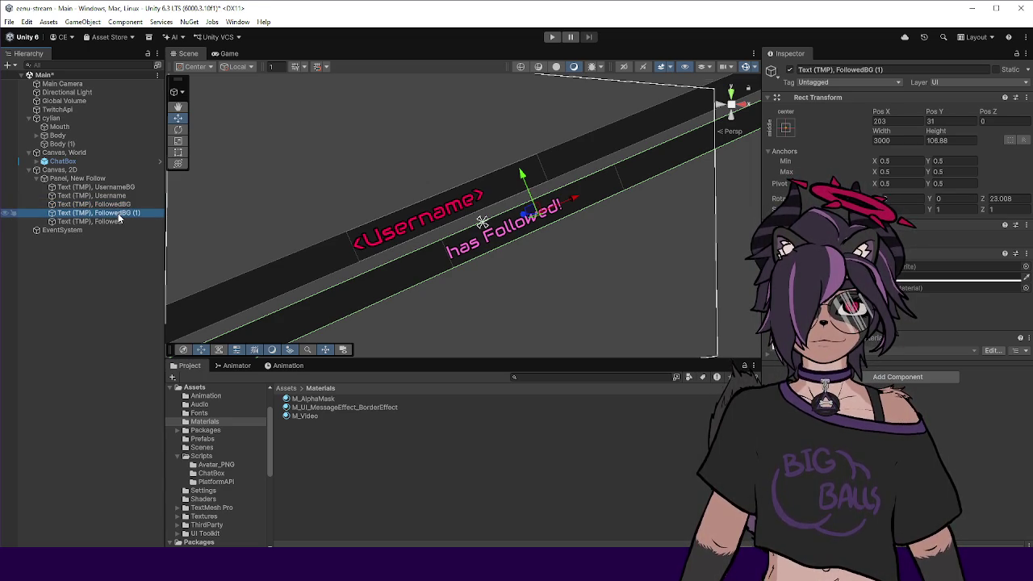
pyautogui.scroll(-4, 484, 226)
pyautogui.scroll(2, 503, 228)
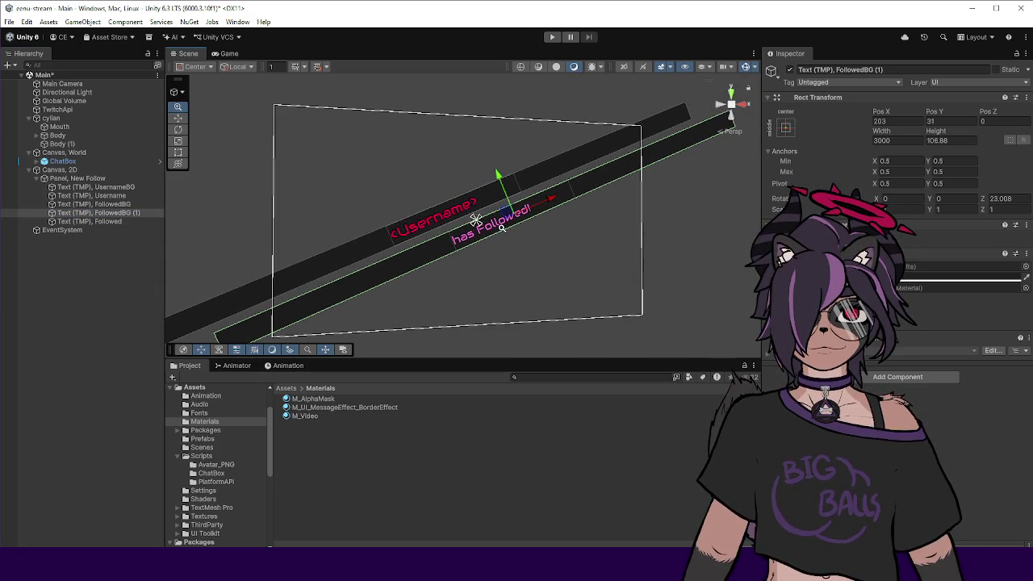
pyautogui.press('t')
pyautogui.click(102, 215)
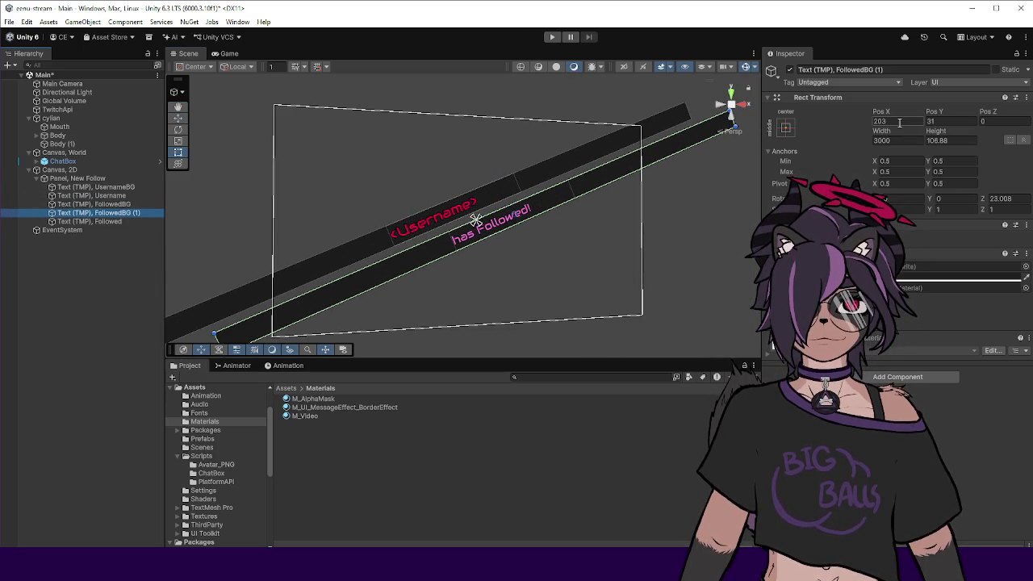
# Set FollowedBG (1)'s height to 100, abandoning a Pos Y edit of 20.
pyautogui.click(942, 123)
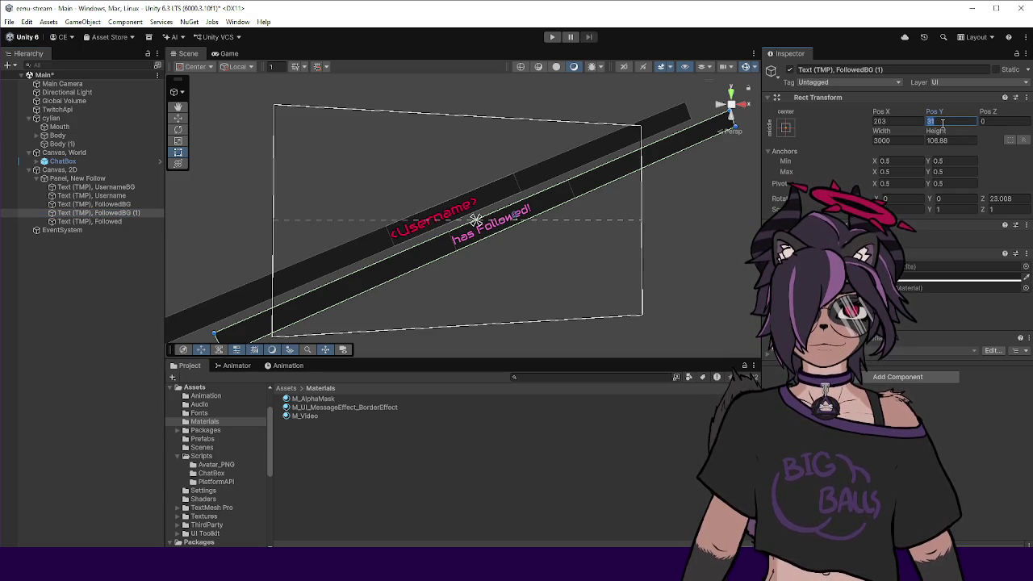
pyautogui.write('20')
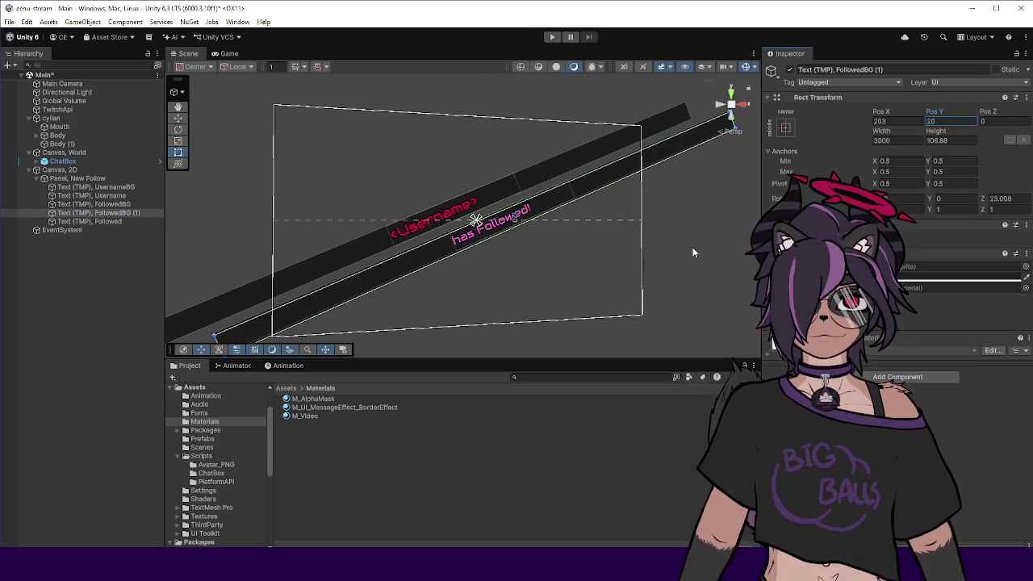
pyautogui.scroll(2, 509, 242)
pyautogui.press('Escape')
pyautogui.click(956, 141)
pyautogui.write('100')
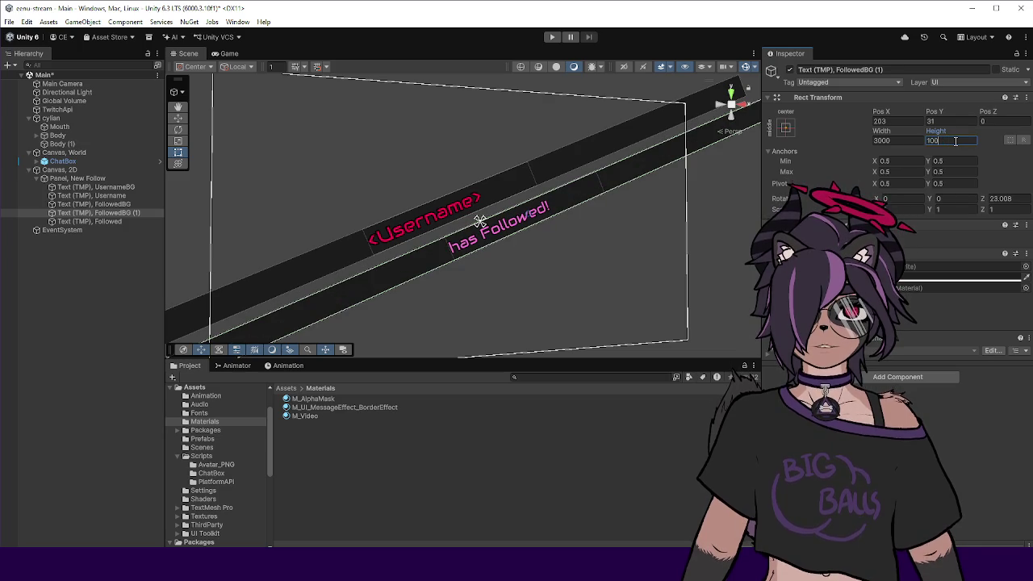
pyautogui.press('Return')
pyautogui.scroll(3, 413, 297)
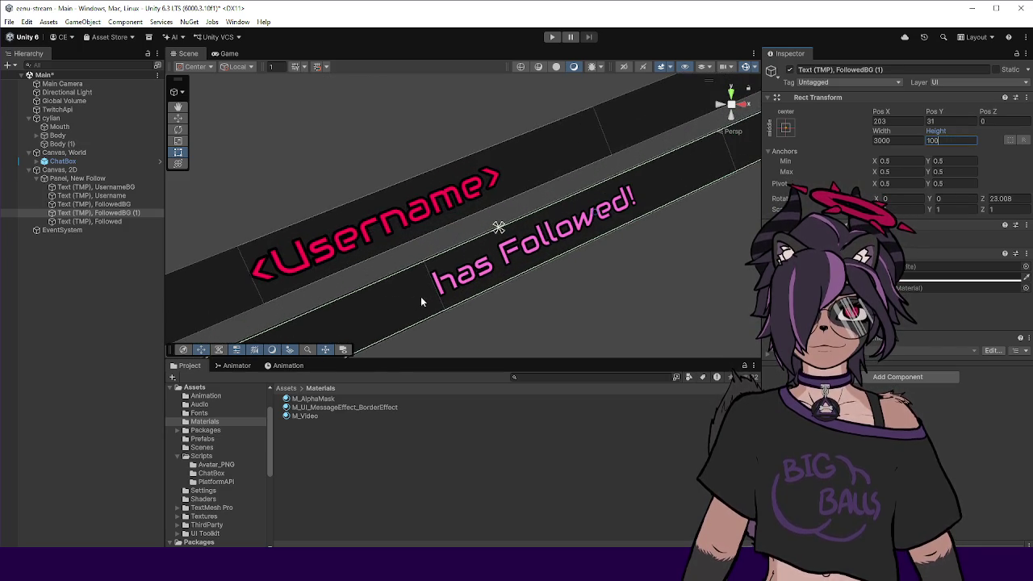
pyautogui.scroll(3, 428, 291)
# Revise the copy's height through 108 and 95 to 80, then frame the New Follow panel.
pyautogui.click(949, 140)
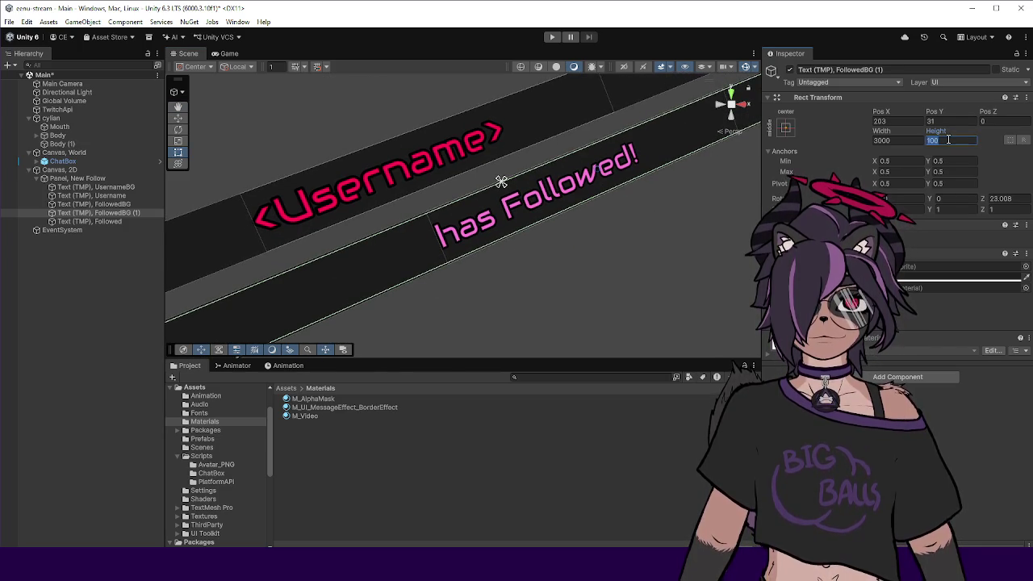
pyautogui.write('108')
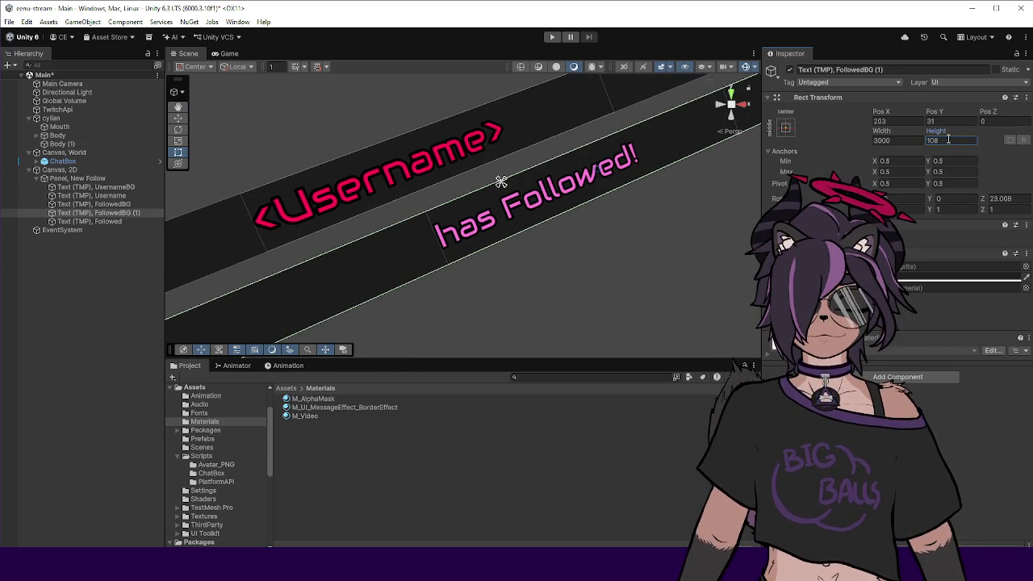
pyautogui.press('BackSpace')
pyautogui.press('BackSpace')
pyautogui.press('BackSpace')
pyautogui.write('95')
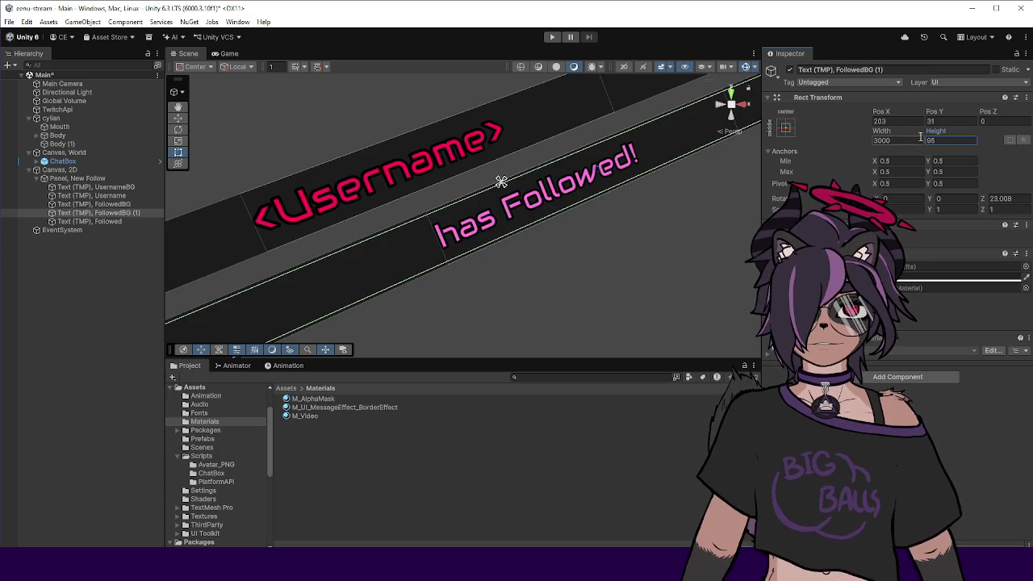
pyautogui.write('90')
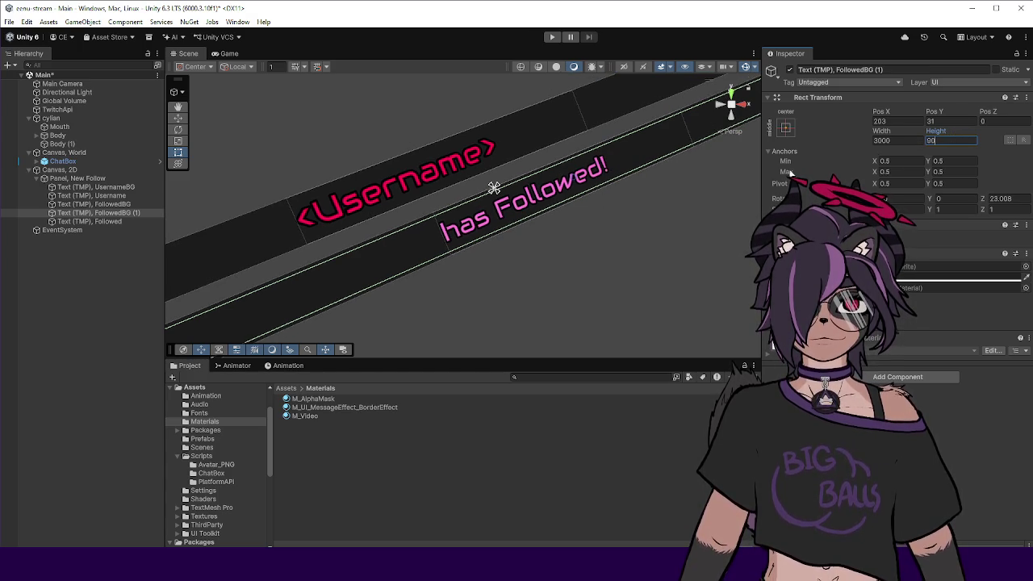
pyautogui.write('80')
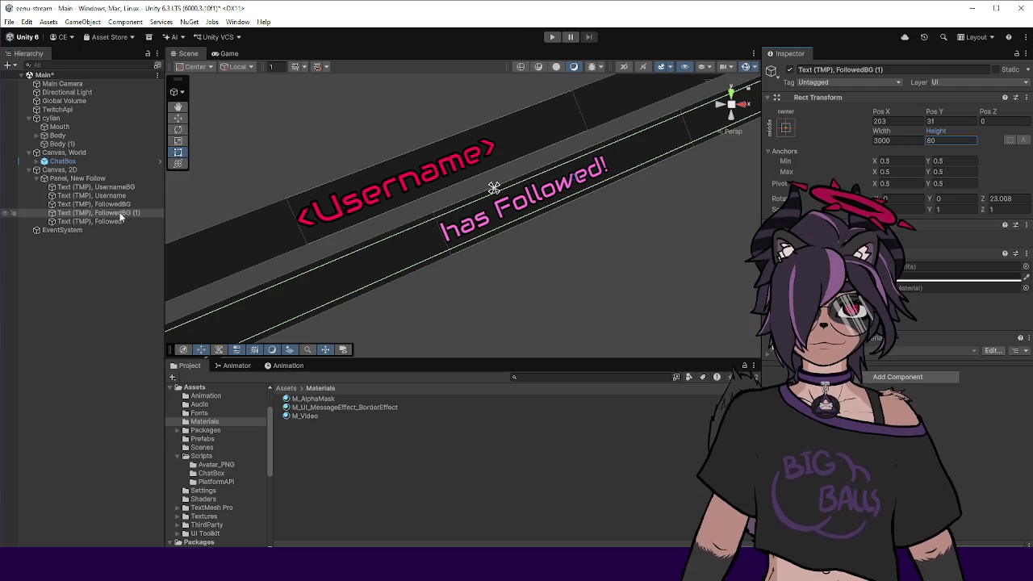
pyautogui.click(97, 203)
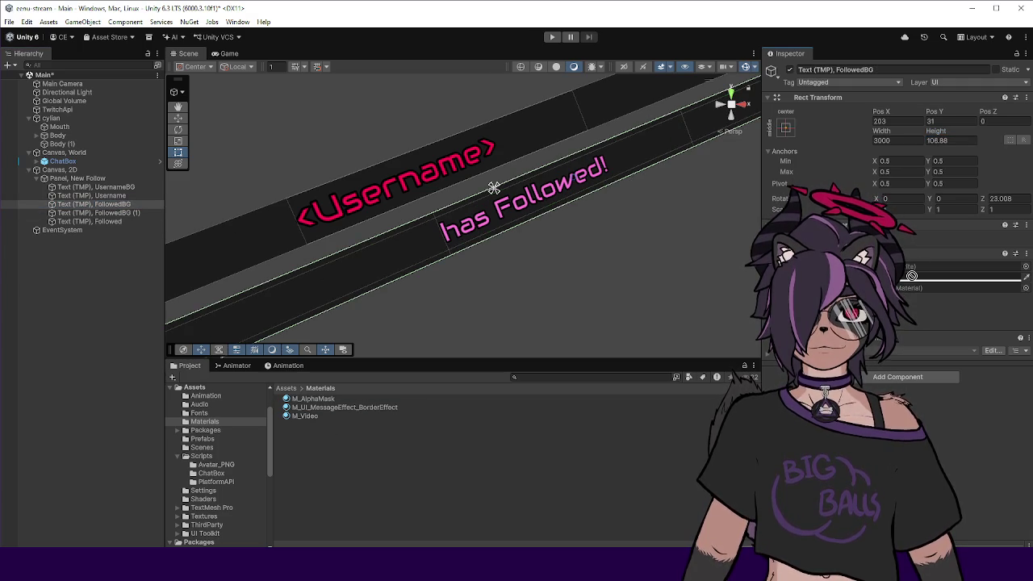
pyautogui.click(536, 298)
pyautogui.press('f')
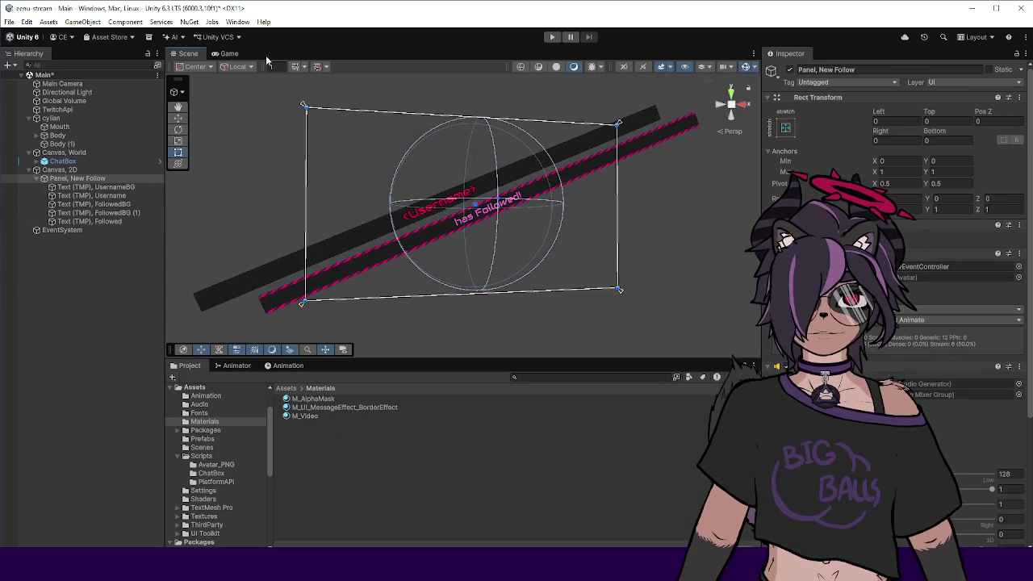
pyautogui.click(229, 53)
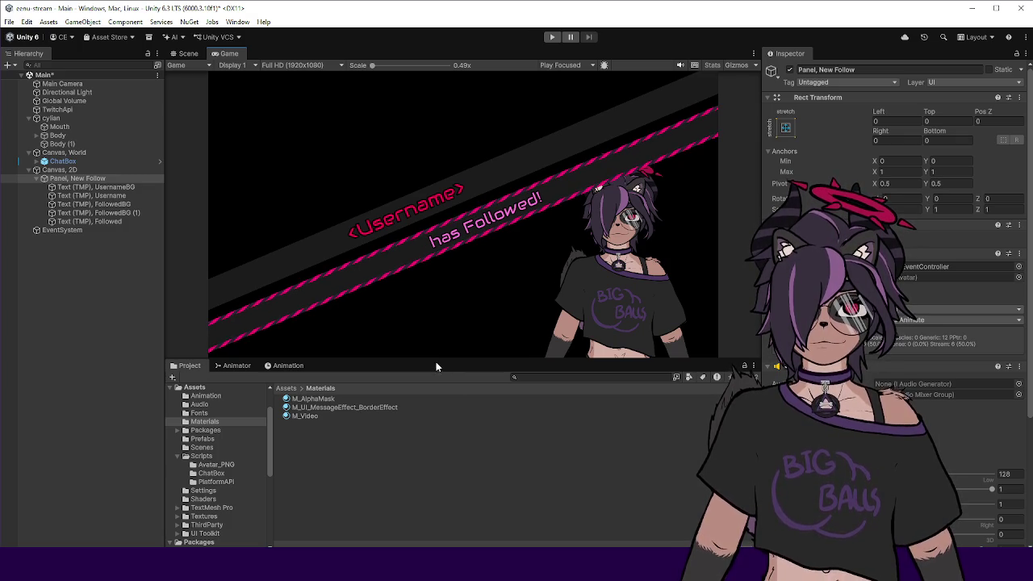
pyautogui.moveTo(430, 358)
pyautogui.mouseDown()
pyautogui.moveTo(429, 380)
pyautogui.moveTo(433, 364)
pyautogui.moveTo(441, 369)
pyautogui.mouseUp()
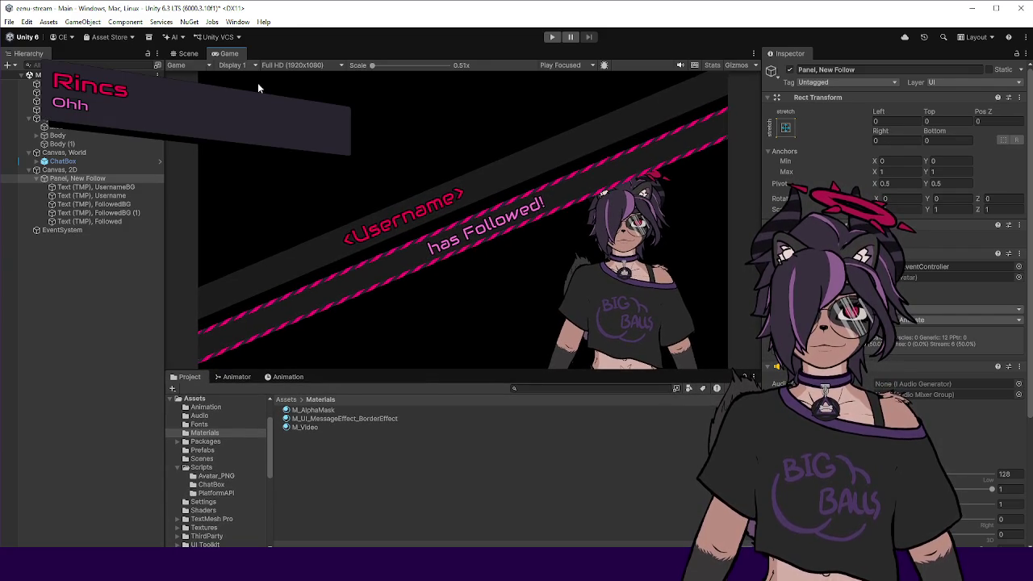
pyautogui.hotkey('ctrl', '1')
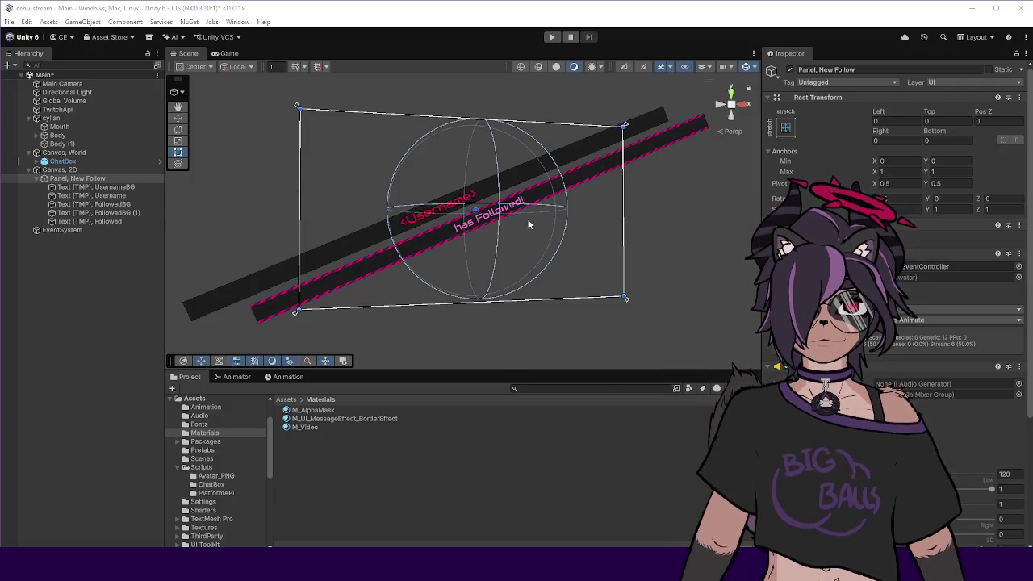
pyautogui.scroll(4, 375, 211)
# Rename FollowedBG (1) to FollowedBG_Inner.
pyautogui.moveTo(497, 255)
pyautogui.mouseDown()
pyautogui.moveTo(533, 258)
pyautogui.moveTo(508, 272)
pyautogui.moveTo(476, 248)
pyautogui.mouseUp()
pyautogui.click(148, 214)
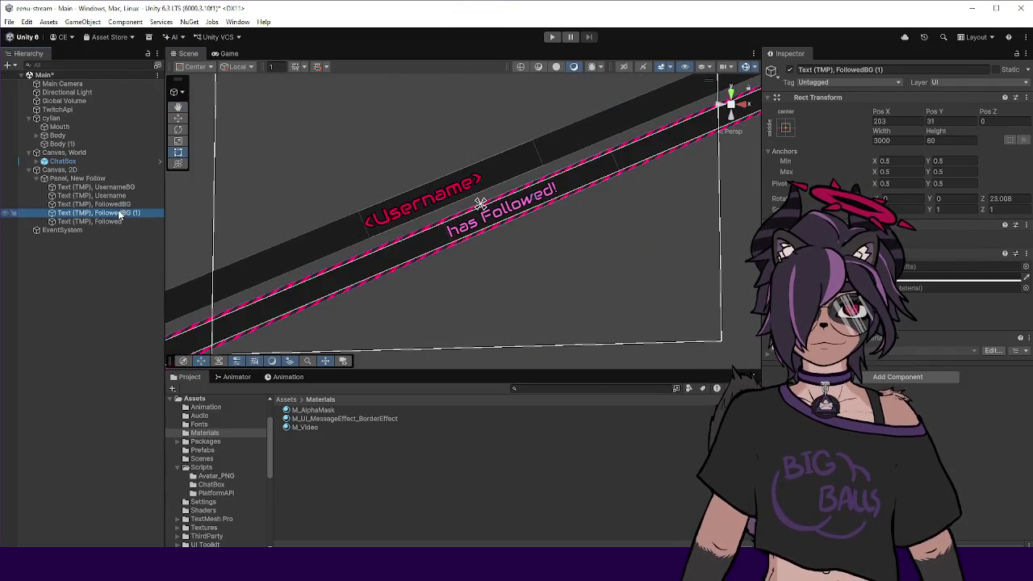
pyautogui.click(147, 213)
pyautogui.press('BackSpace')
pyautogui.press('BackSpace')
pyautogui.press('BackSpace')
pyautogui.write('_Inner')
pyautogui.press('Return')
# Compare FollowedBG, FollowedBG_Inner and UsernameBG settings in the Inspector.
pyautogui.click(129, 205)
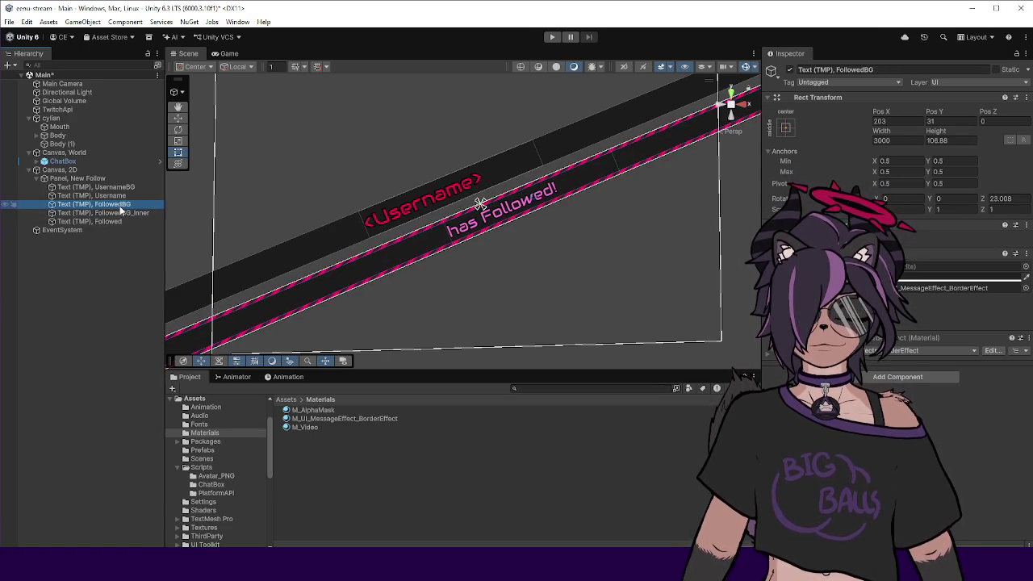
pyautogui.click(121, 205)
pyautogui.click(123, 186)
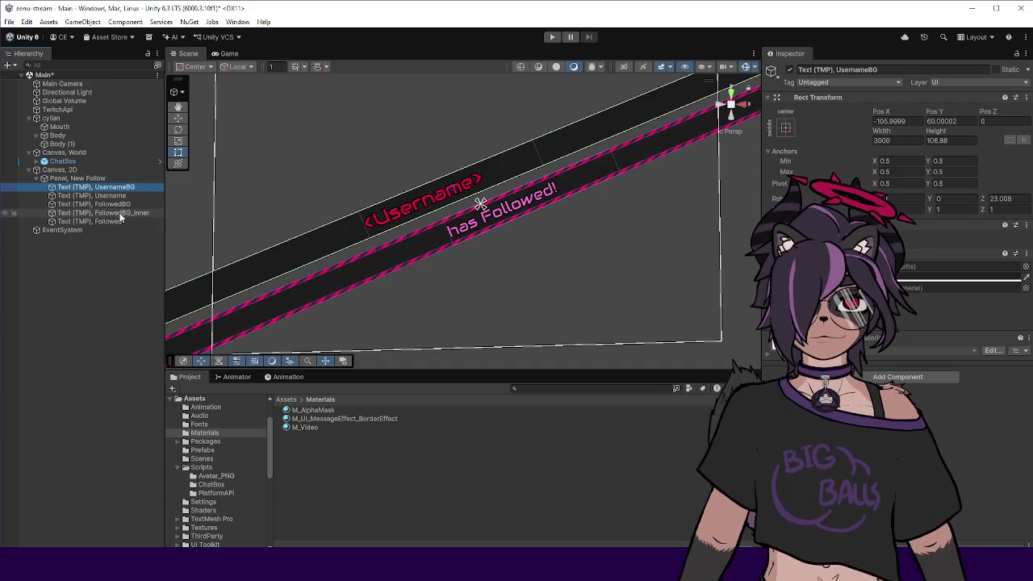
pyautogui.click(121, 213)
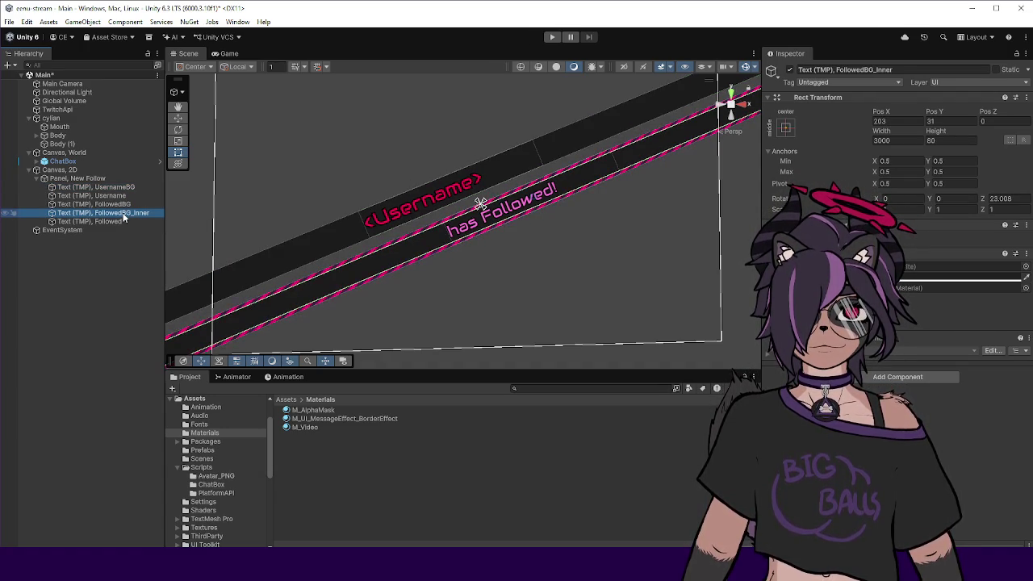
pyautogui.click(125, 205)
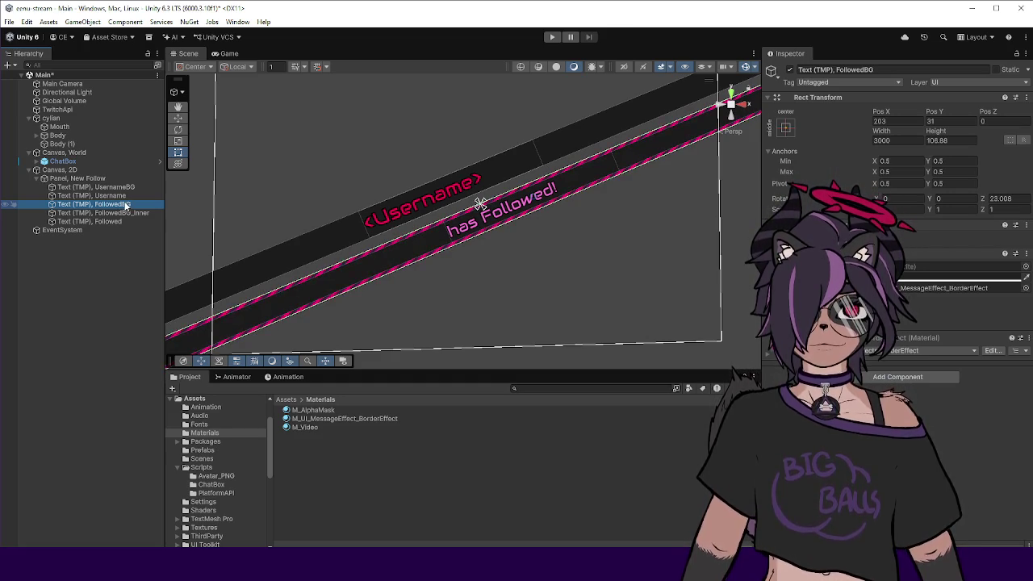
pyautogui.click(125, 213)
pyautogui.click(125, 205)
pyautogui.click(121, 178)
# Duplicate UsernameBG as UsernameBG_Inner and drag it under UsernameBG.
pyautogui.click(125, 187)
pyautogui.hotkey('ctrl', 'd')
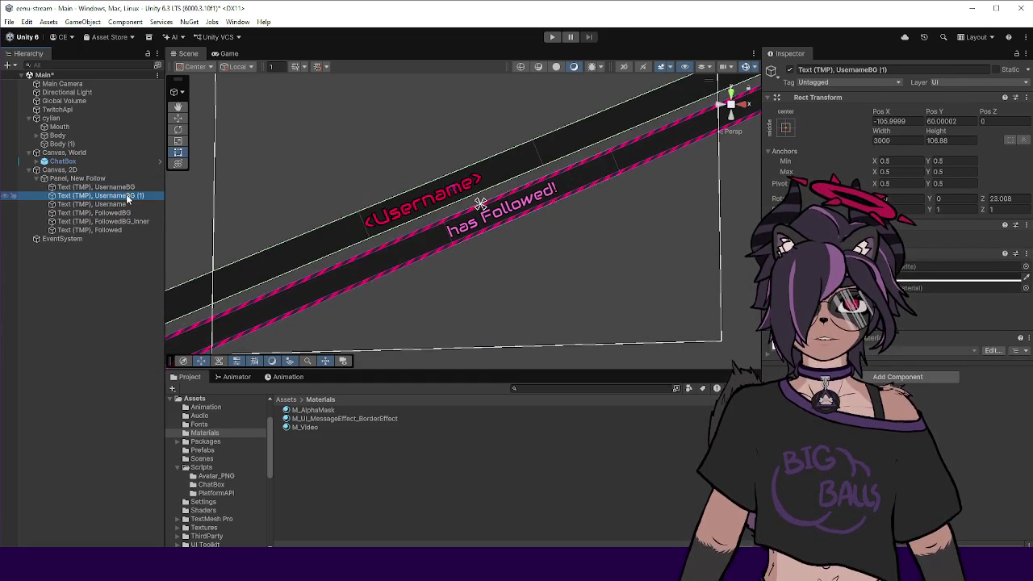
pyautogui.press('F2')
pyautogui.press('BackSpace')
pyautogui.press('BackSpace')
pyautogui.press('BackSpace')
pyautogui.write('_Inner')
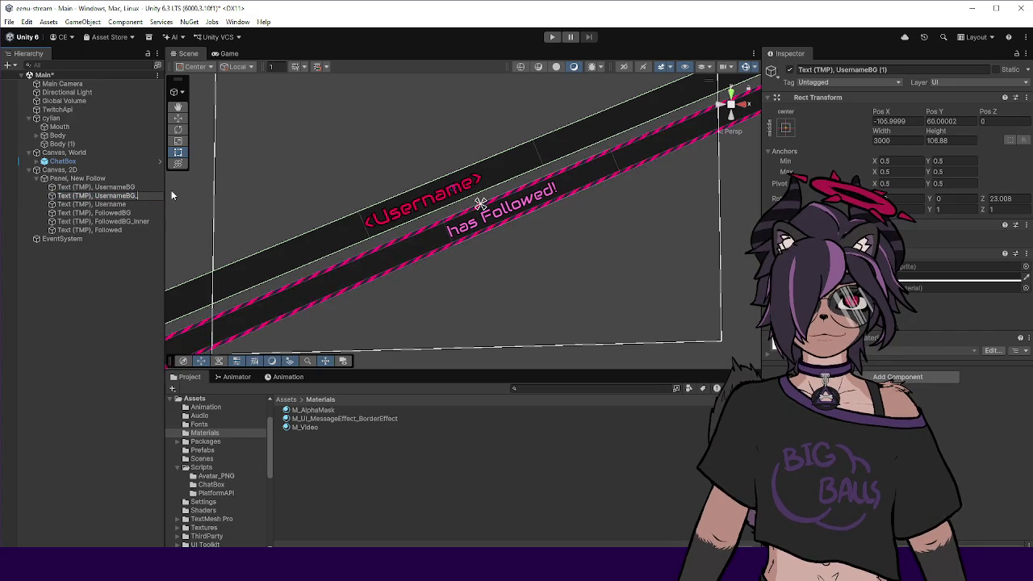
pyautogui.press('Return')
pyautogui.click(141, 188)
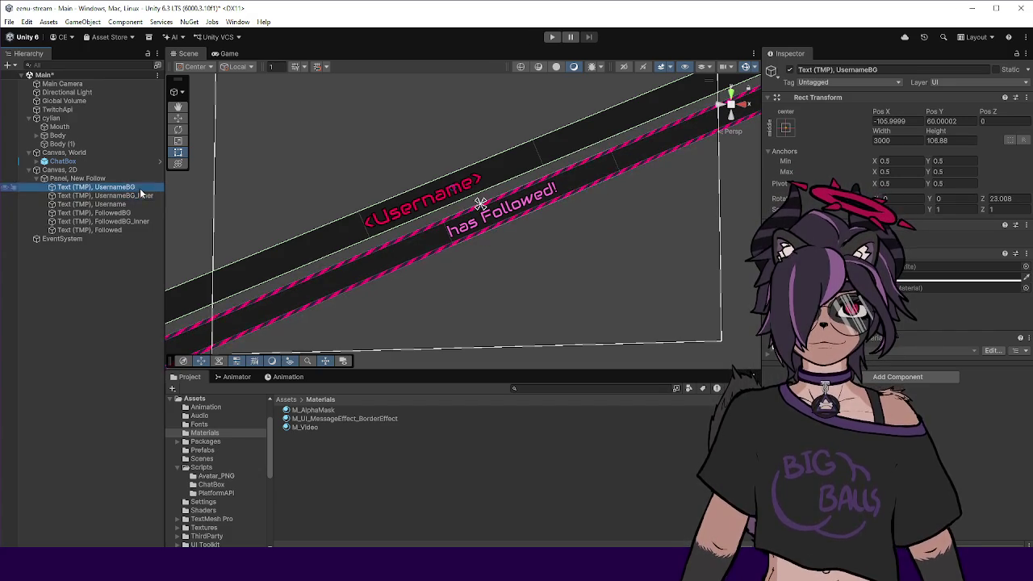
pyautogui.moveTo(130, 196); pyautogui.dragTo(129, 187)
# Give UsernameBG_Inner a height of 80 and nest it under UsernameBG.
pyautogui.click(130, 212)
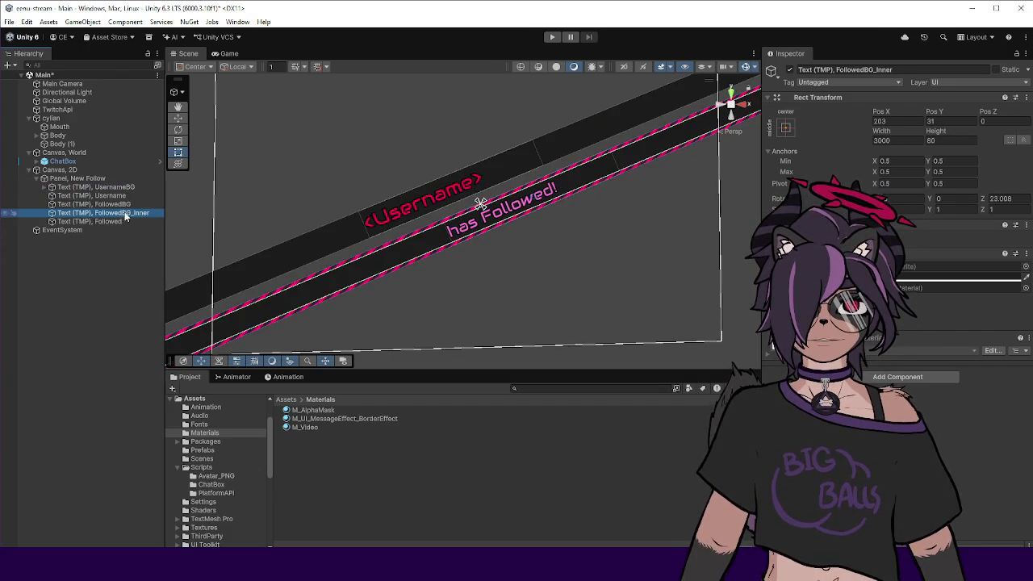
pyautogui.hotkey('ctrl', 'z')
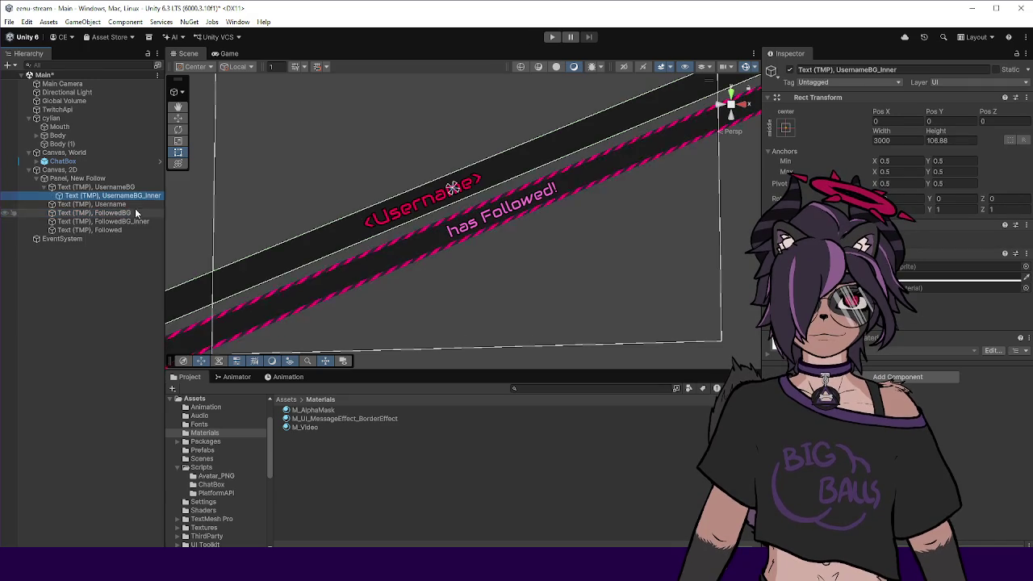
pyautogui.moveTo(134, 199); pyautogui.dragTo(129, 200)
pyautogui.click(952, 141)
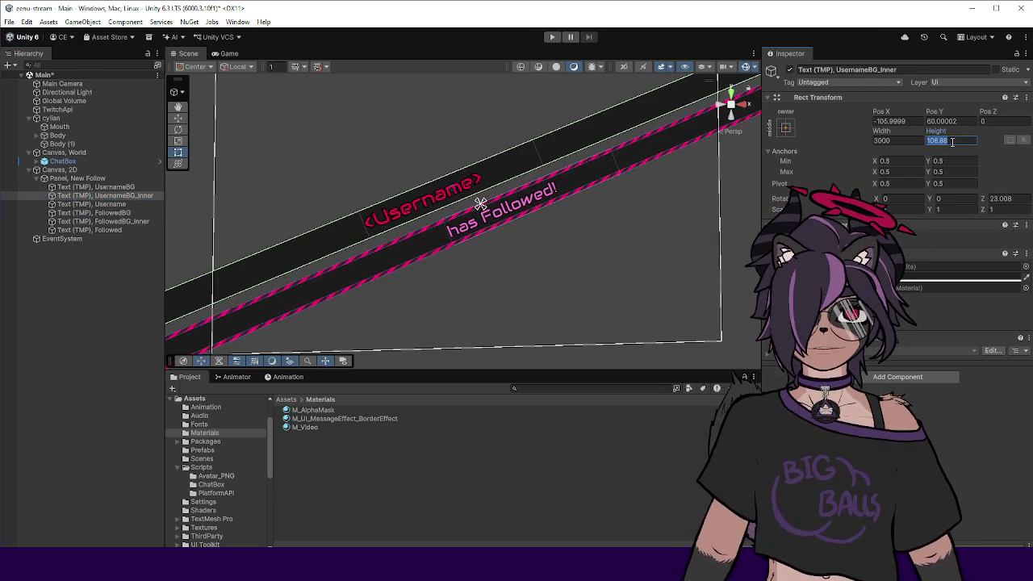
pyautogui.write('80')
pyautogui.click(105, 221)
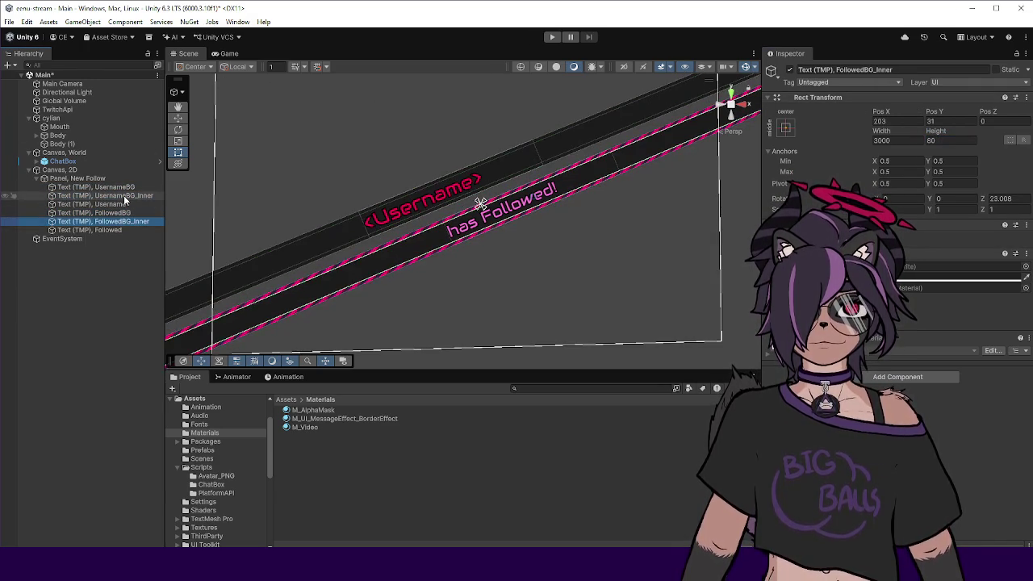
pyautogui.moveTo(126, 198)
pyautogui.mouseDown()
pyautogui.moveTo(127, 189)
pyautogui.moveTo(126, 223)
pyautogui.moveTo(129, 196)
pyautogui.moveTo(111, 212)
pyautogui.mouseUp()
# Expand FollowedBG to show its inner bar and apply M_UI_MessageEffect_BorderEffect to UsernameBG.
pyautogui.click(85, 187)
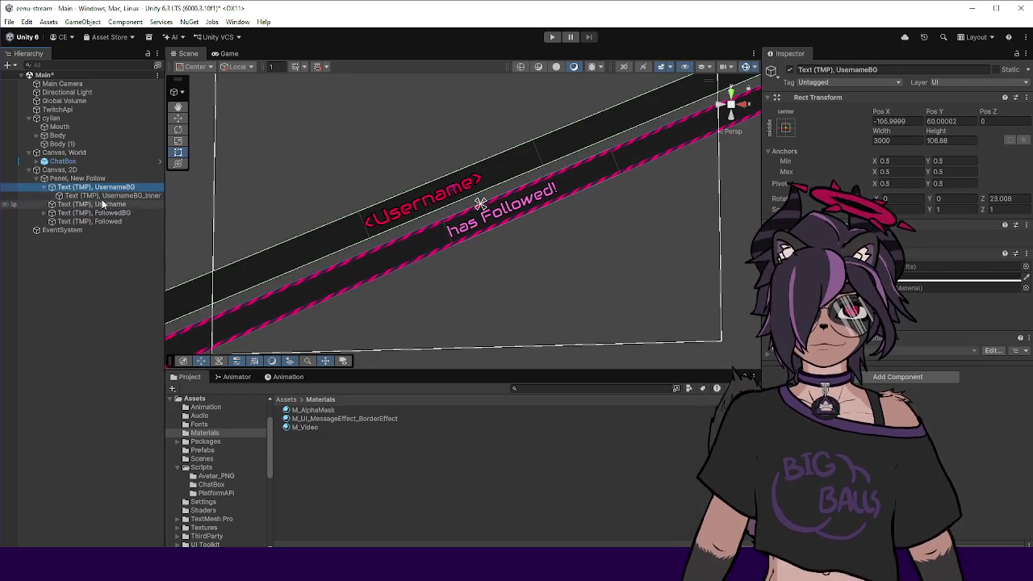
pyautogui.click(113, 195)
pyautogui.click(101, 186)
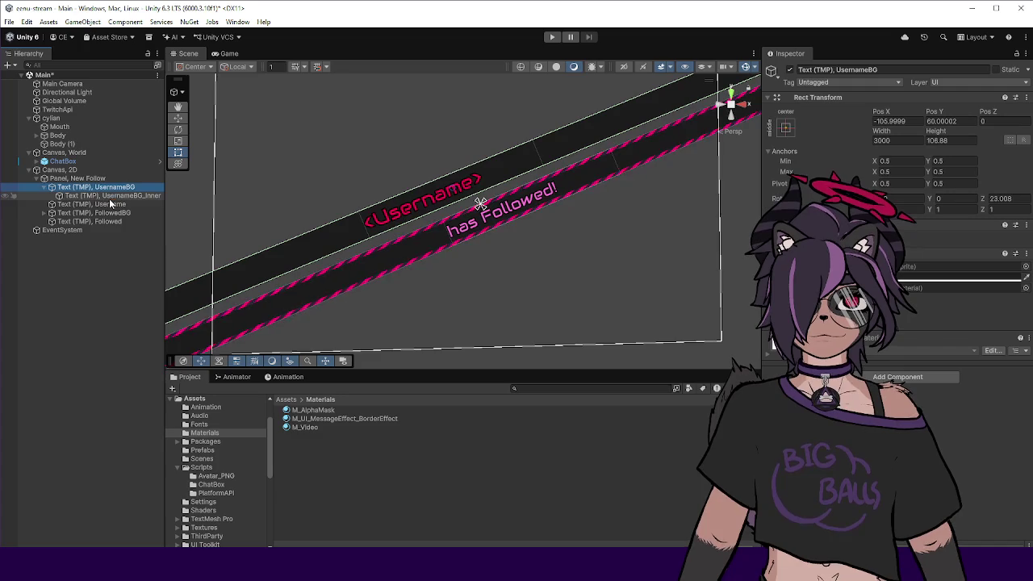
pyautogui.click(43, 212)
pyautogui.click(113, 195)
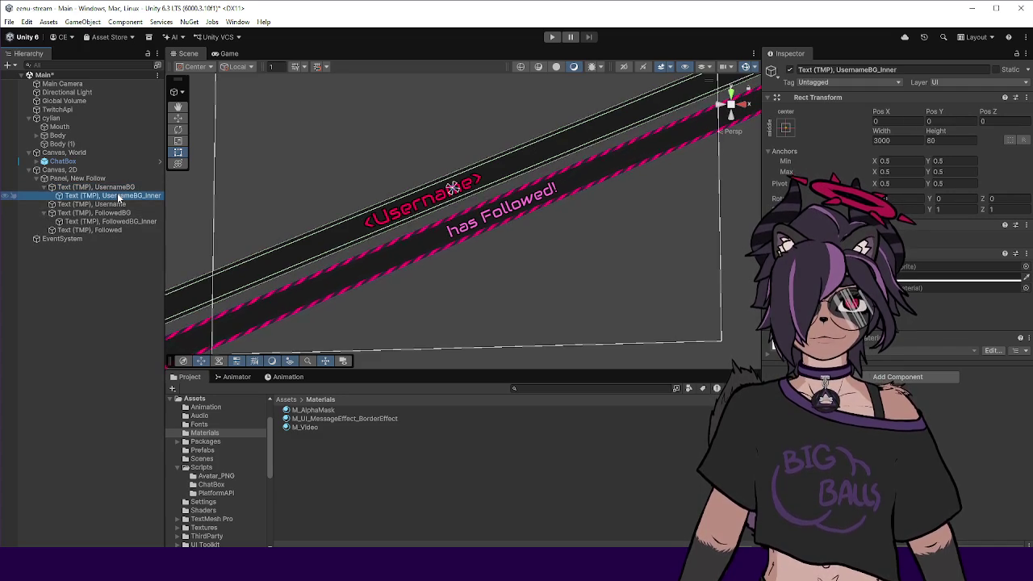
pyautogui.moveTo(326, 418)
pyautogui.mouseDown()
pyautogui.moveTo(928, 278)
pyautogui.moveTo(917, 283)
pyautogui.mouseUp()
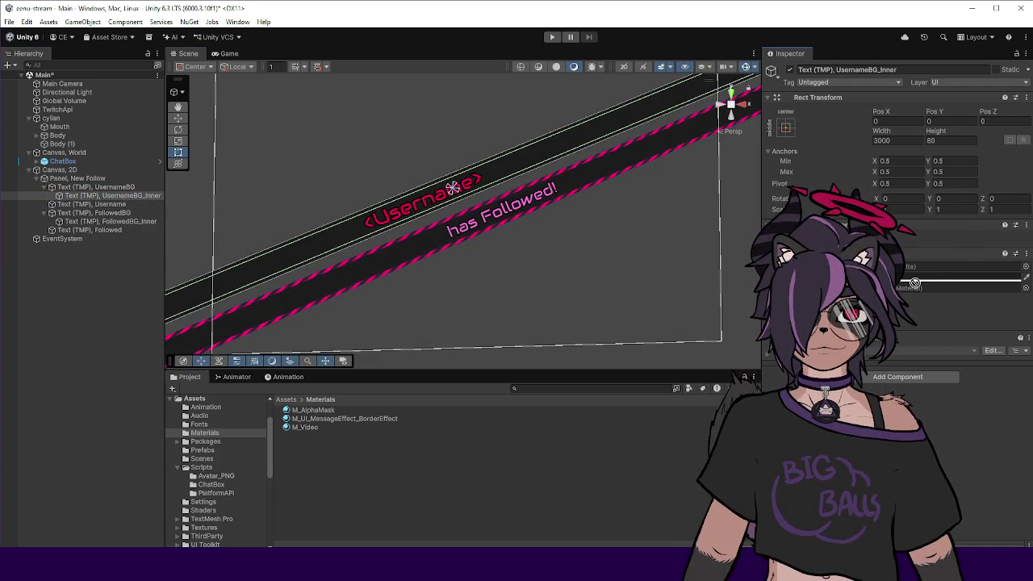
pyautogui.click(125, 189)
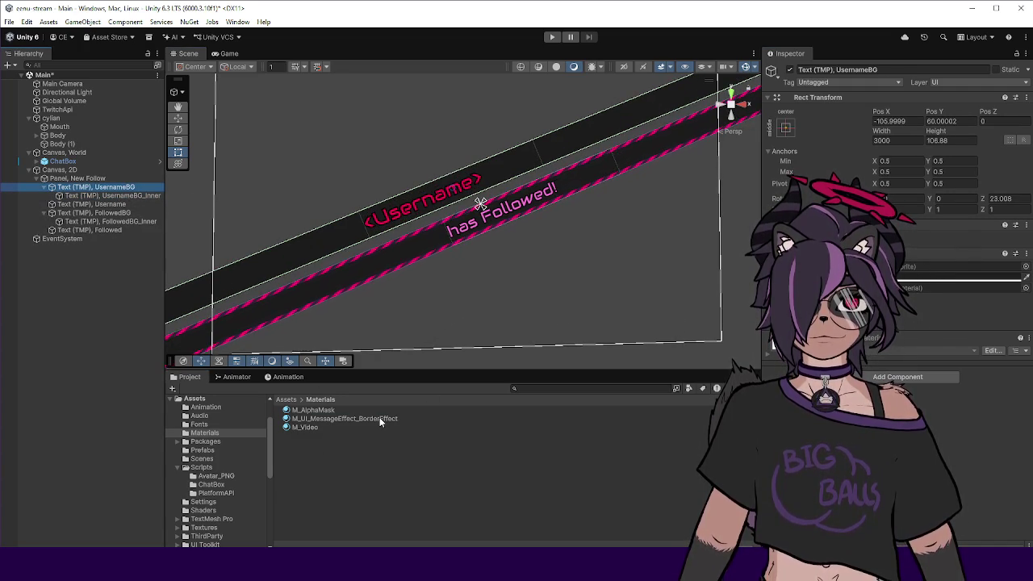
pyautogui.moveTo(379, 418); pyautogui.dragTo(922, 284)
# Clear the BorderEffect material from both UsernameBG and FollowedBG.
pyautogui.click(919, 287)
pyautogui.press('Delete')
pyautogui.click(555, 279)
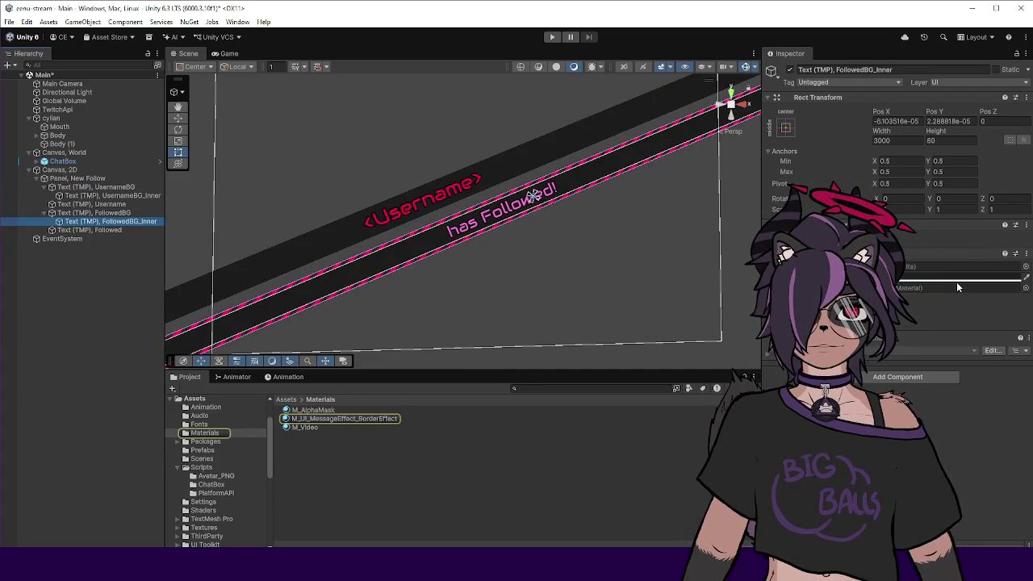
pyautogui.click(121, 204)
pyautogui.click(121, 195)
pyautogui.click(132, 221)
pyautogui.click(93, 212)
pyautogui.click(919, 287)
pyautogui.press('Delete')
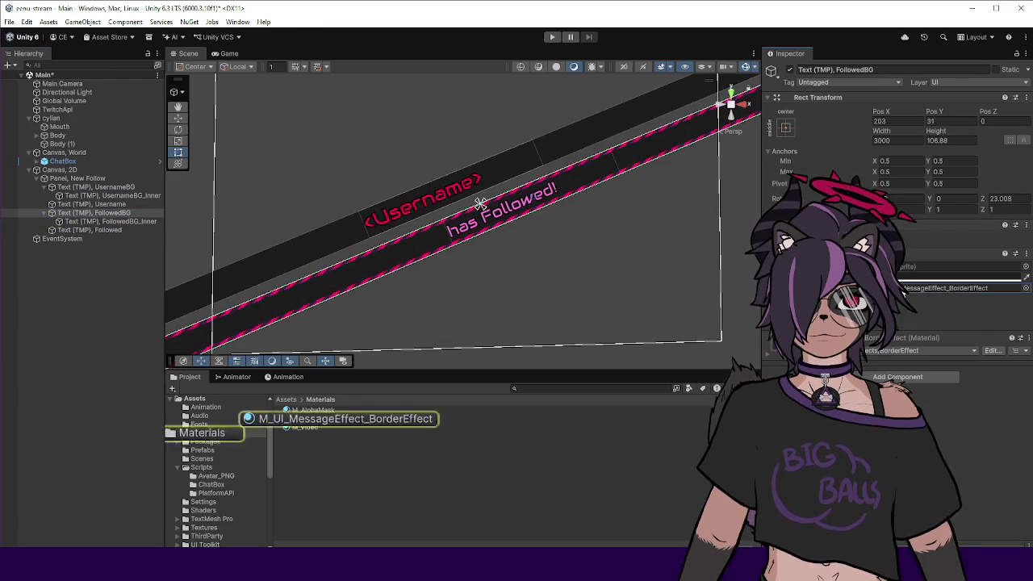
# Toggle UsernameBG off and back on, save the Main scene, and collapse both bars.
pyautogui.click(115, 179)
pyautogui.click(121, 187)
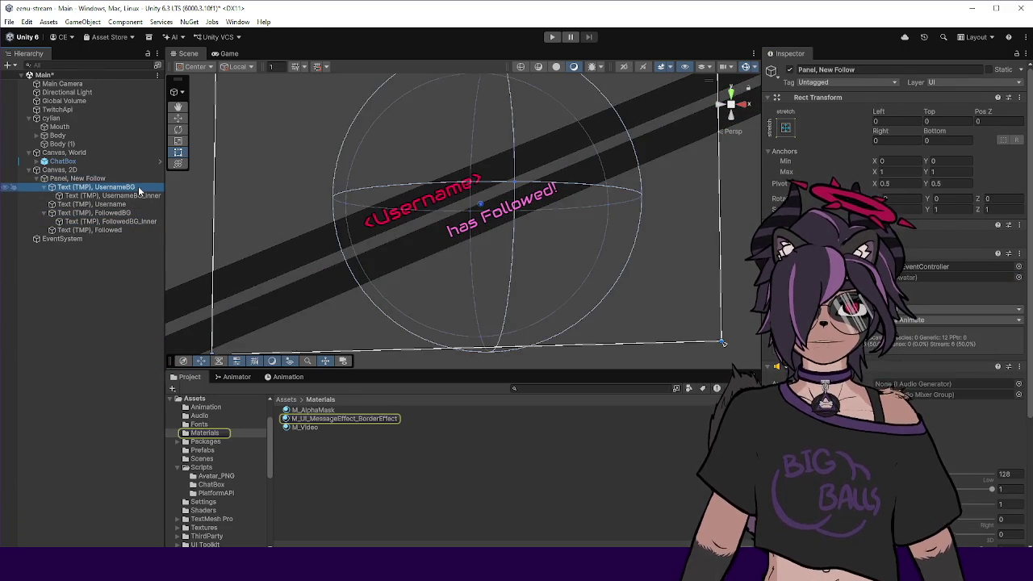
pyautogui.click(790, 69)
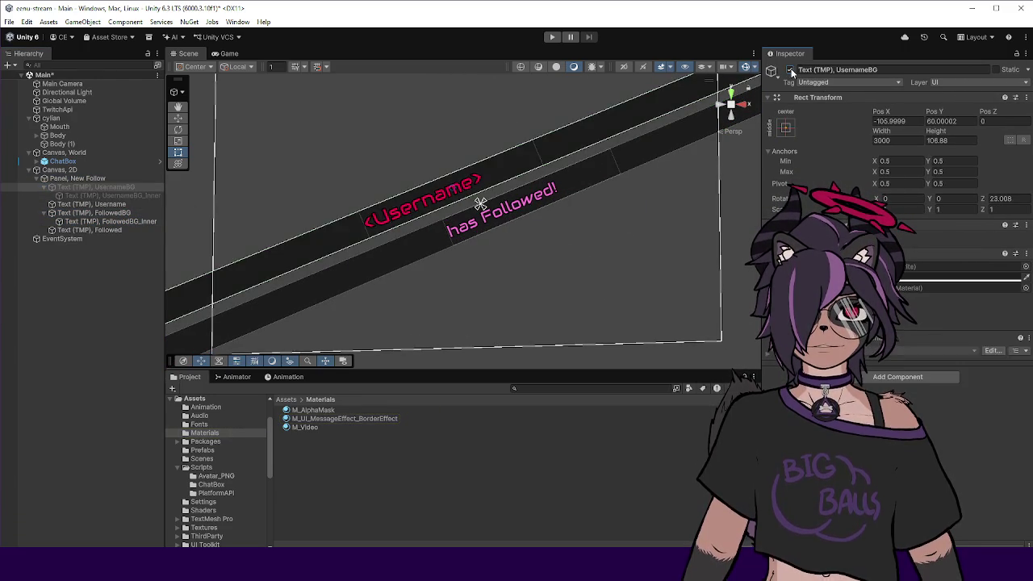
pyautogui.click(790, 69)
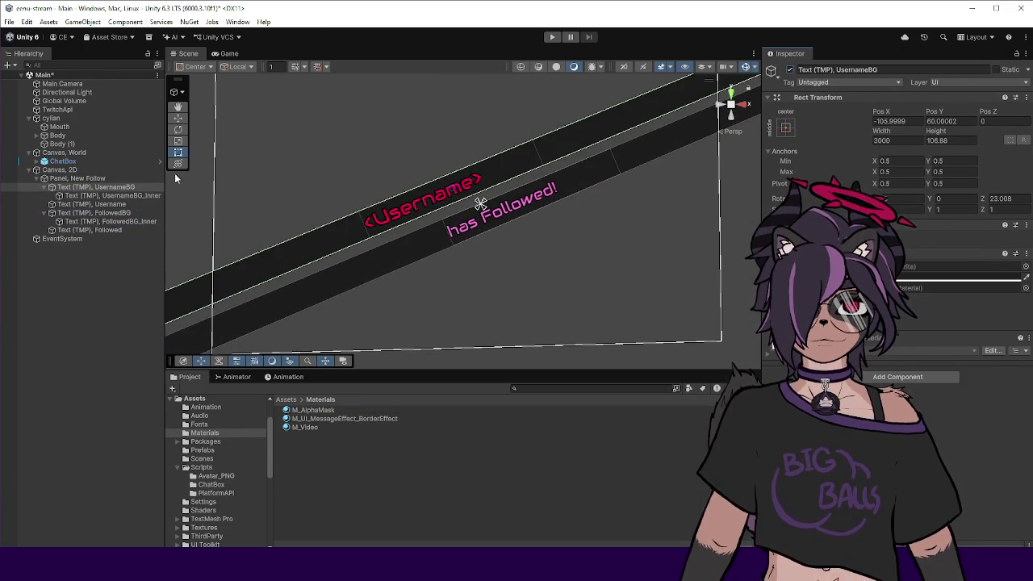
pyautogui.click(138, 185)
pyautogui.hotkey('ctrl', 's')
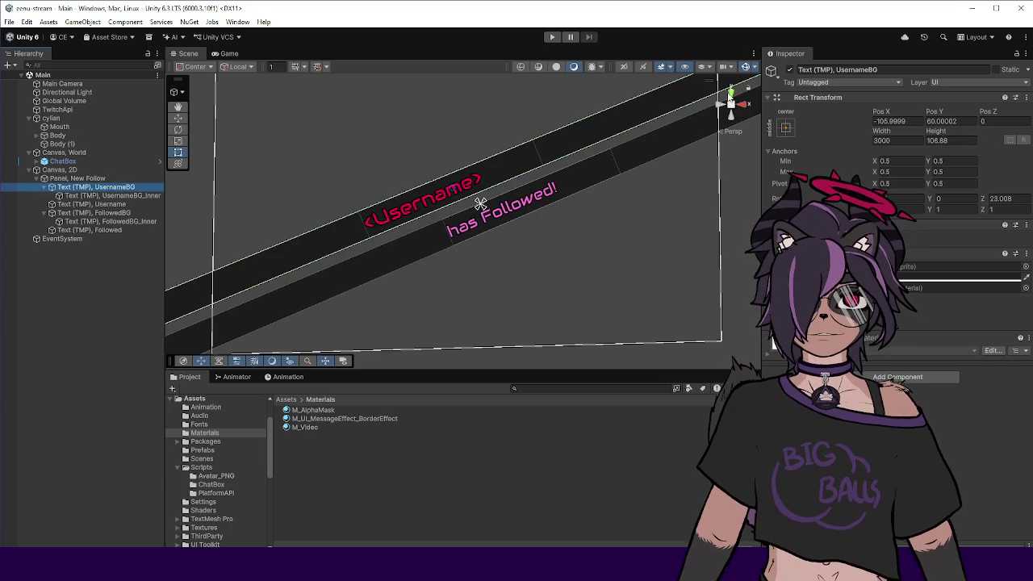
pyautogui.click(45, 188)
pyautogui.click(38, 204)
# Select the four follow-alert text objects and deactivate them.
pyautogui.click(44, 204)
pyautogui.click(81, 212)
pyautogui.keyDown('ctrl'); pyautogui.click(81, 186); pyautogui.keyUp('ctrl')
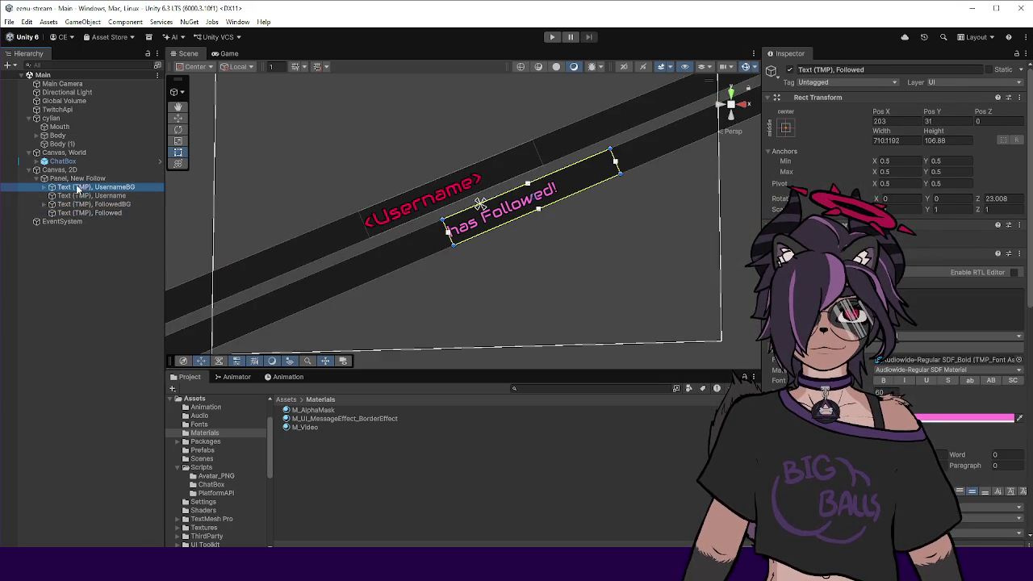
pyautogui.keyDown('ctrl'); pyautogui.click(121, 195); pyautogui.keyUp('ctrl')
pyautogui.keyDown('ctrl'); pyautogui.click(121, 205); pyautogui.keyUp('ctrl')
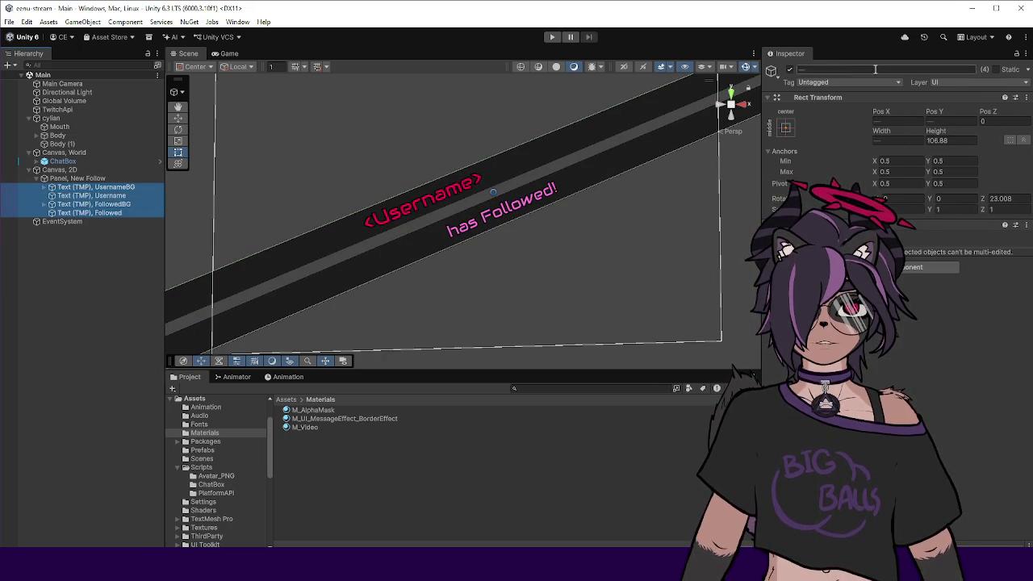
pyautogui.click(786, 72)
pyautogui.click(788, 71)
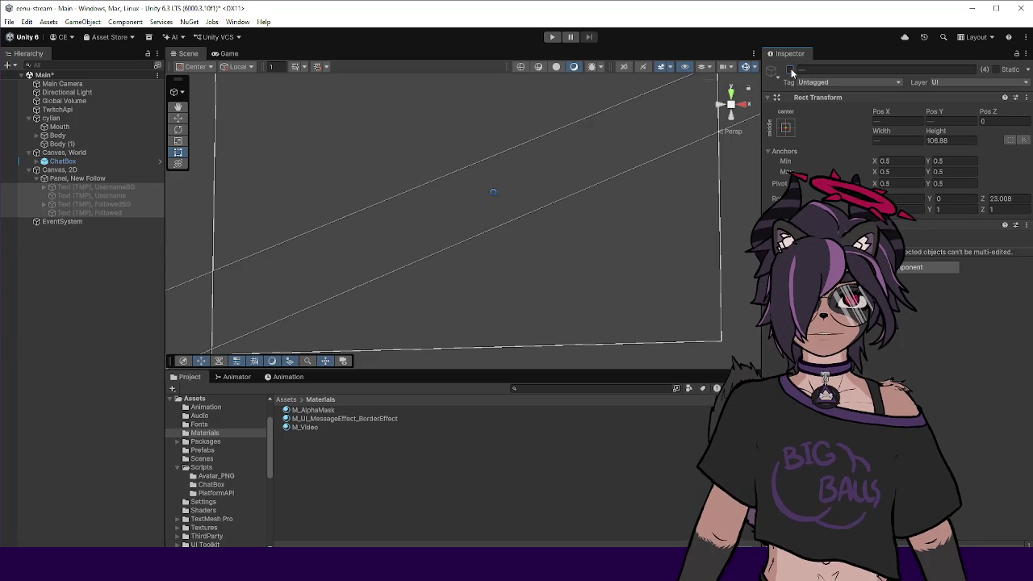
# Reactivate the four text objects, deselect them, and collapse Canvas, 2D.
pyautogui.scroll(-3, 579, 172)
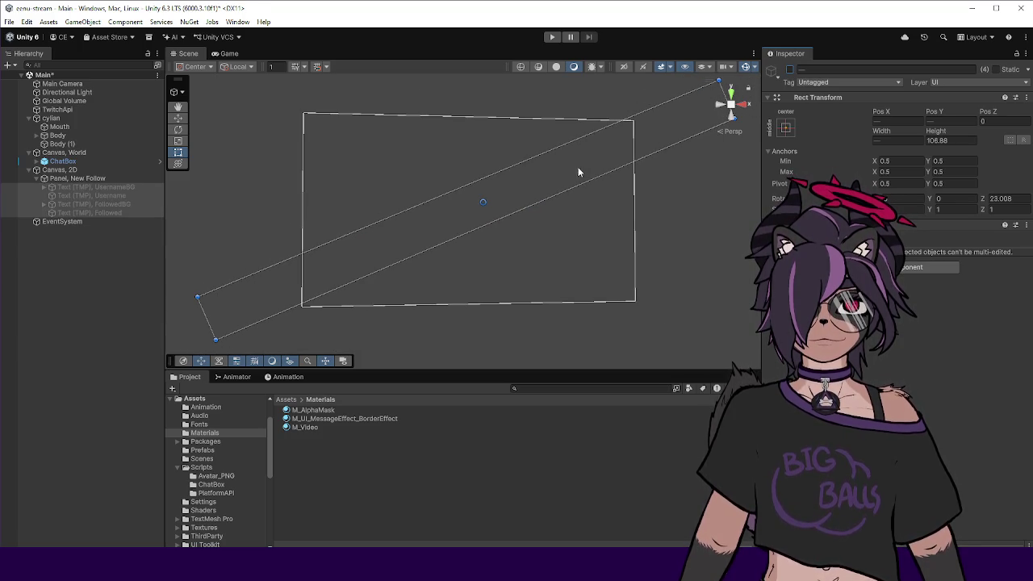
pyautogui.click(789, 72)
pyautogui.click(86, 279)
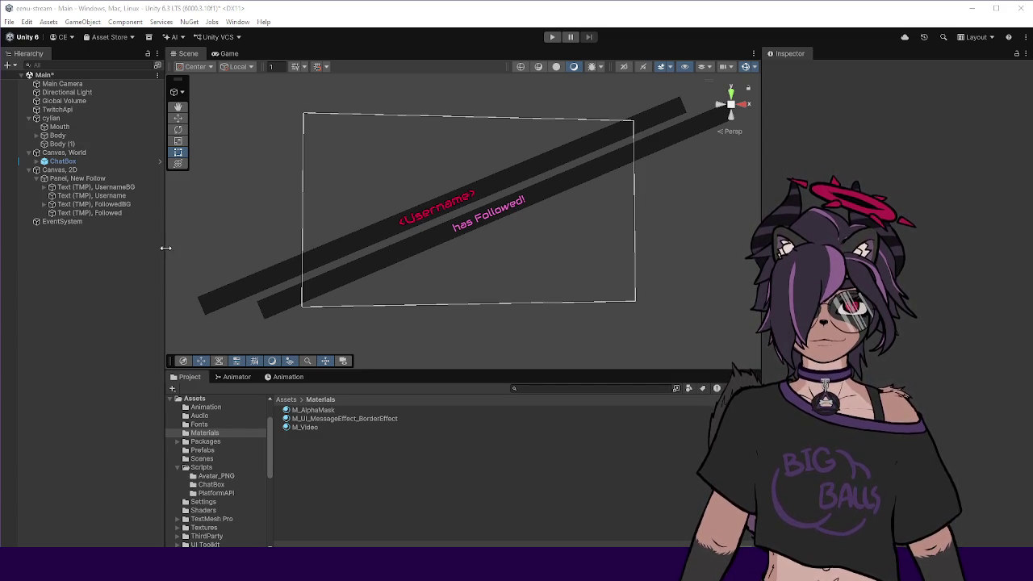
pyautogui.moveTo(165, 248); pyautogui.dragTo(155, 250)
pyautogui.click(29, 169)
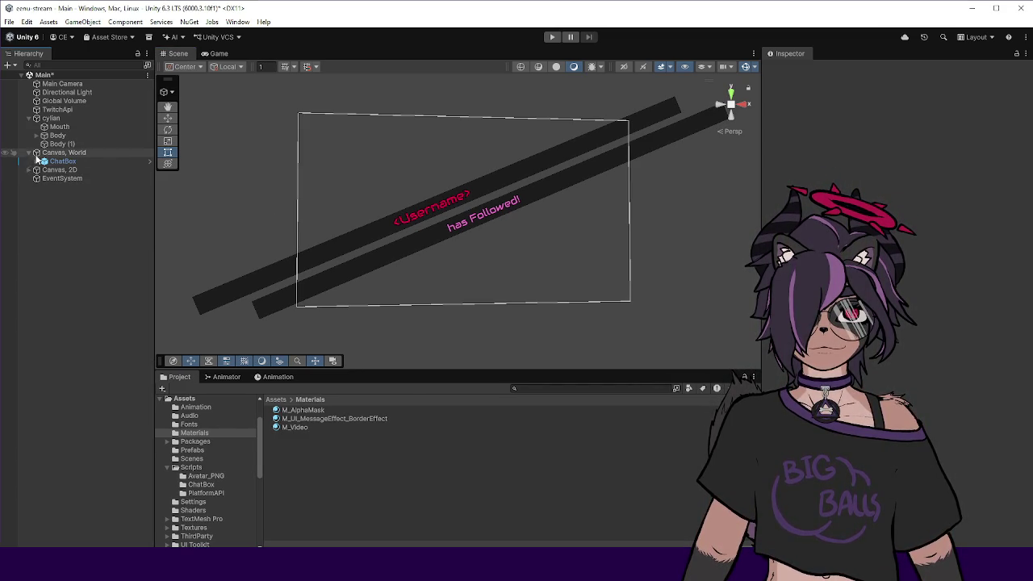
# Collapse Canvas, World and cylian, then open Assets > Scripts in the Project window.
pyautogui.click(29, 153)
pyautogui.click(30, 118)
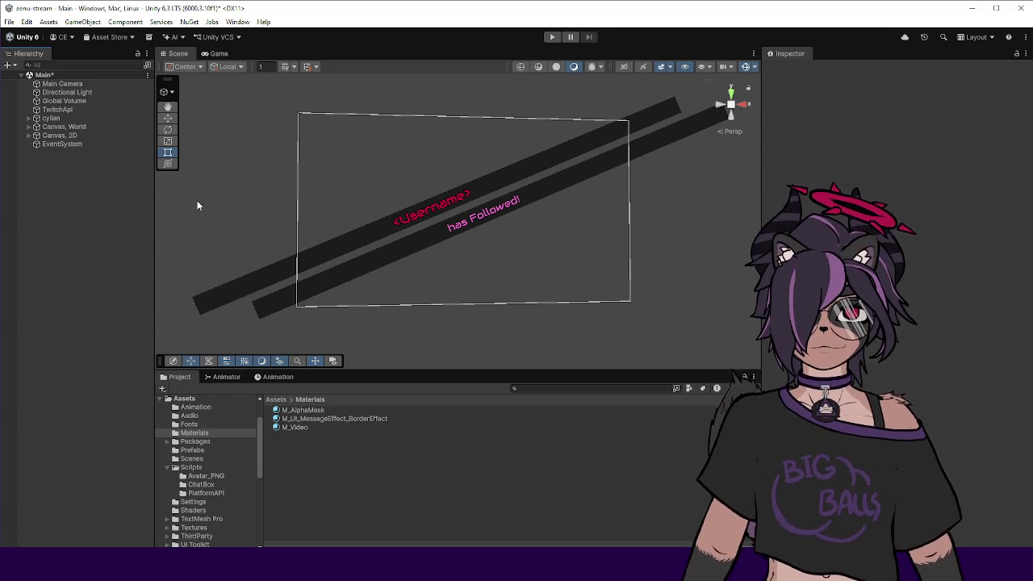
pyautogui.moveTo(152, 211); pyautogui.dragTo(147, 210)
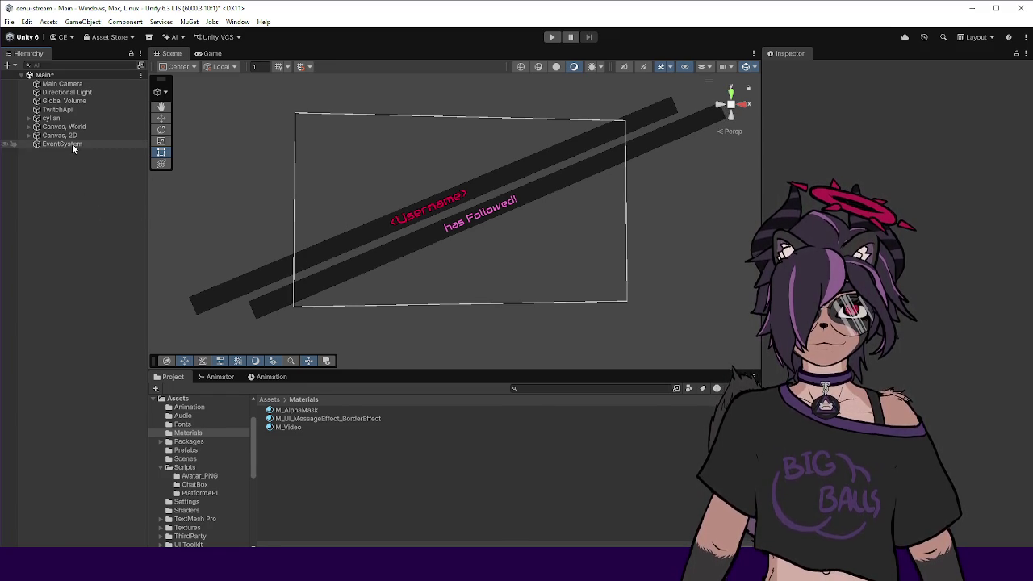
pyautogui.click(268, 400)
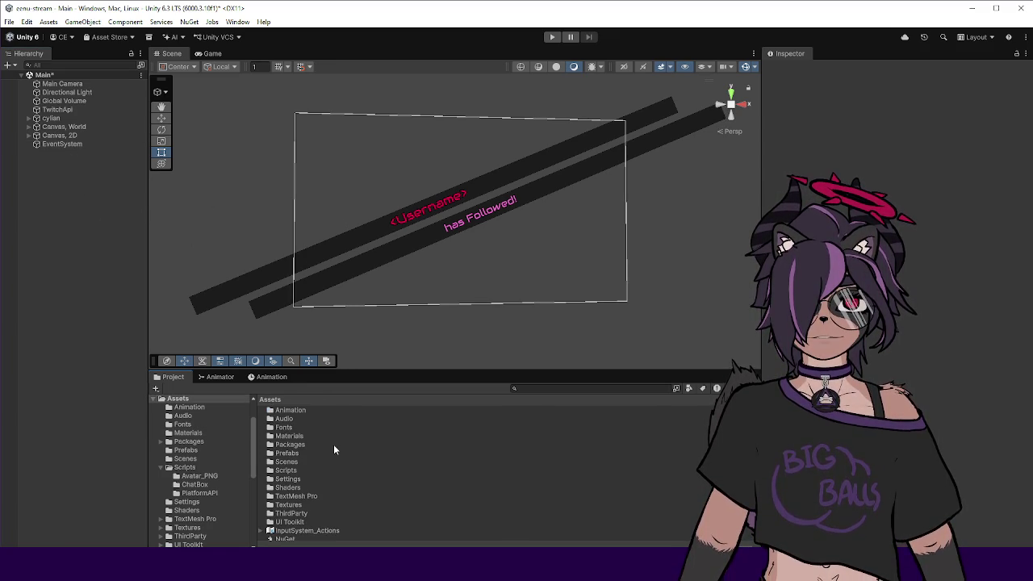
pyautogui.doubleClick(296, 470)
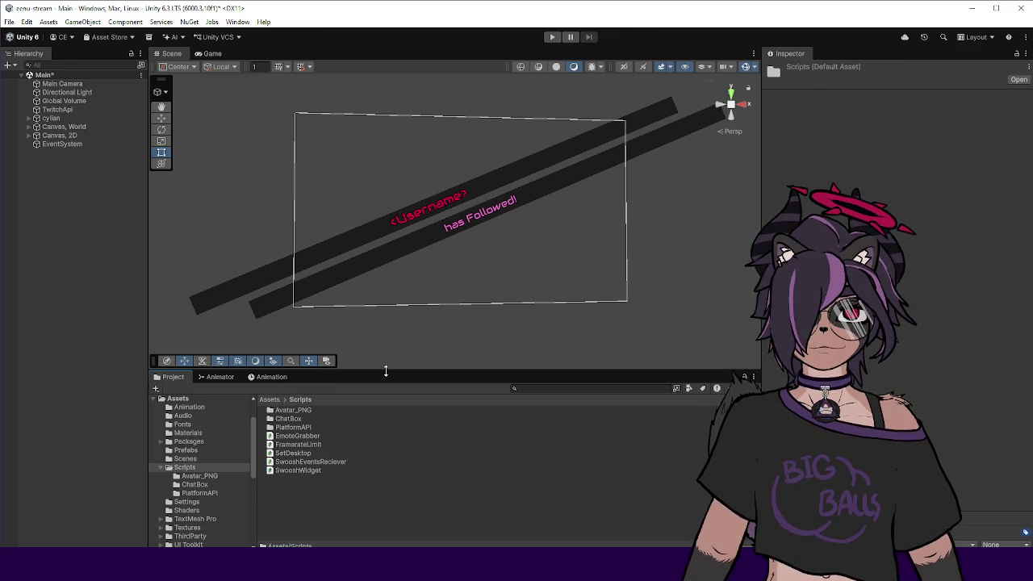
pyautogui.scroll(15, 175, 128)
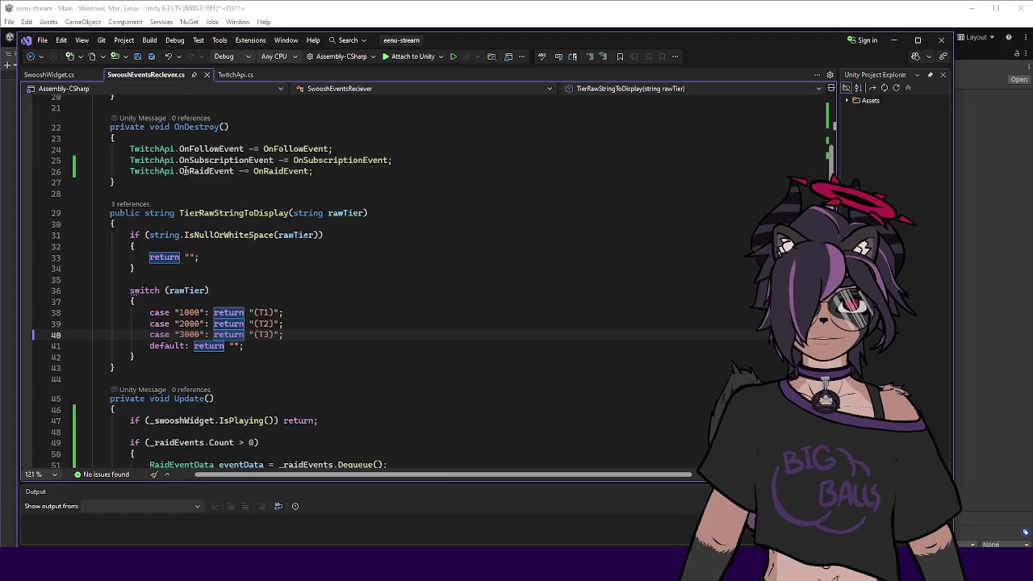
# Add public Image fields _titleBG and _subtitleBG, importing UnityEngine.UI via Quick Actions, and save.
pyautogui.scroll(2, 174, 128)
pyautogui.click(336, 176)
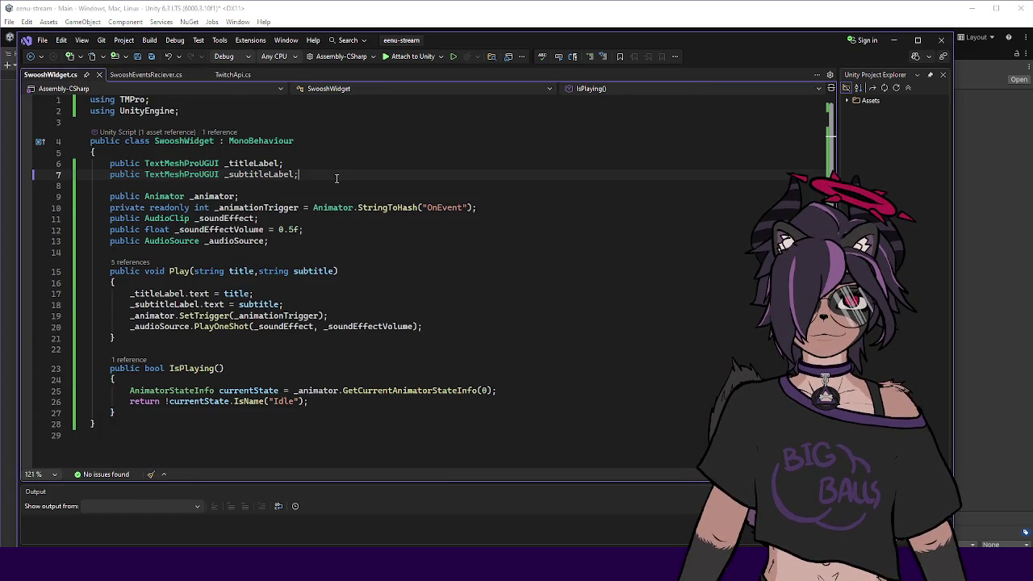
pyautogui.press('Return')
pyautogui.write('public ')
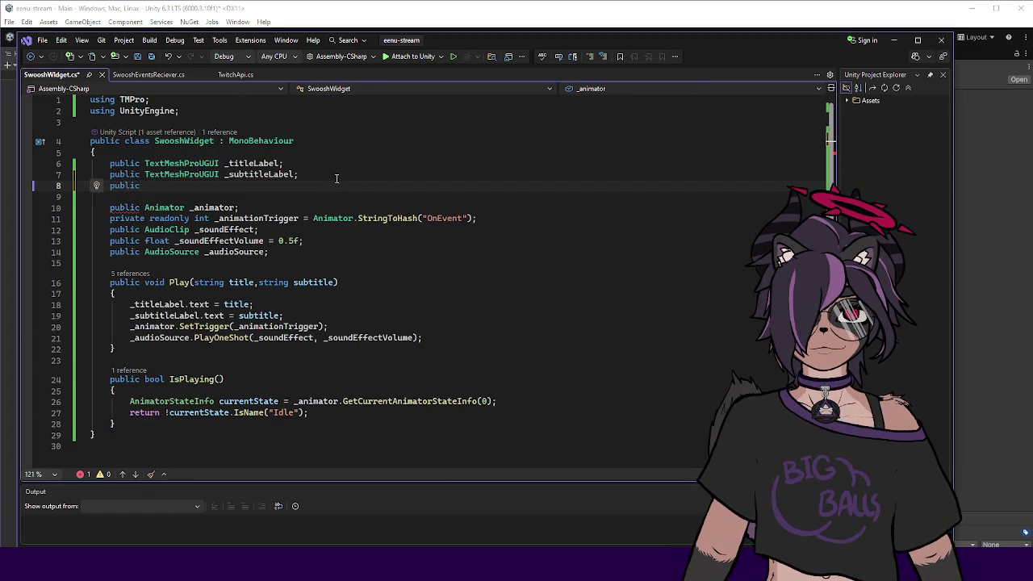
pyautogui.write('Image')
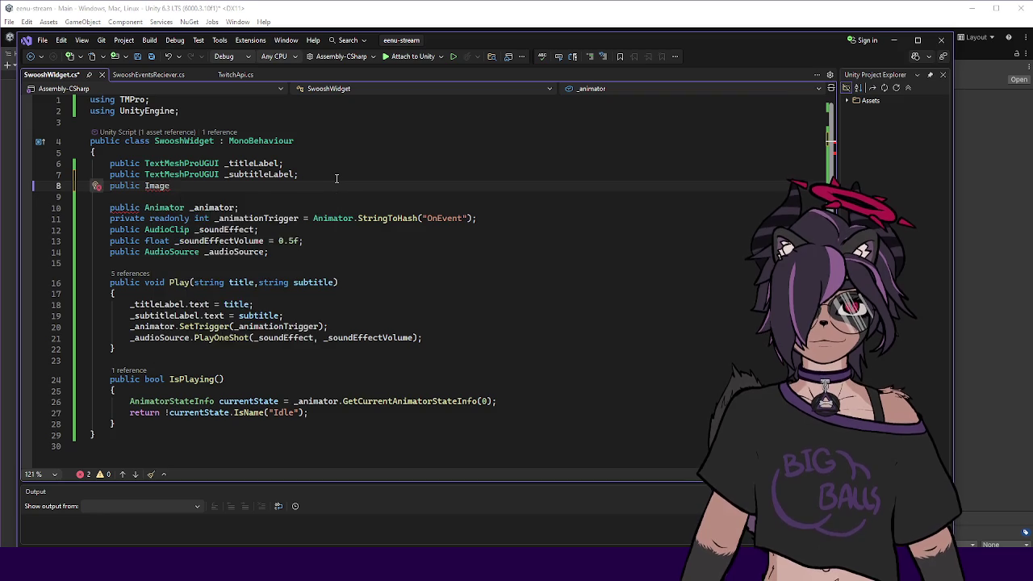
pyautogui.press('Escape')
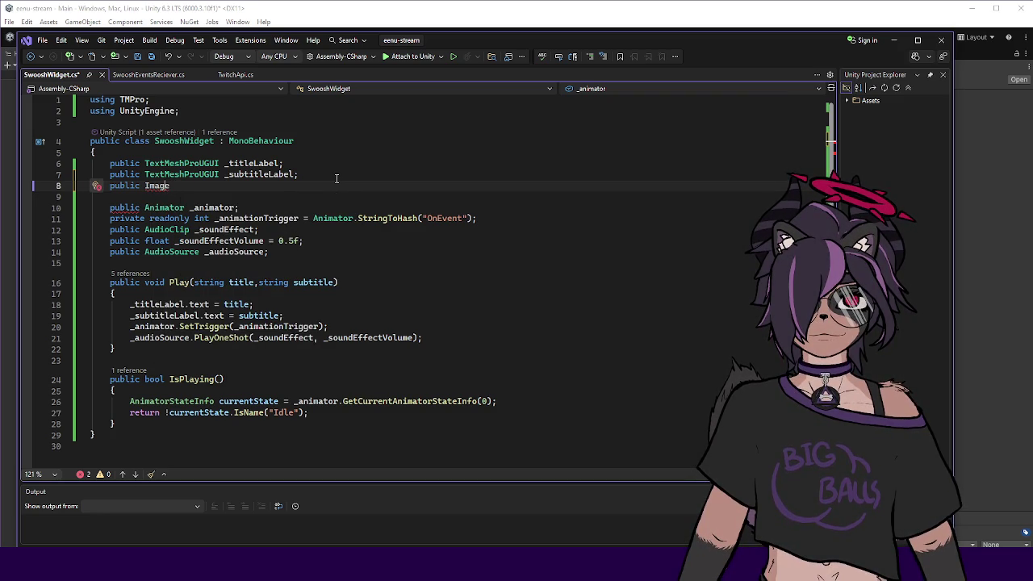
pyautogui.hotkey('ctrl', '.')
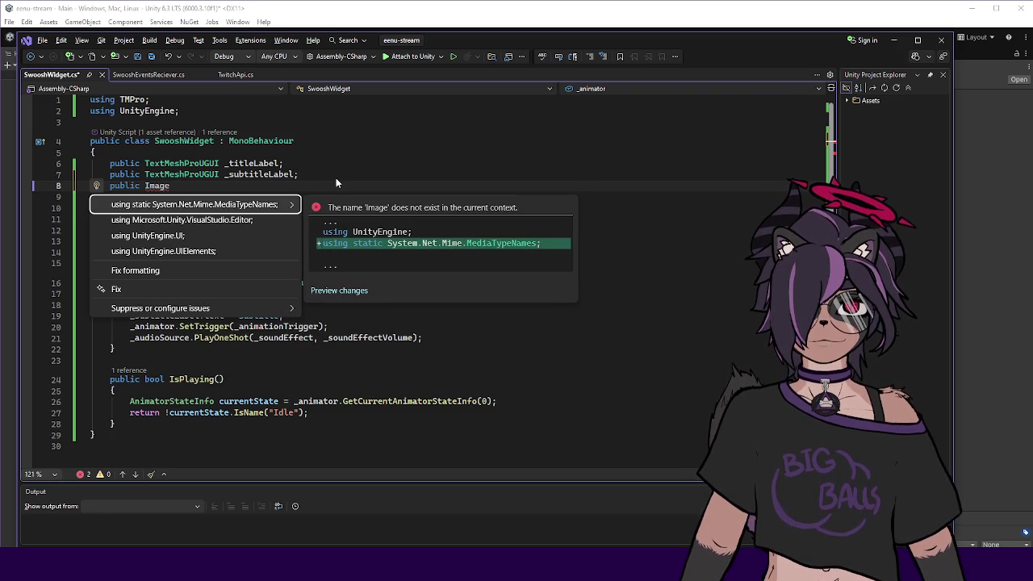
pyautogui.press('Down')
pyautogui.press('Down')
pyautogui.press('Return')
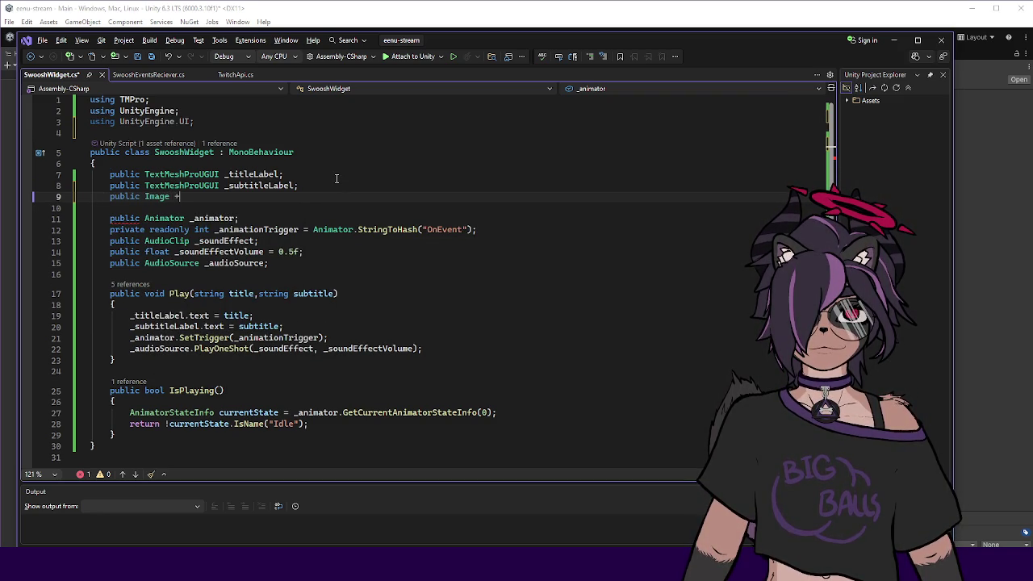
pyautogui.write('_titleBG;')
pyautogui.press('Return')
pyautogui.write('public Image _subtitleBG;;')
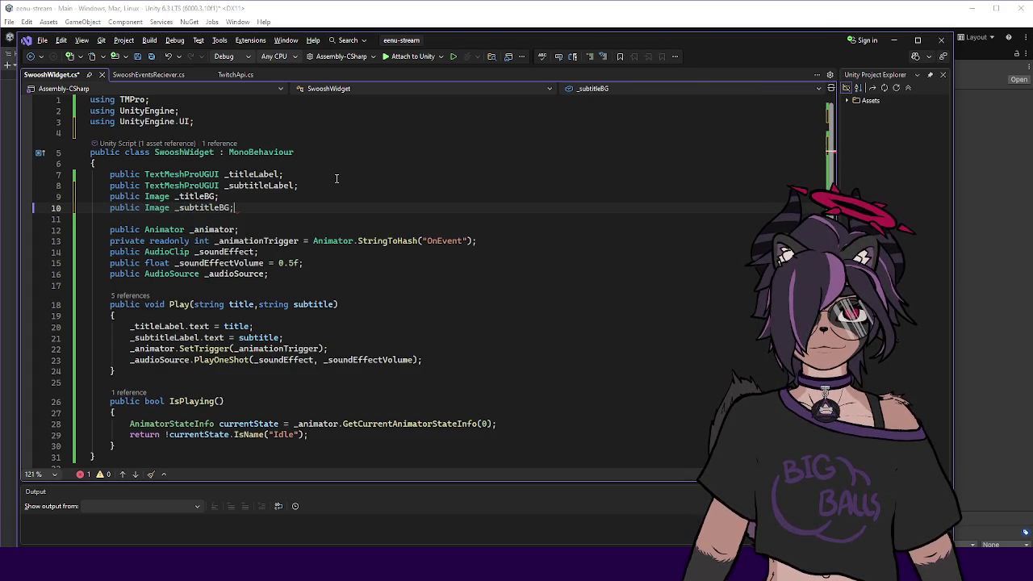
pyautogui.hotkey('ctrl', 's')
# Add a public Material _borderMaterial field below _subtitleBG and save the script.
pyautogui.click(196, 199)
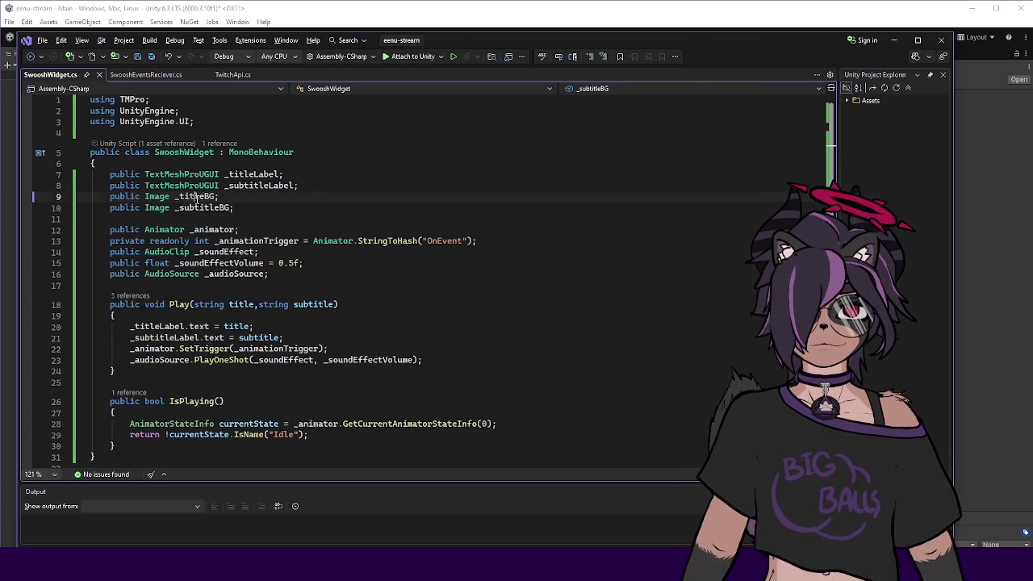
pyautogui.click(265, 209)
pyautogui.press('Return')
pyautogui.write('public Material _borderMaterial;')
pyautogui.hotkey('ctrl', 's')
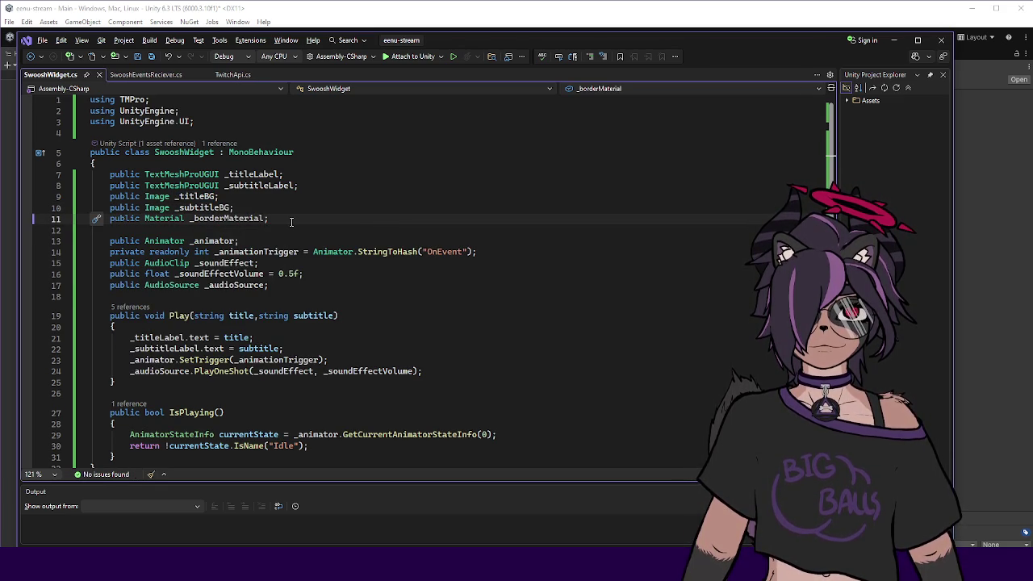
pyautogui.press('Up')
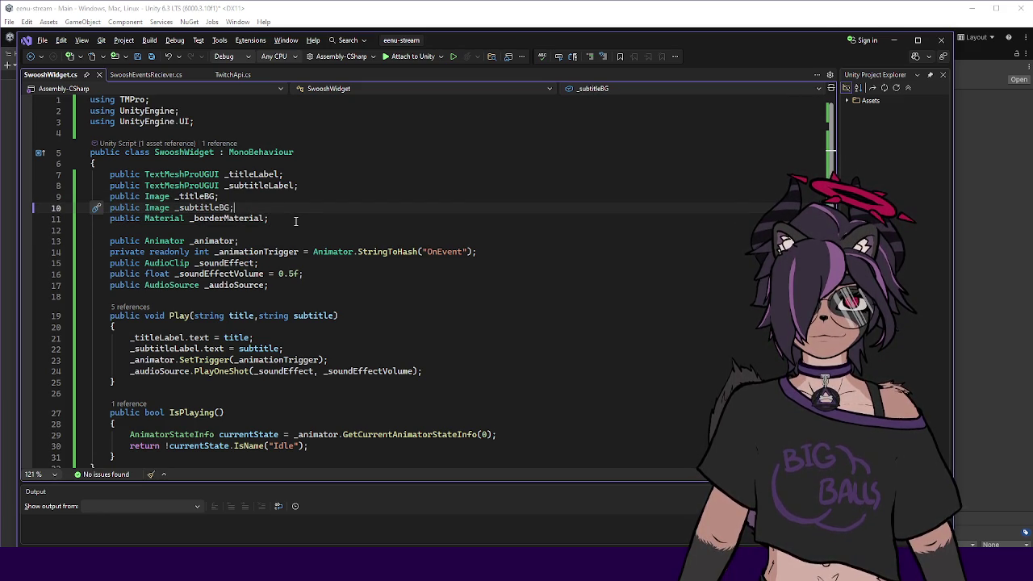
pyautogui.scroll(-1, 299, 220)
pyautogui.click(305, 186)
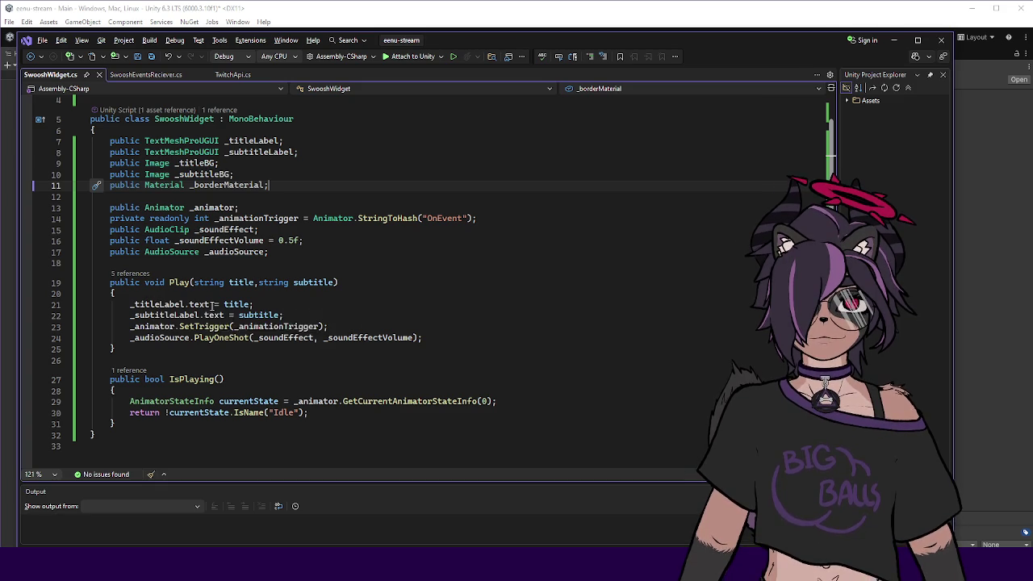
# Add a bool setBorder = false parameter to the Play method.
pyautogui.click(256, 282)
pyautogui.click(339, 283)
pyautogui.write(', bool')
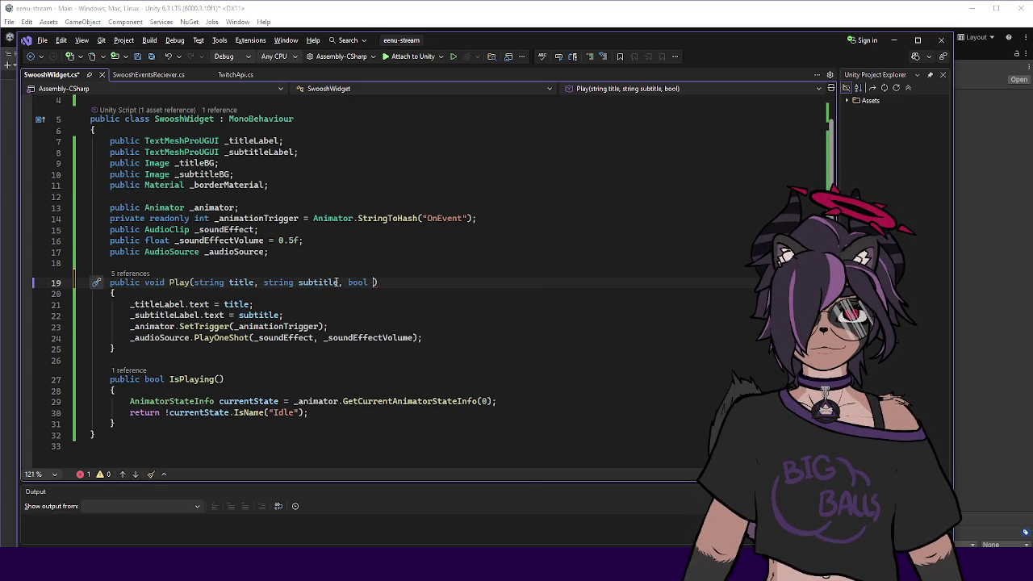
pyautogui.write('Border')
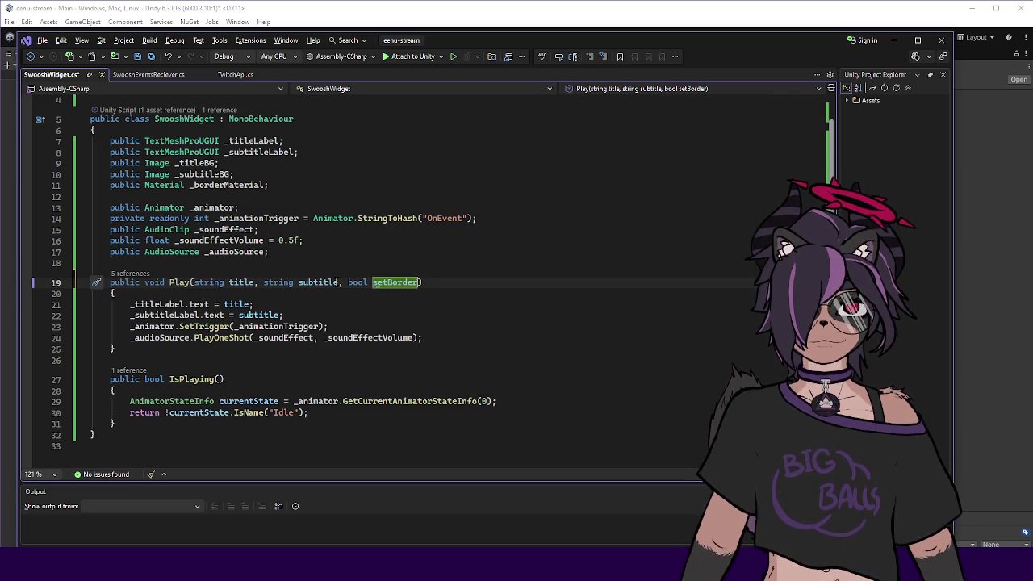
pyautogui.write(' = false')
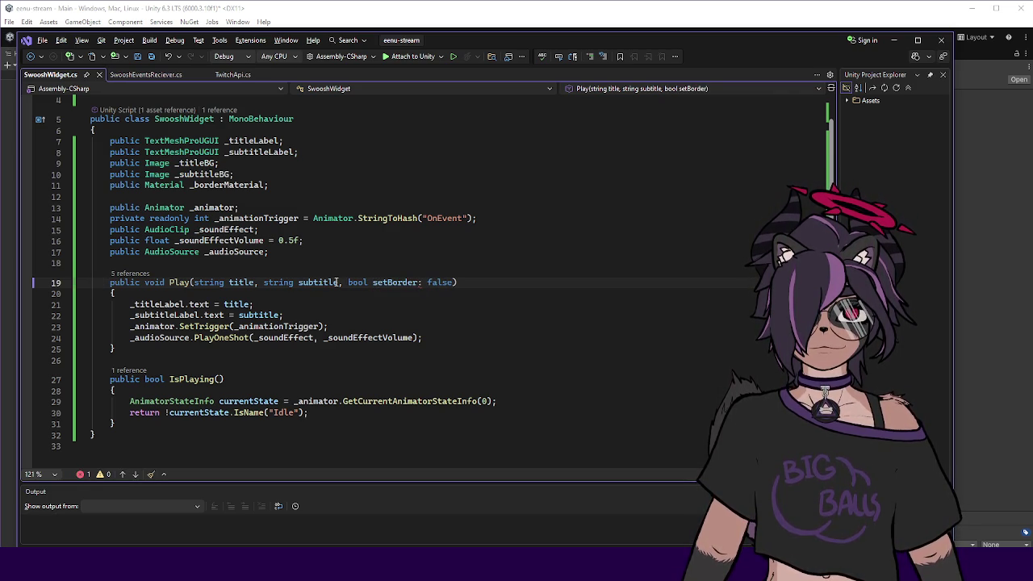
pyautogui.click(419, 281)
# Begin an if (setBorder) block in Play assigning _titleBG.material.
pyautogui.click(404, 293)
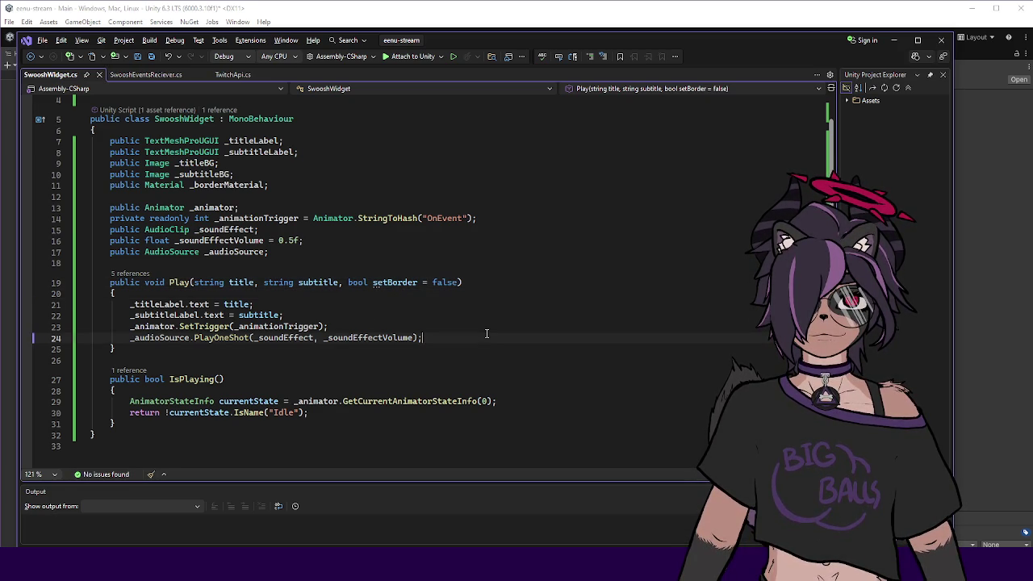
pyautogui.press('Return')
pyautogui.press('Return')
pyautogui.press('Up')
pyautogui.write('if (setBorder)')
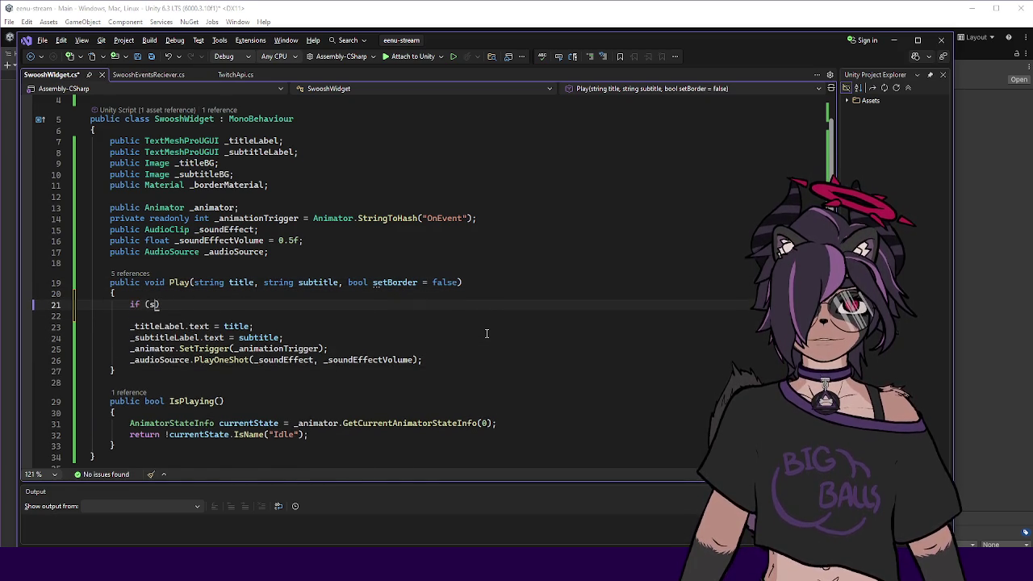
pyautogui.press('Return')
pyautogui.write('{')
pyautogui.press('Return')
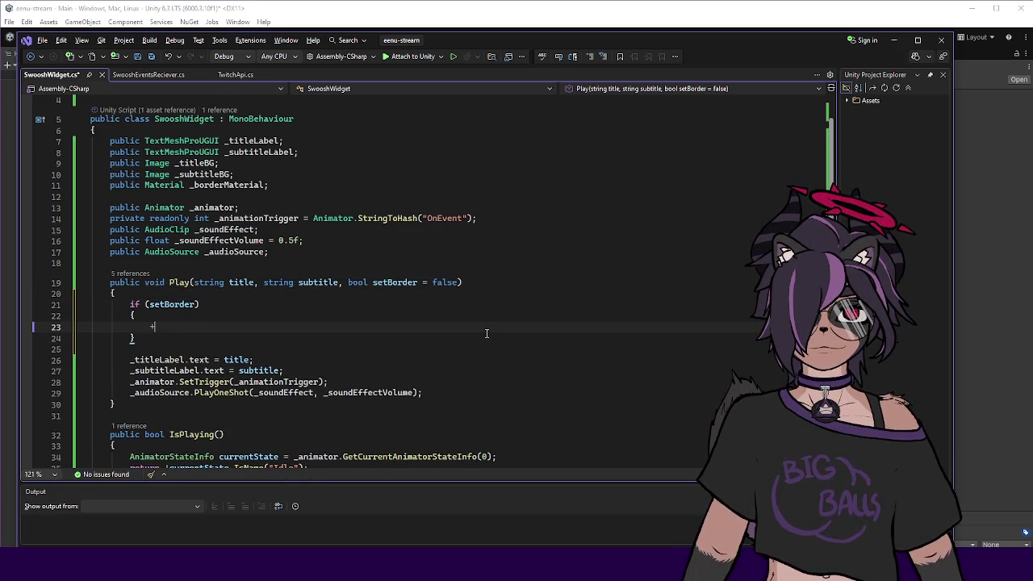
pyautogui.write('_titleBG.')
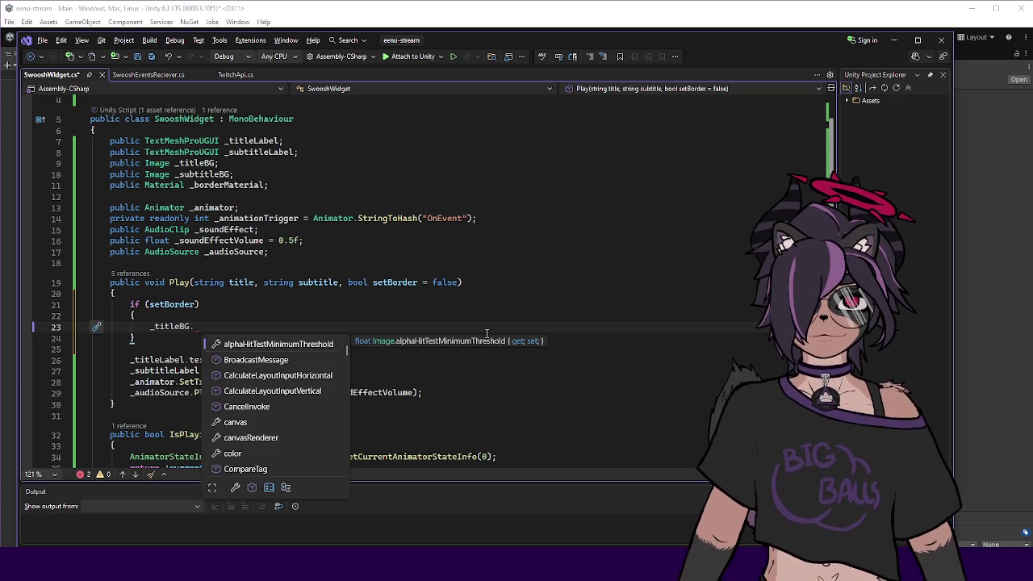
pyautogui.write('ma')
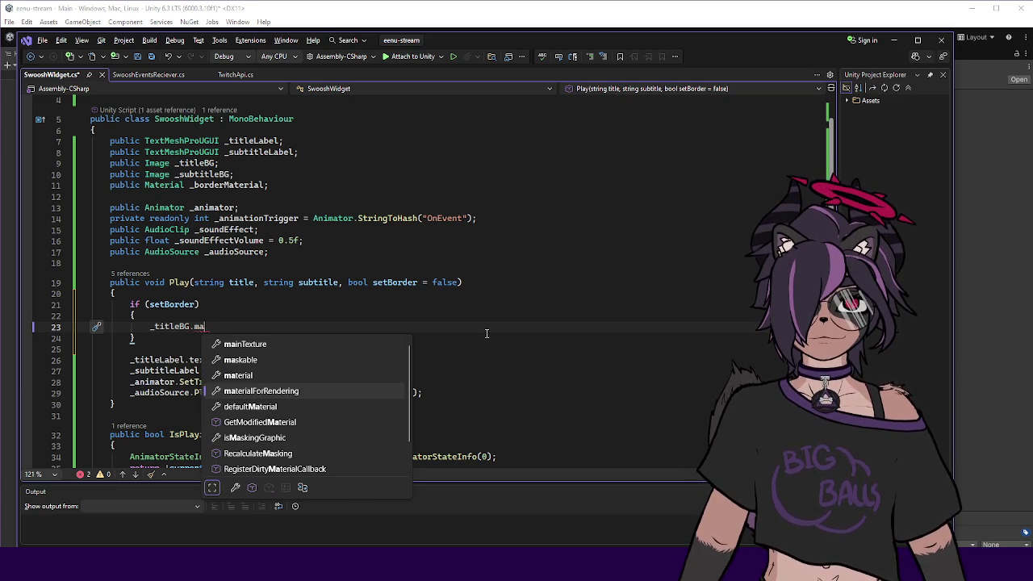
pyautogui.press('Tab')
pyautogui.write('=')
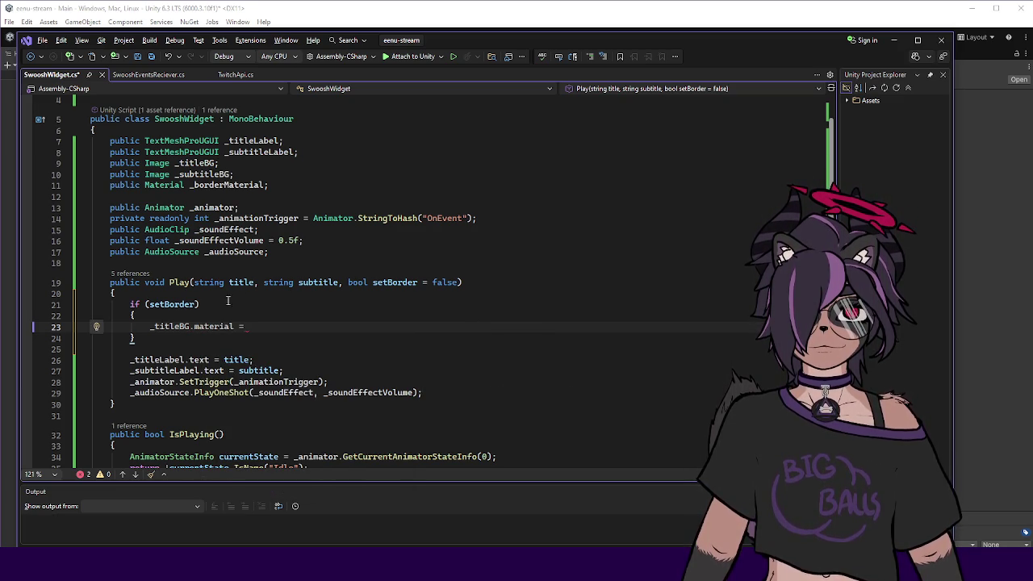
# Replace the if block with _titleBG.material = setBorder ? _borderMaterial : null;.
pyautogui.click(210, 307)
pyautogui.hotkey('ctrl', 'x')
pyautogui.hotkey('ctrl', 'x')
pyautogui.press('Down')
pyautogui.hotkey('ctrl', 'x')
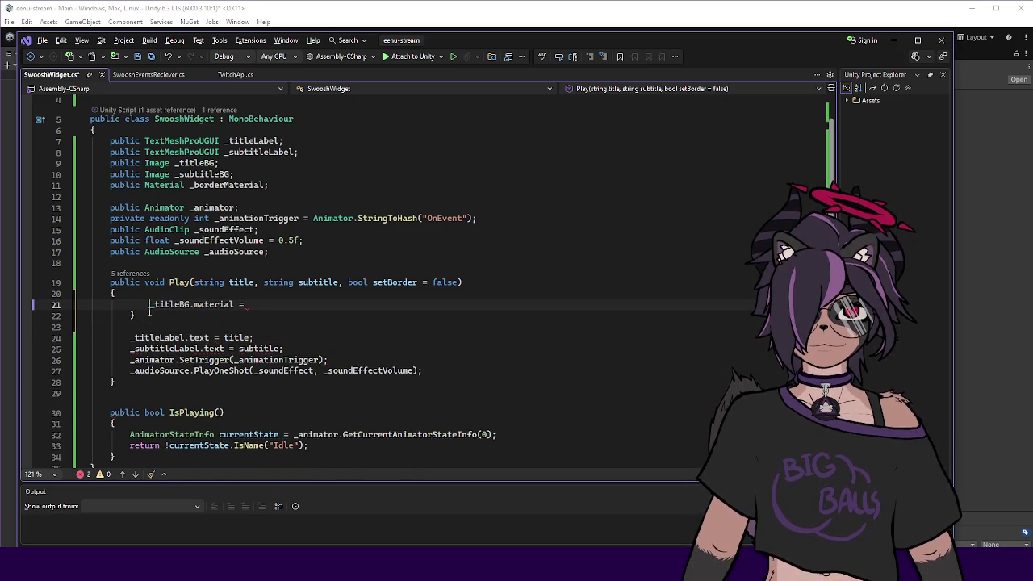
pyautogui.click(150, 305)
pyautogui.press('BackSpace')
pyautogui.press('BackSpace')
pyautogui.press('BackSpace')
pyautogui.click(241, 303)
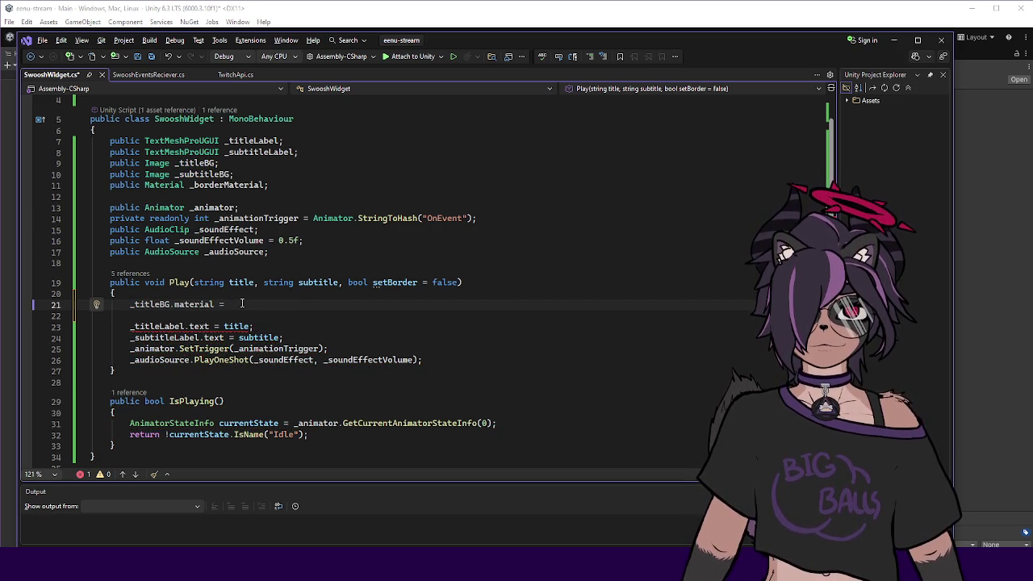
pyautogui.press('Escape')
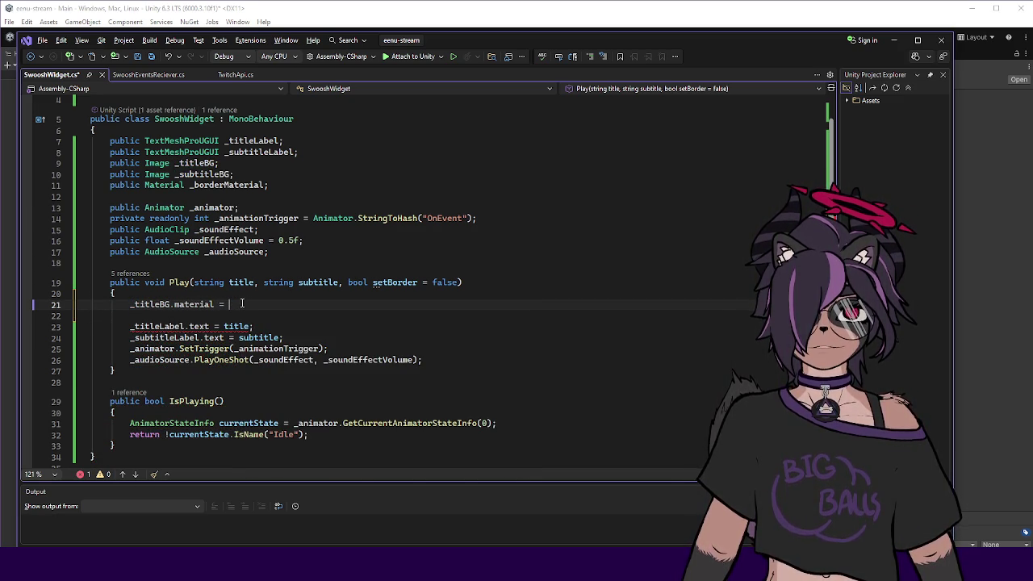
pyautogui.write('i')
pyautogui.hotkey('ctrl', 'space')
pyautogui.press('Escape')
pyautogui.write('setBorder ? ')
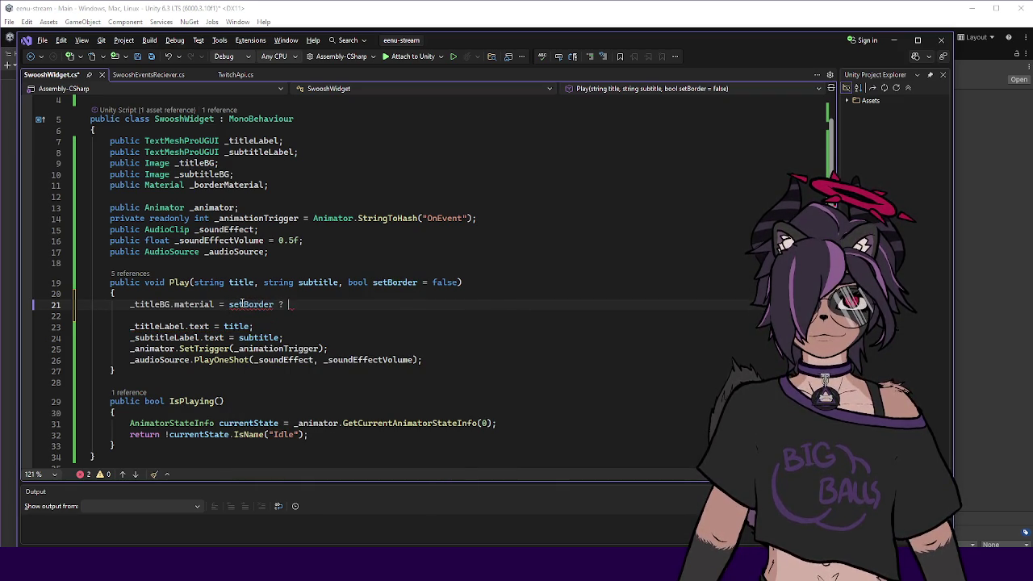
pyautogui.write('_bor')
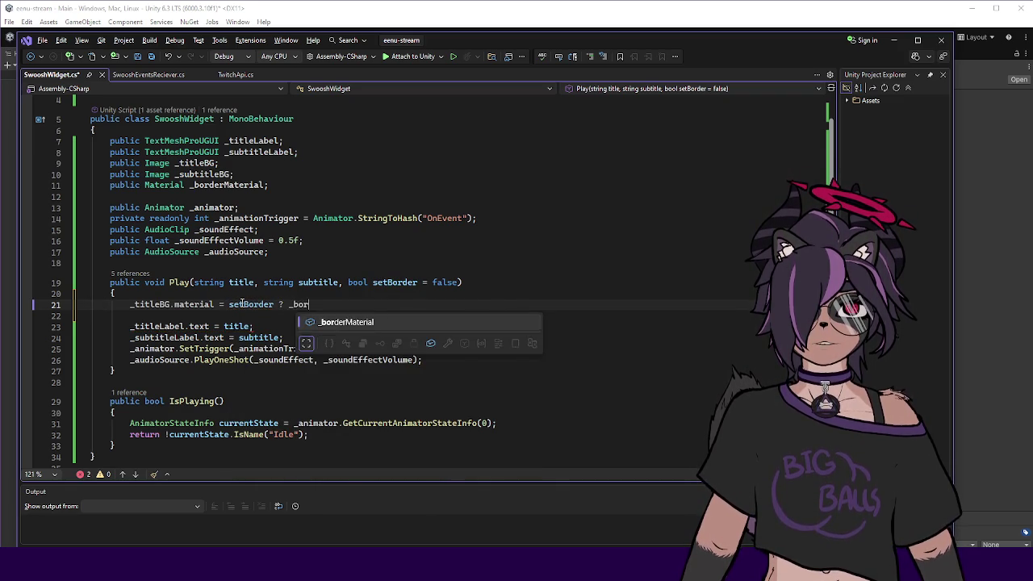
pyautogui.press('Tab')
pyautogui.write('null;')
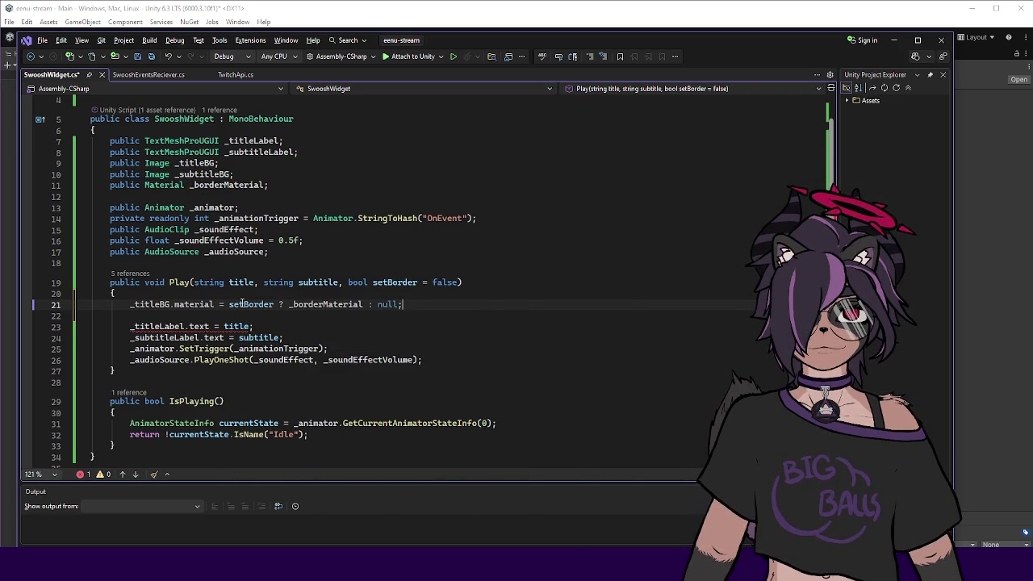
# Duplicate the assignment as _subtitleBG.material, reverting a trial edit of the material property.
pyautogui.hotkey('ctrl', 'd')
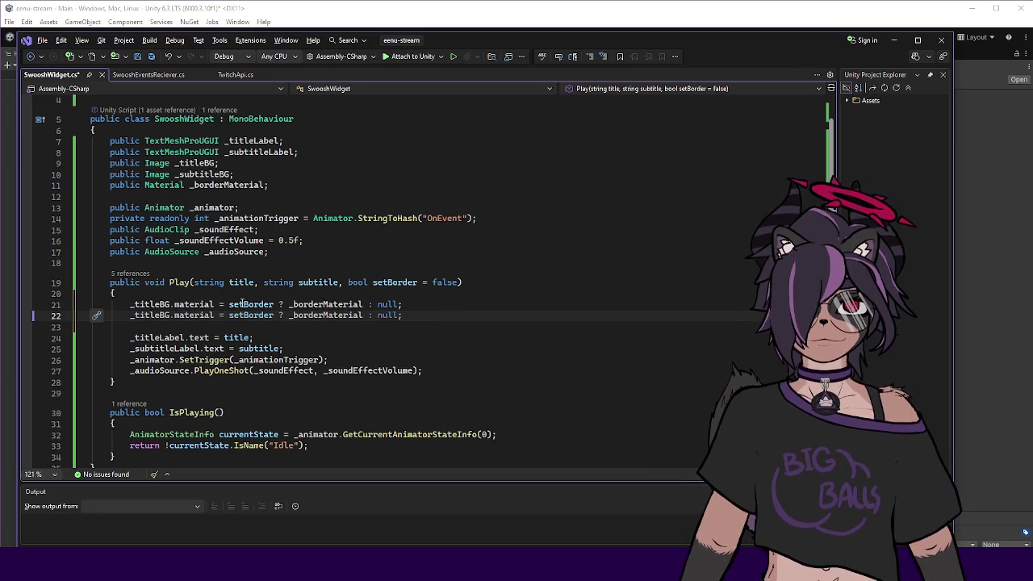
pyautogui.doubleClick(143, 316)
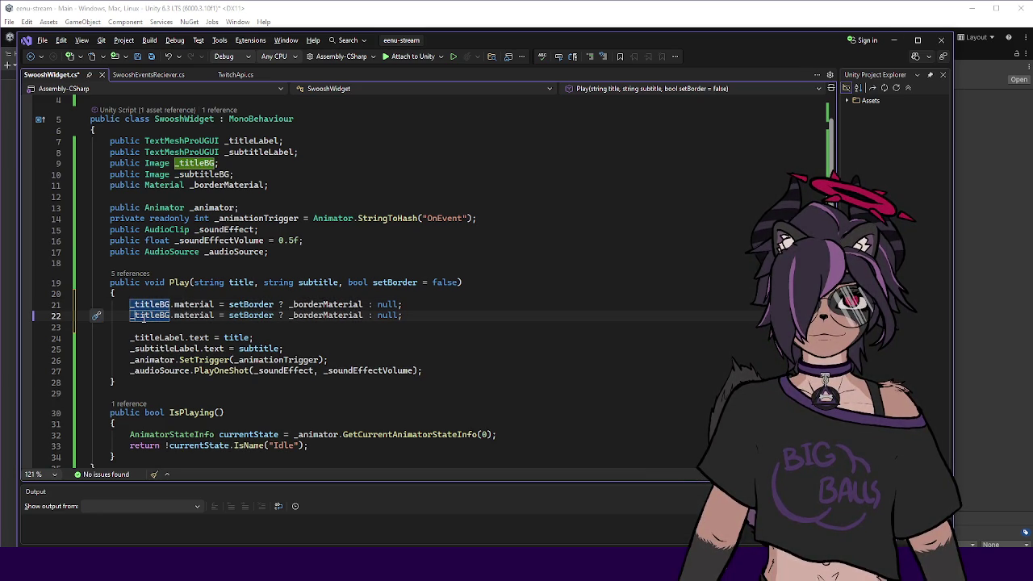
pyautogui.write('_subtitleBG')
pyautogui.click(444, 316)
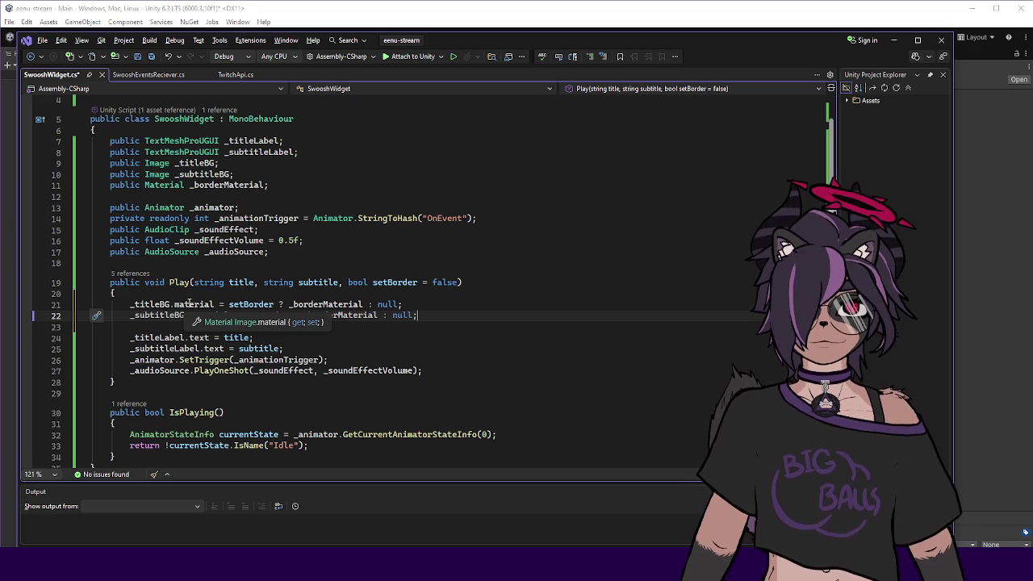
pyautogui.doubleClick(191, 304)
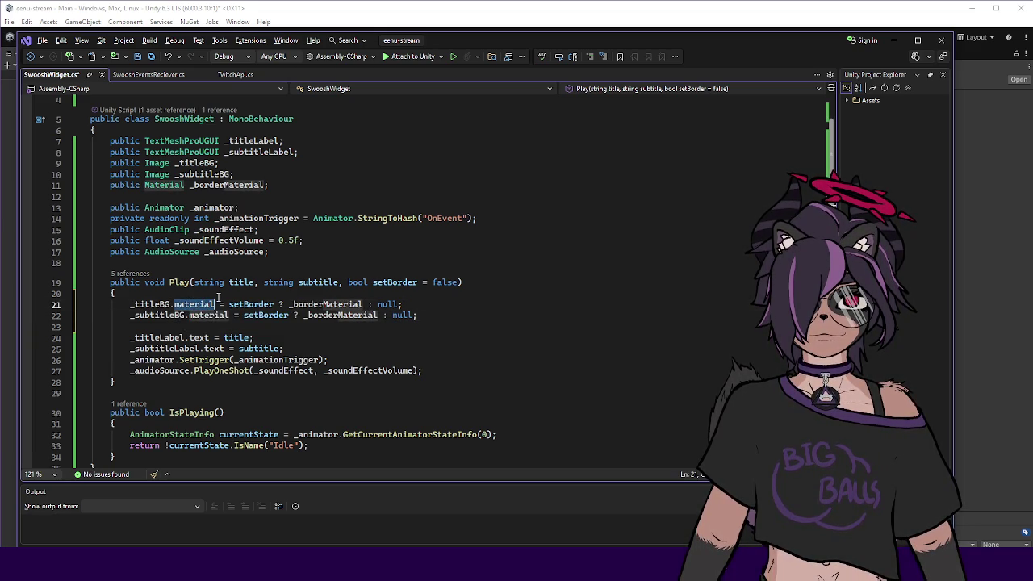
pyautogui.write('shad')
pyautogui.press('BackSpace')
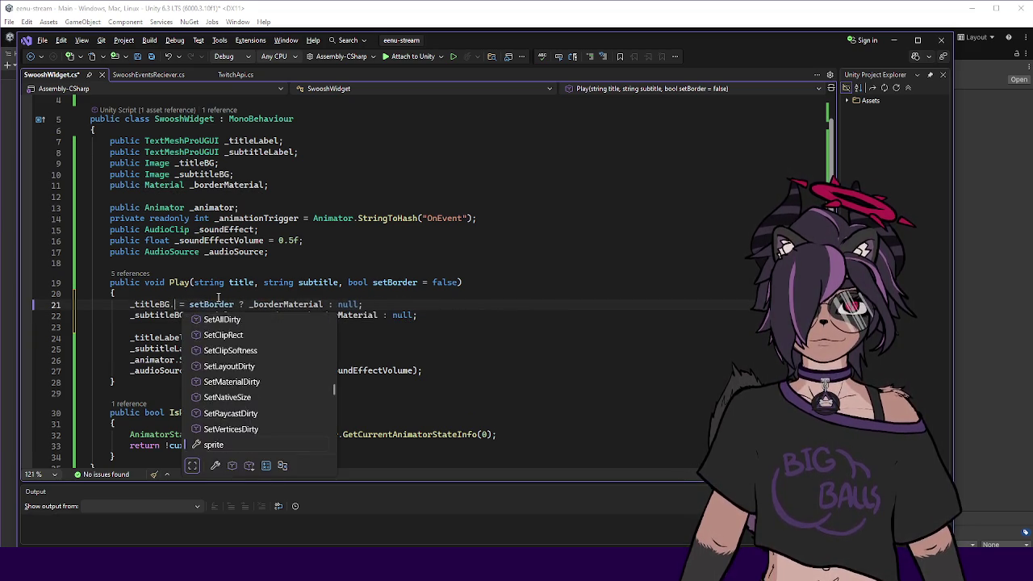
pyautogui.hotkey('ctrl', 'z')
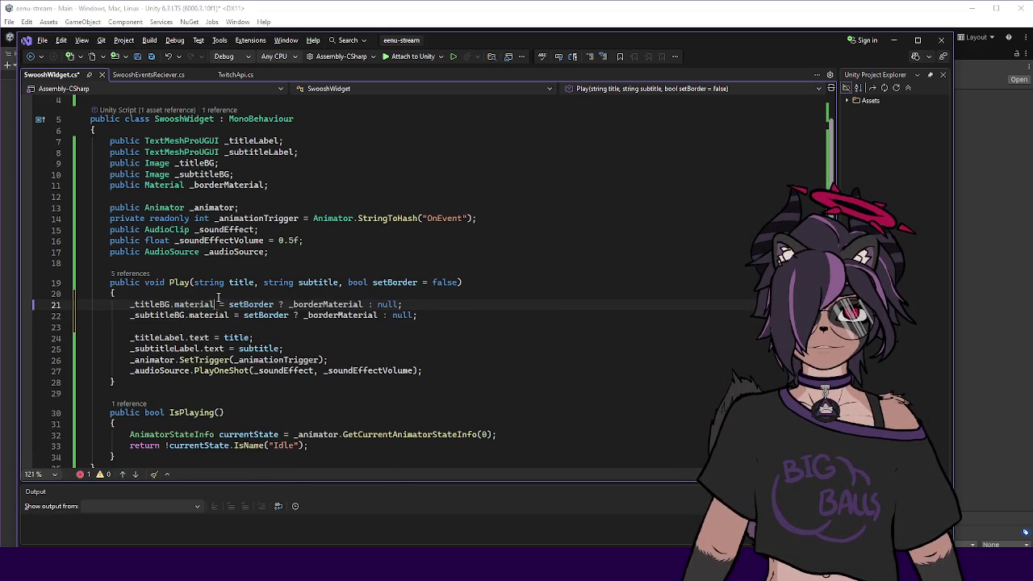
pyautogui.click(418, 330)
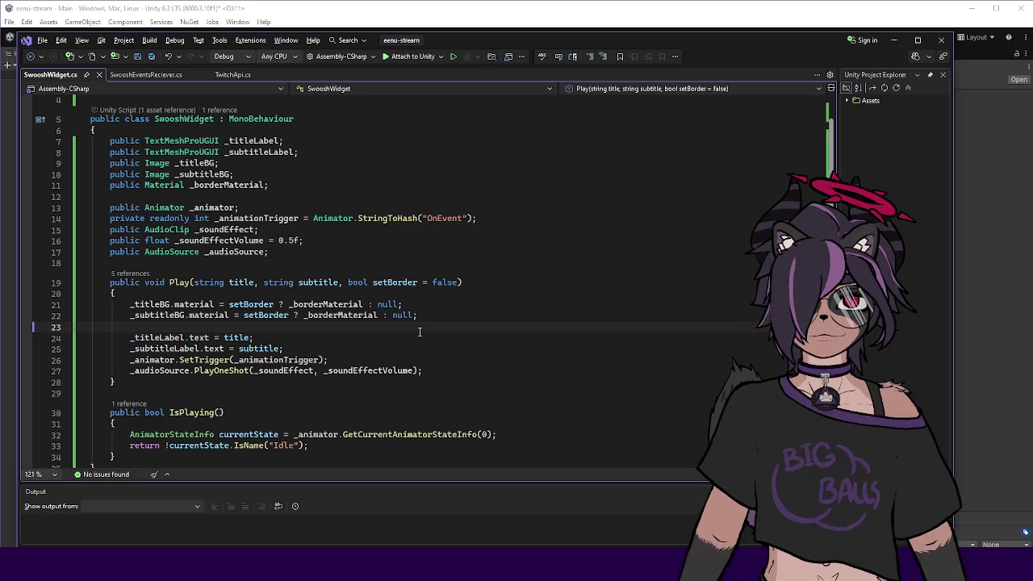
pyautogui.click(396, 358)
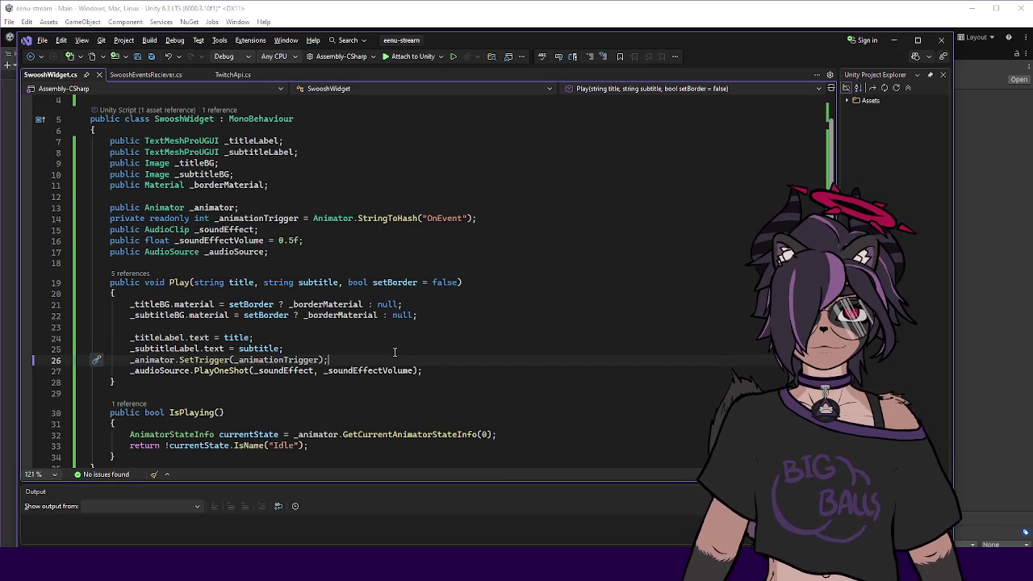
pyautogui.scroll(-4, 396, 354)
pyautogui.click(397, 346)
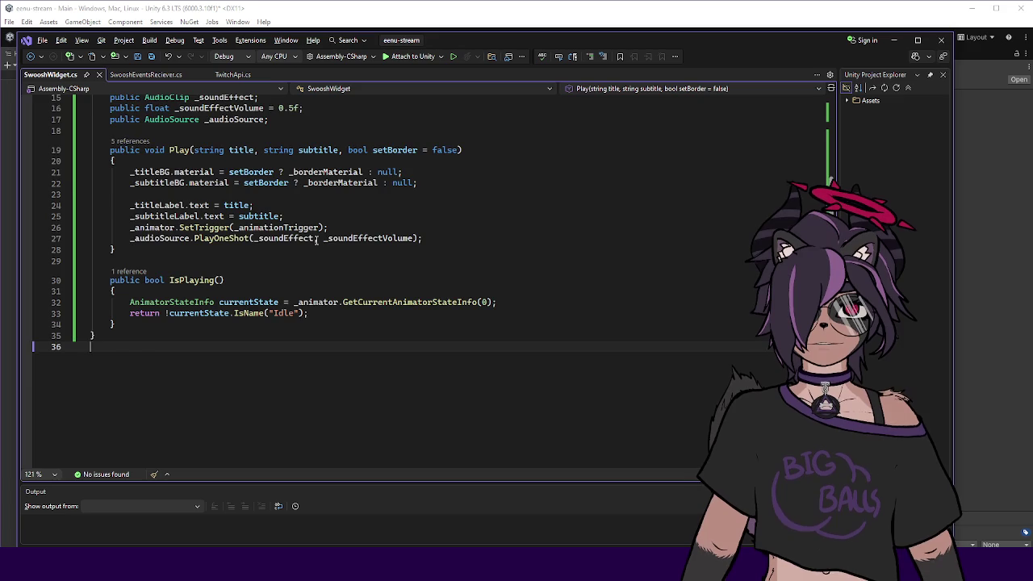
pyautogui.scroll(4, 317, 241)
pyautogui.scroll(1, 315, 235)
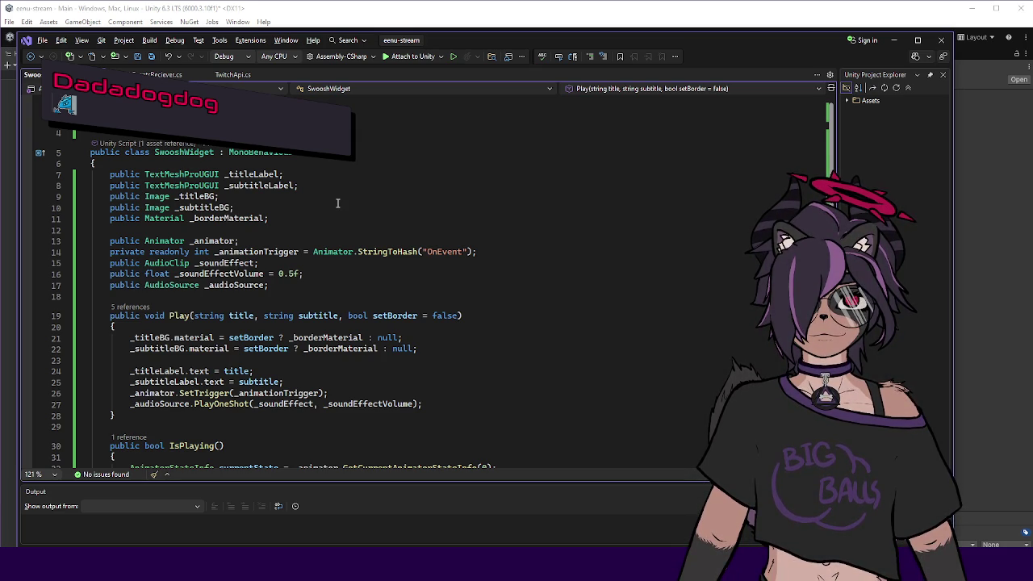
pyautogui.scroll(-3, 336, 199)
# Append setBorder: true to the raid alert's Play call in SwooshEventsReciever.cs, then return to Unity.
pyautogui.click(301, 232)
pyautogui.scroll(1, 300, 231)
pyautogui.click(145, 75)
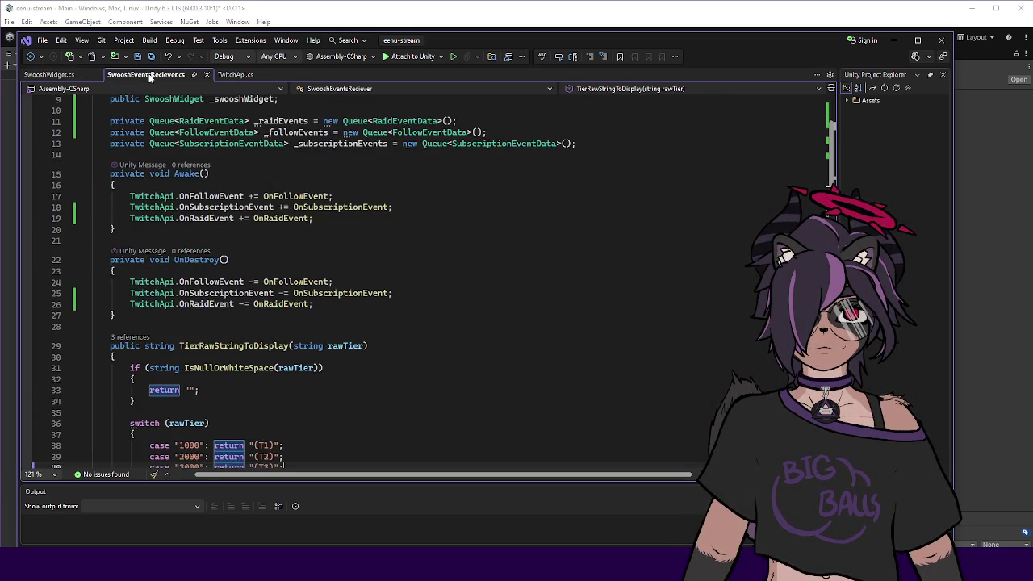
pyautogui.scroll(-3, 214, 230)
pyautogui.scroll(-8, 211, 234)
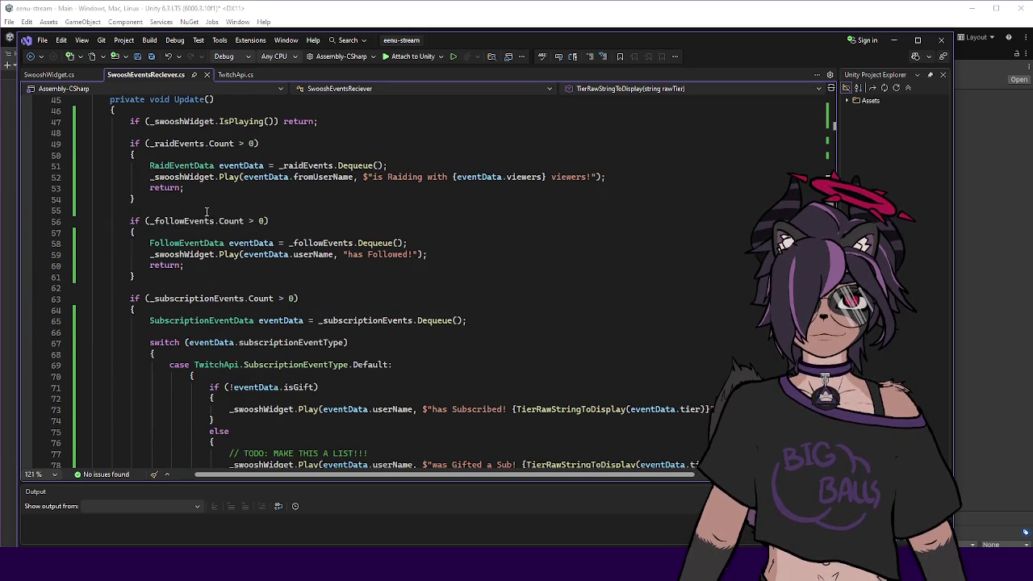
pyautogui.write(', ')
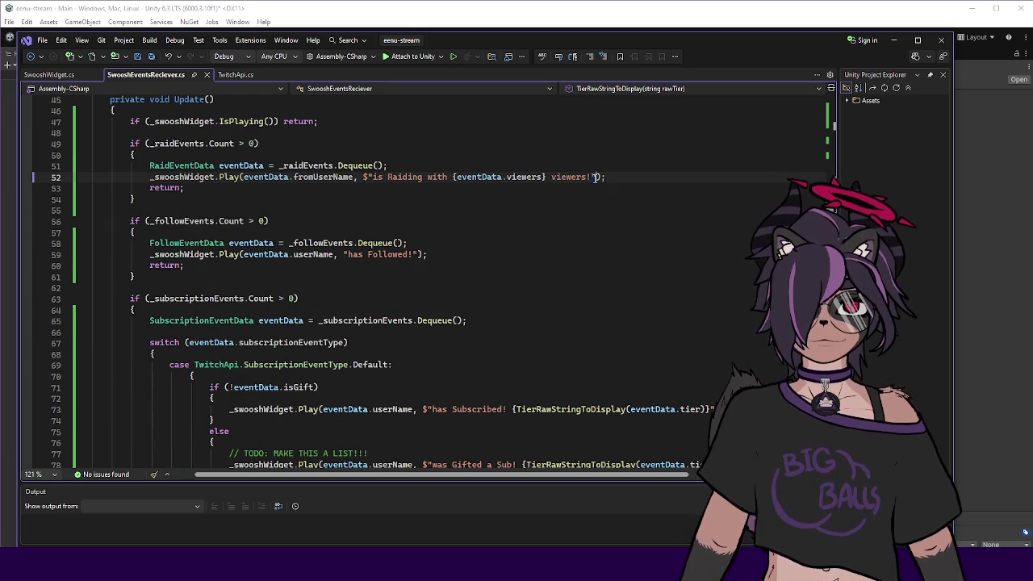
pyautogui.write('setBorder: t')
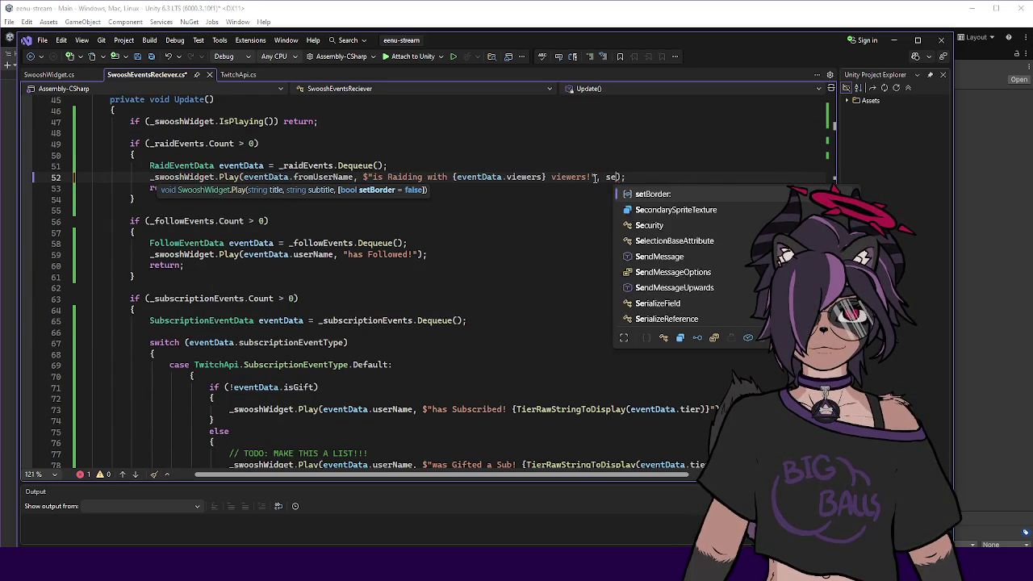
pyautogui.write('rue')
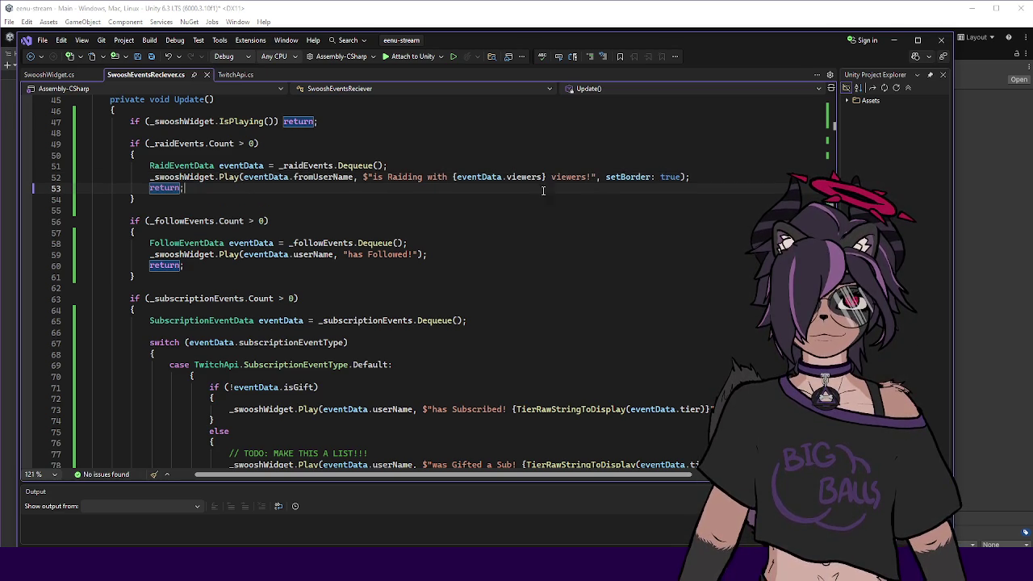
pyautogui.moveTo(184, 179); pyautogui.dragTo(327, 167)
pyautogui.click(166, 188)
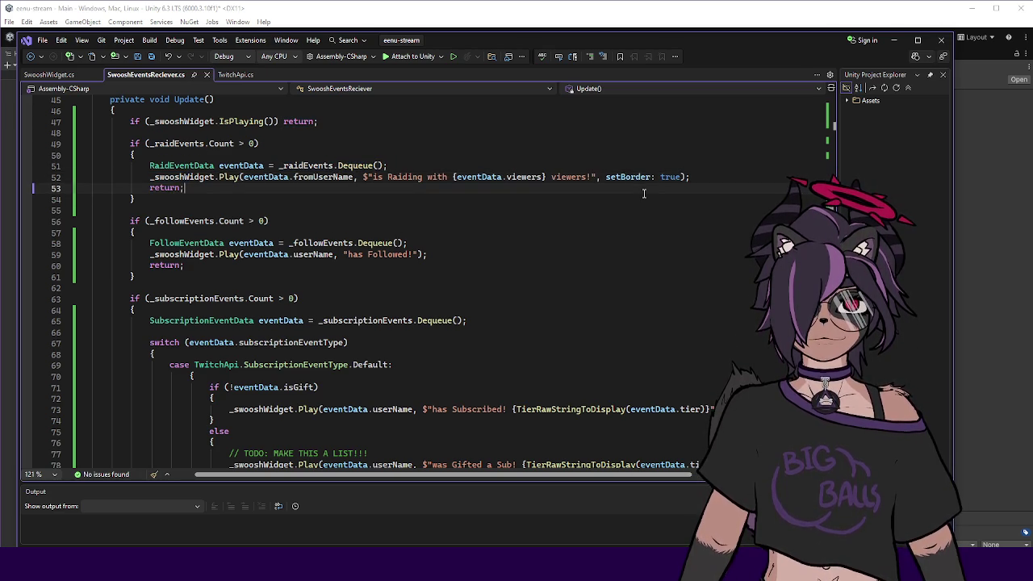
pyautogui.scroll(-1, 516, 223)
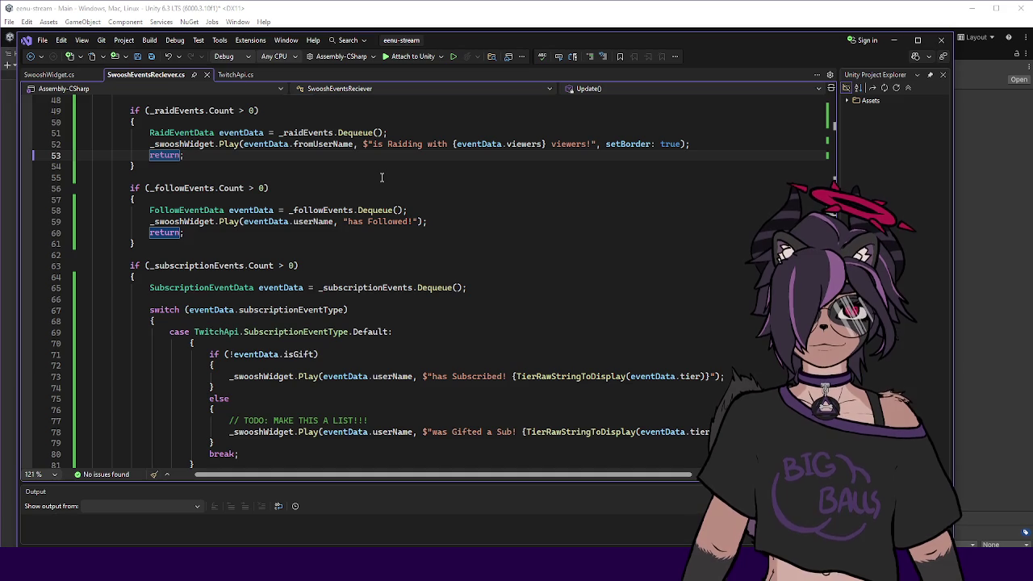
pyautogui.hotkey('alt', 'Tab')
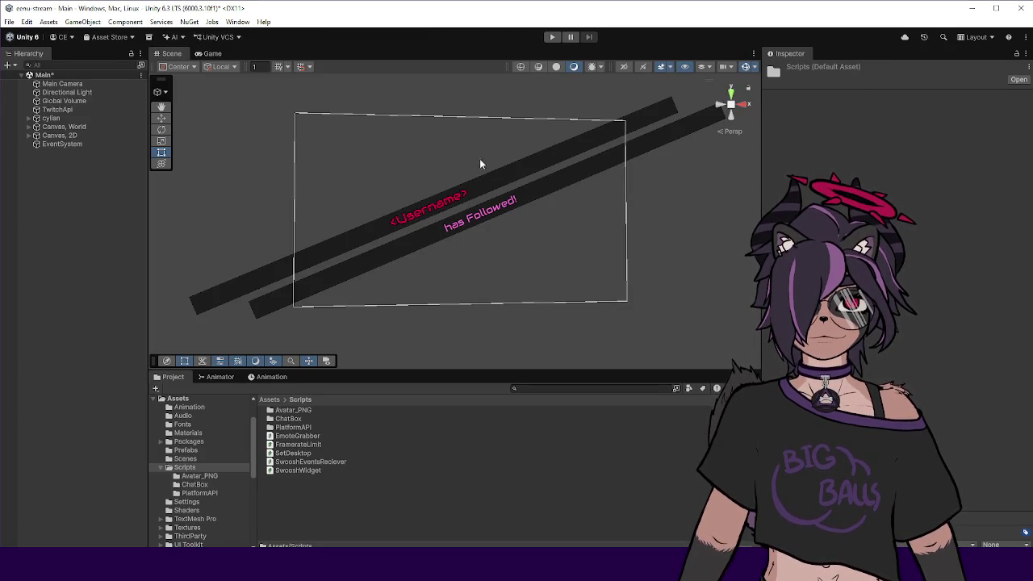
# Select Panel, New Follow, expand its BG text objects, open Assets/Materials, then run and stop Play mode.
pyautogui.click(28, 136)
pyautogui.click(69, 144)
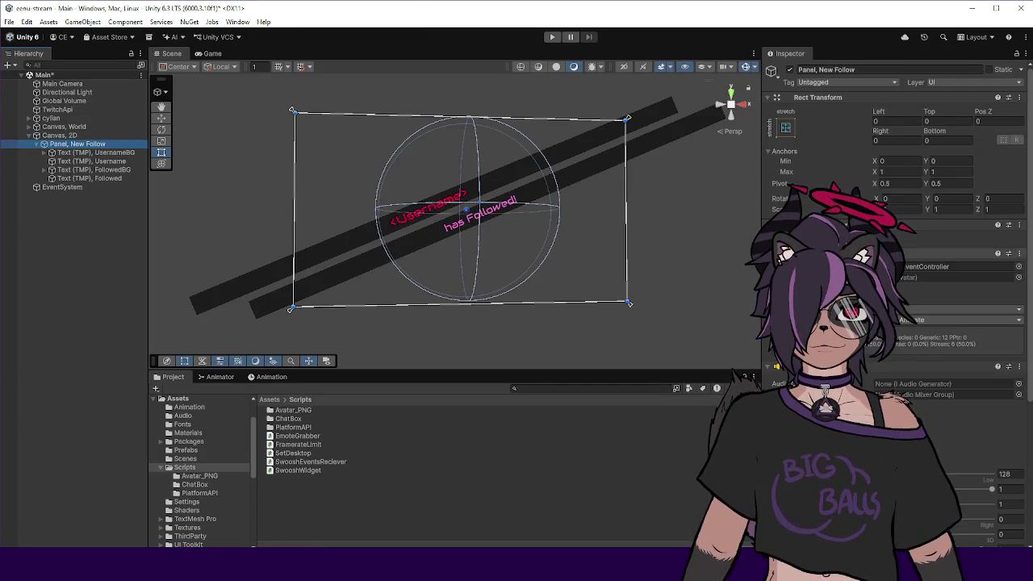
pyautogui.scroll(-5, 896, 242)
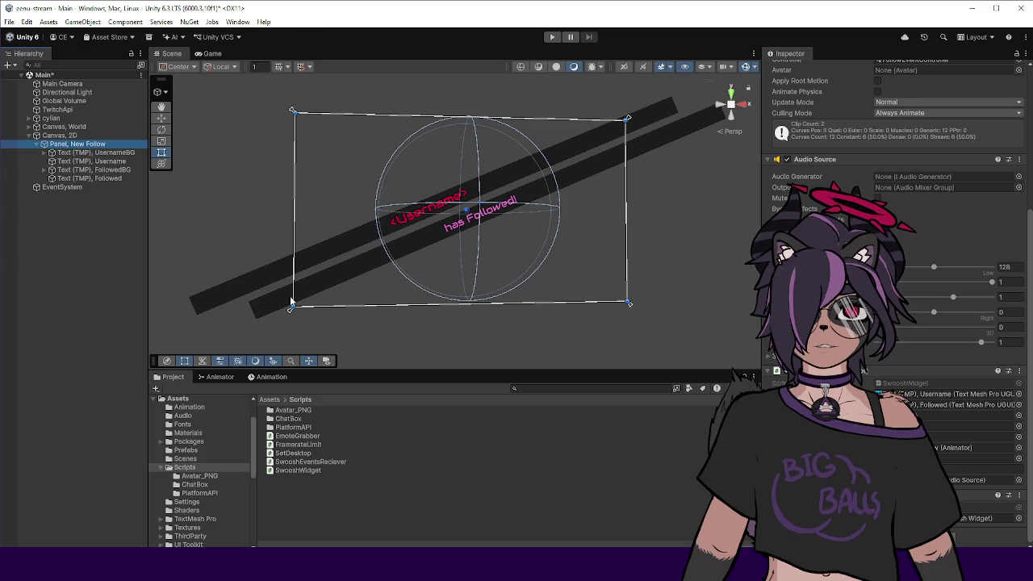
pyautogui.click(44, 169)
pyautogui.click(44, 153)
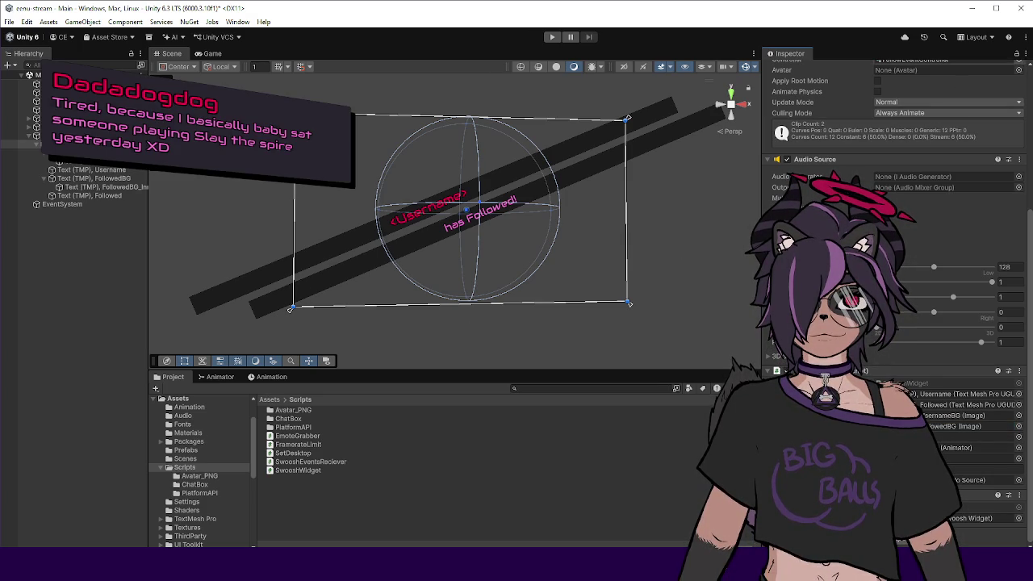
pyautogui.click(187, 432)
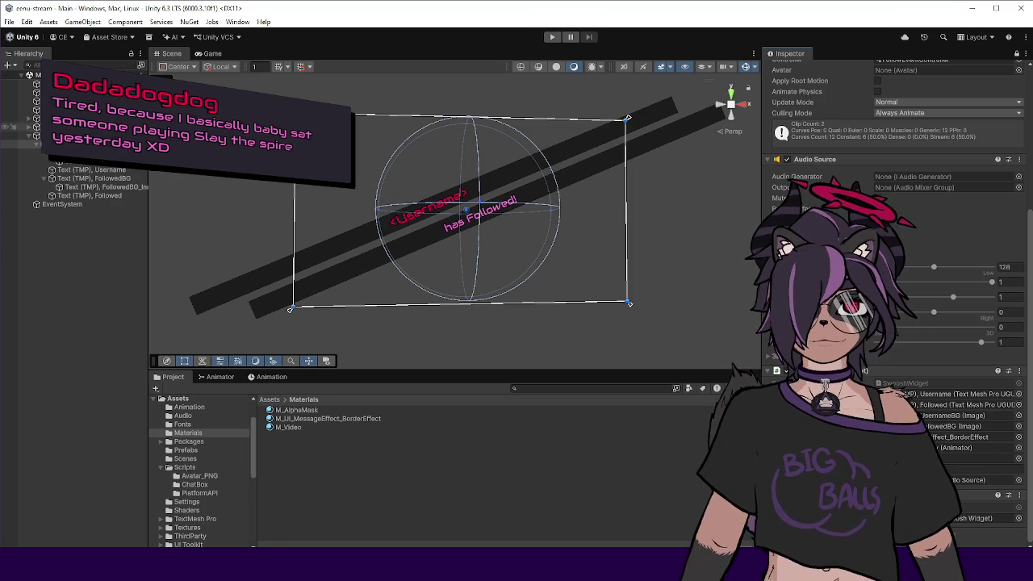
pyautogui.click(550, 37)
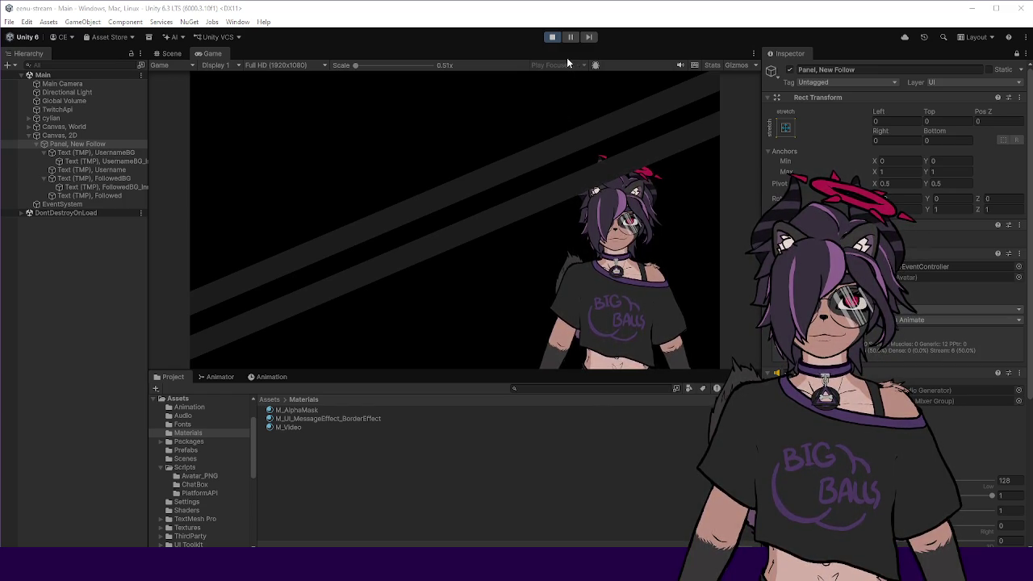
pyautogui.click(553, 37)
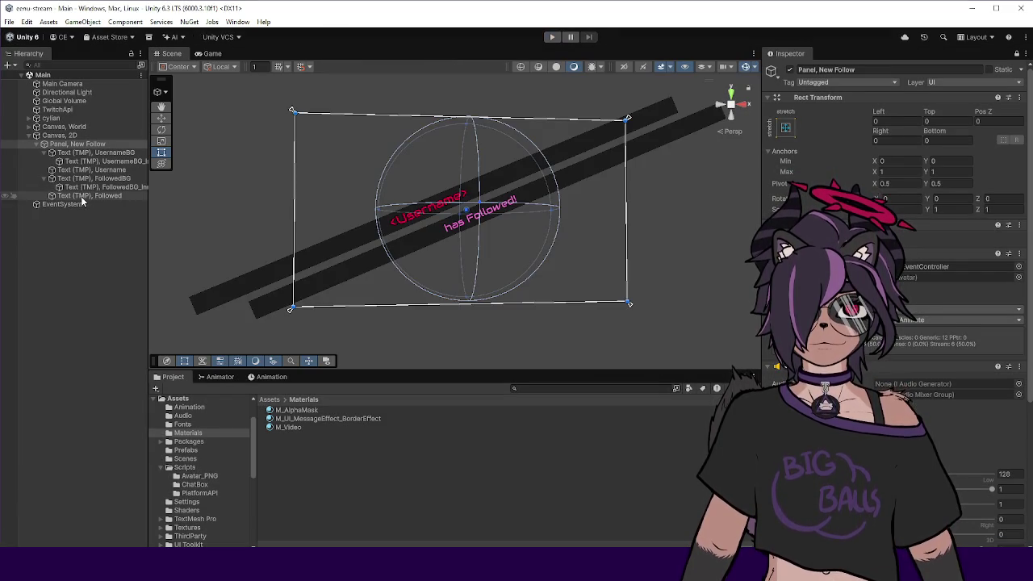
# Open the FollowUI_Idle clip in the Animation tab and expand the Followed and Username Anchored Position tracks.
pyautogui.click(98, 153)
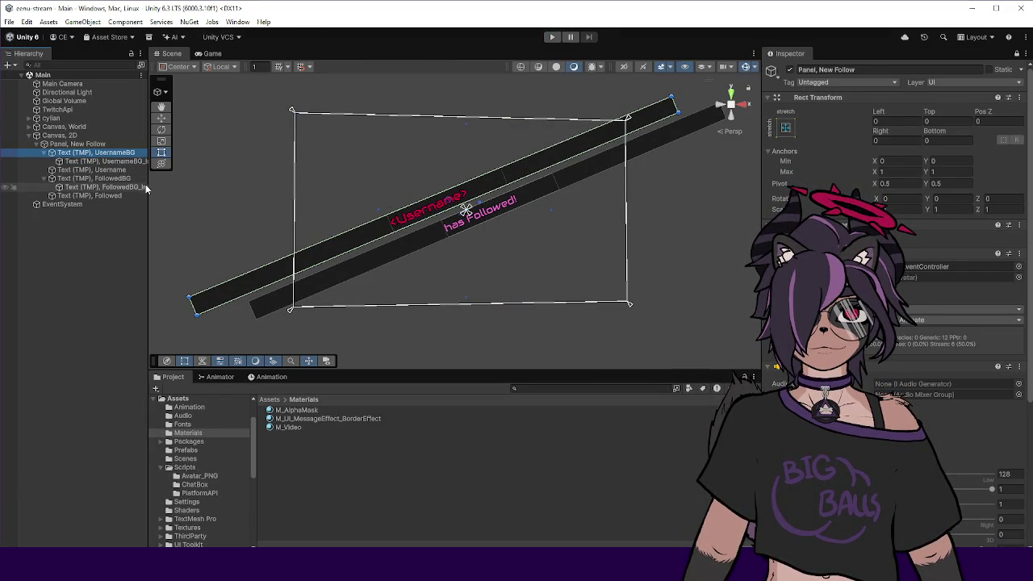
pyautogui.moveTo(149, 162); pyautogui.dragTo(218, 161)
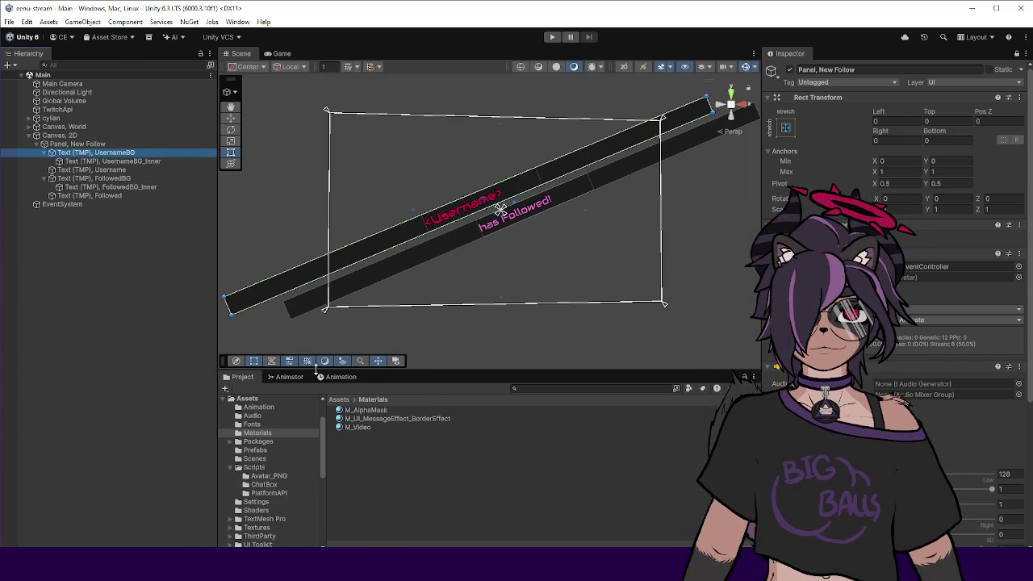
pyautogui.moveTo(396, 369); pyautogui.dragTo(396, 333)
pyautogui.click(284, 340)
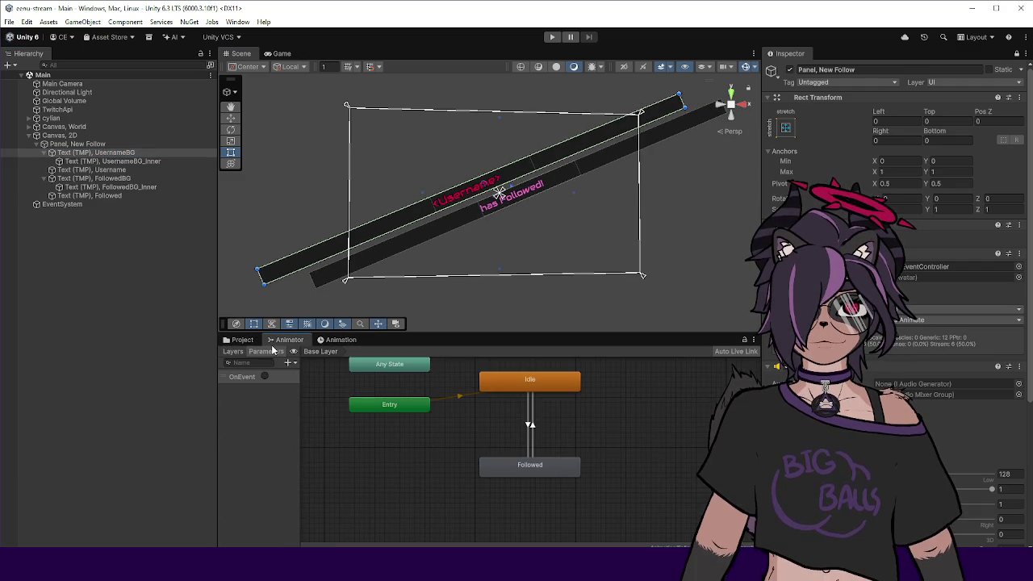
pyautogui.click(363, 341)
pyautogui.click(231, 383)
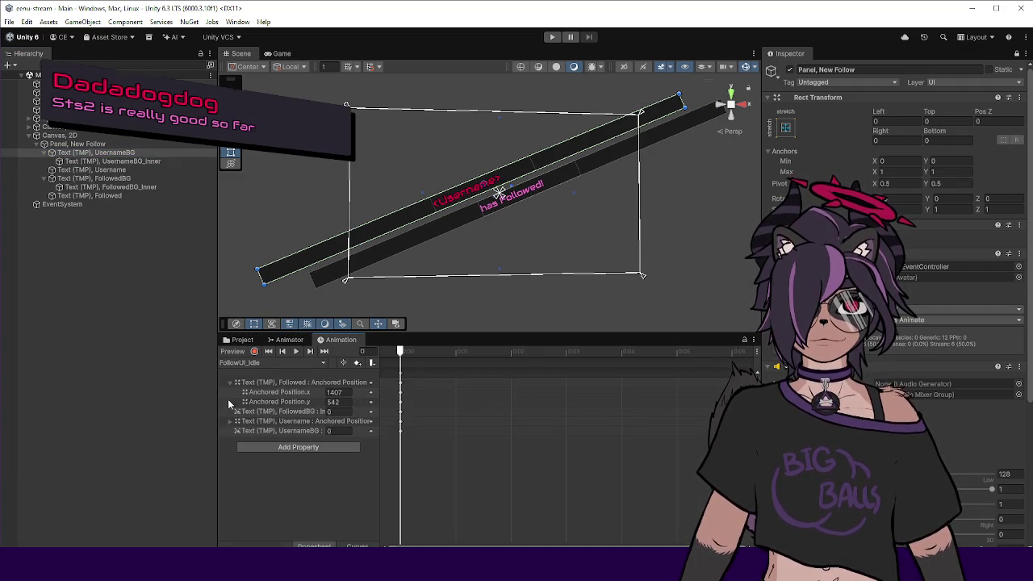
pyautogui.click(228, 421)
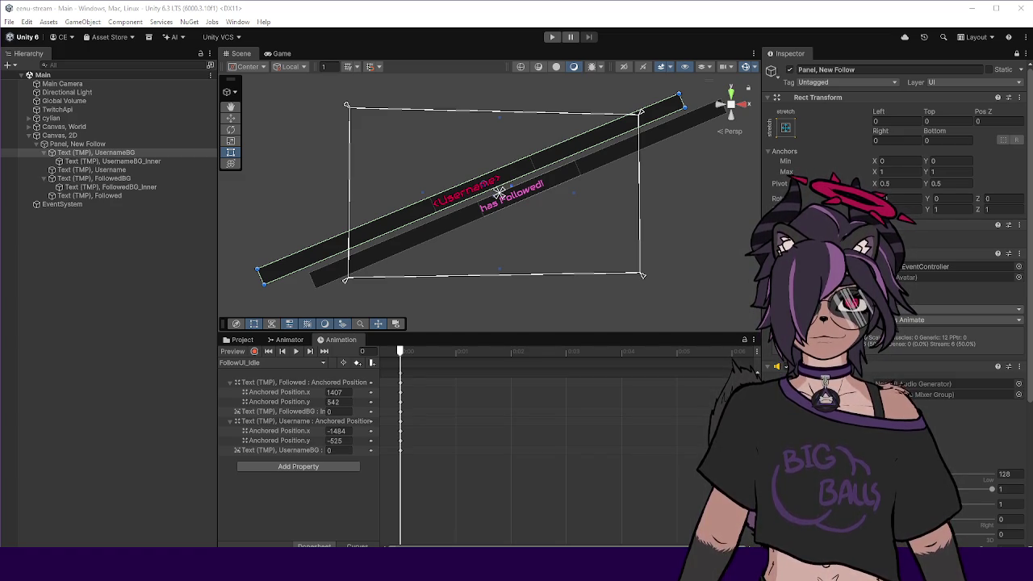
# Select Panel, New Follow and widen the Animation window's property-name column.
pyautogui.click(178, 324)
pyautogui.moveTo(216, 296); pyautogui.dragTo(183, 299)
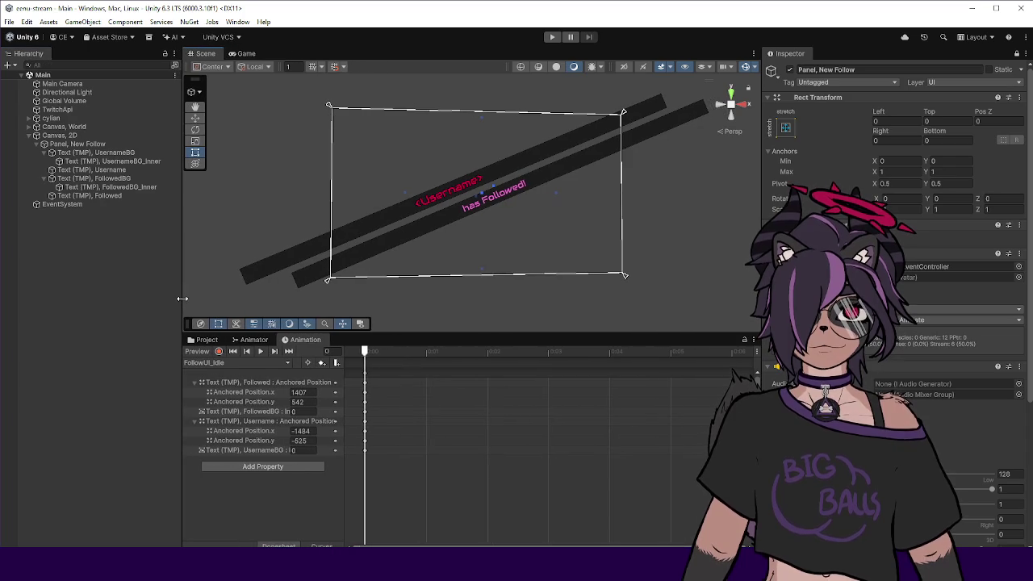
pyautogui.click(278, 494)
pyautogui.moveTo(345, 466); pyautogui.dragTo(392, 455)
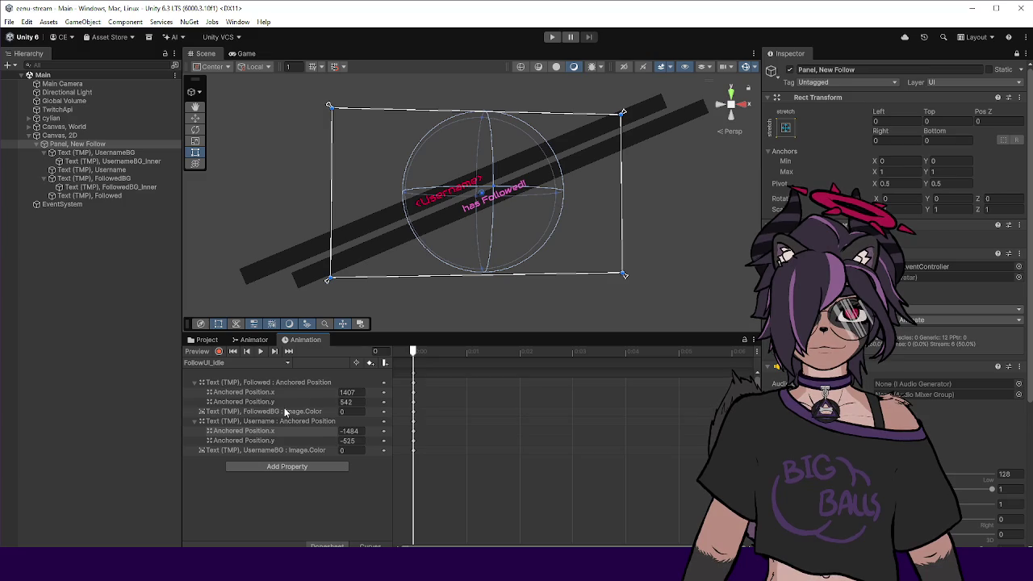
# Browse FollowedBG_Inner's Image properties in Add Property without adding any, then enable Preview.
pyautogui.click(275, 468)
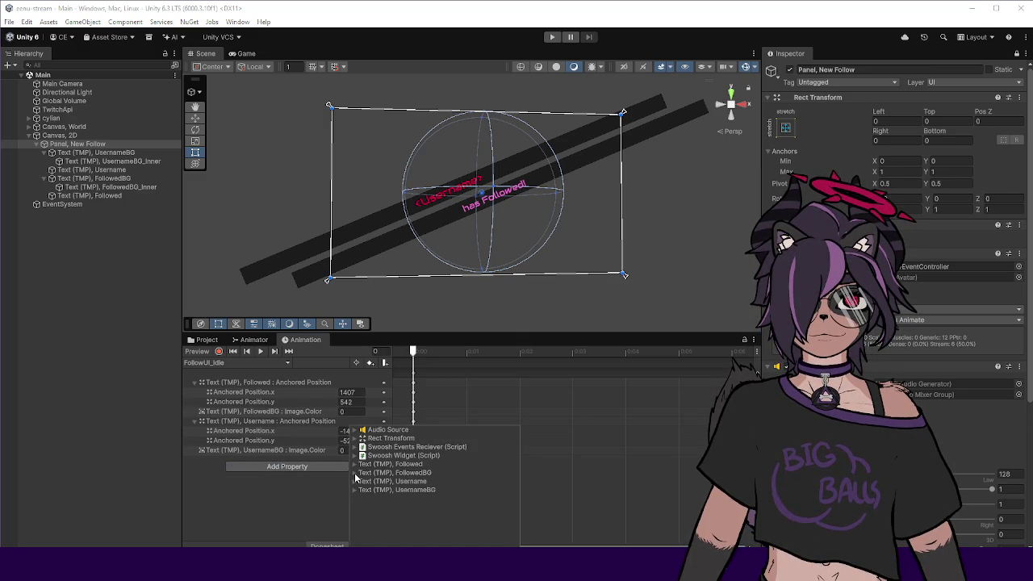
pyautogui.click(356, 473)
pyautogui.click(362, 508)
pyautogui.click(389, 517)
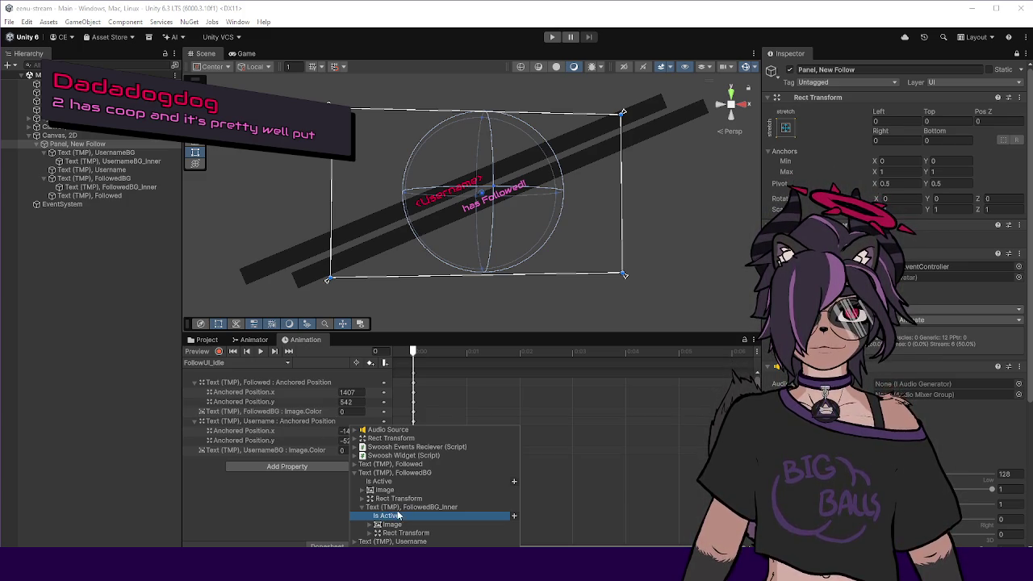
pyautogui.click(369, 524)
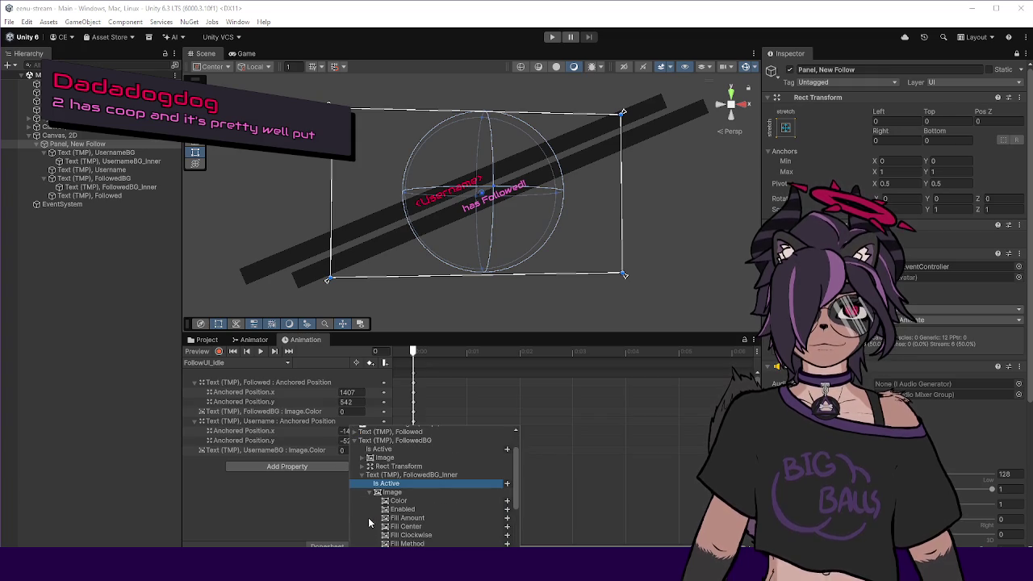
pyautogui.click(304, 509)
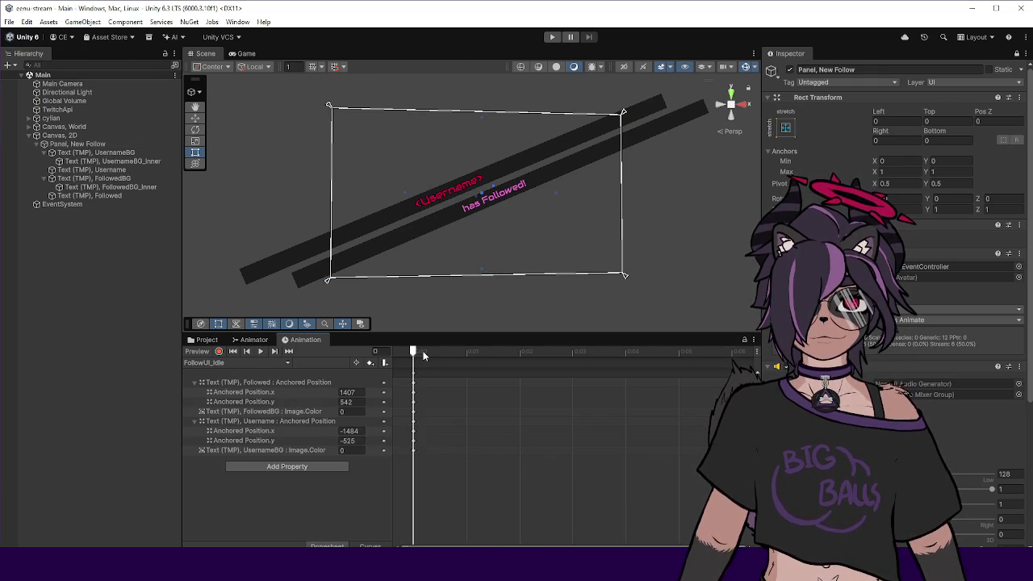
pyautogui.click(196, 352)
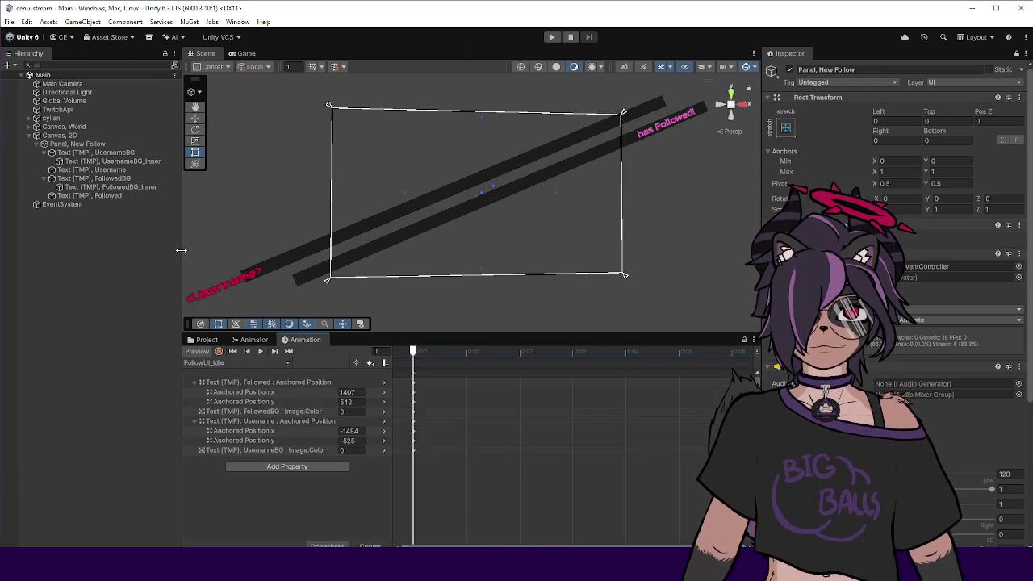
# Locate the background bars and key UsernameBG_Inner's Image Color alpha to 0.
pyautogui.click(87, 153)
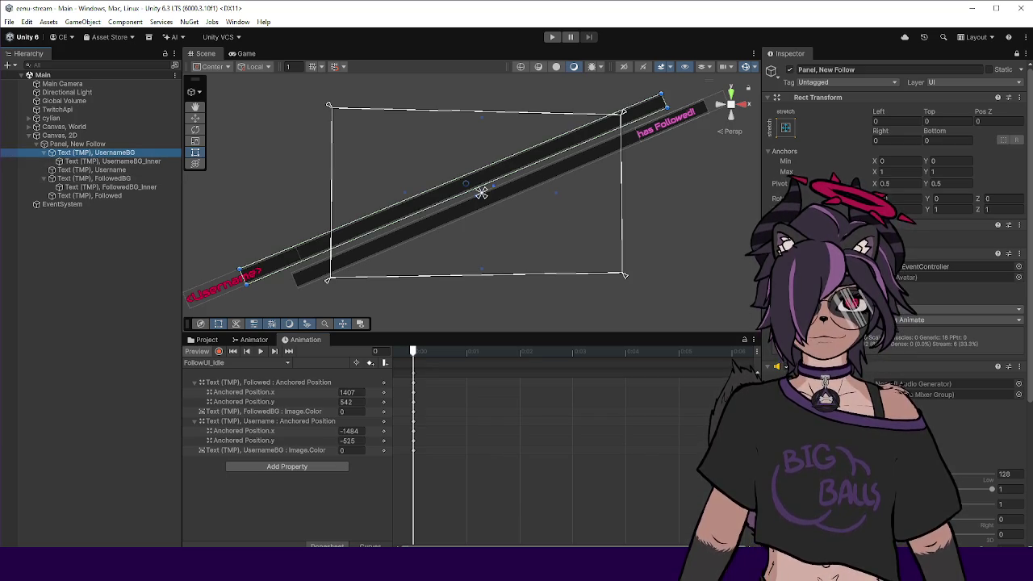
pyautogui.scroll(-3, 953, 162)
pyautogui.scroll(3, 896, 129)
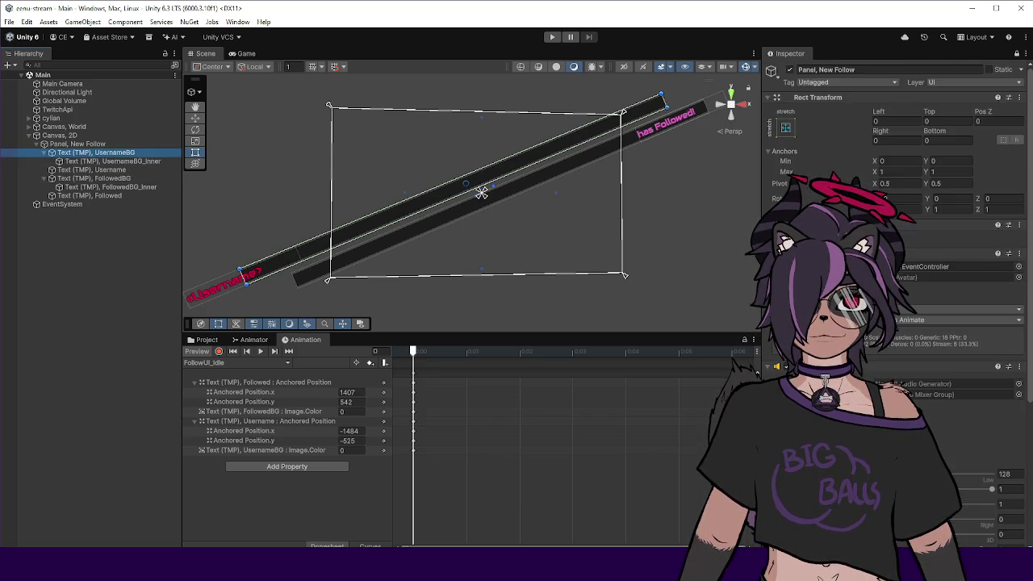
pyautogui.scroll(3, 896, 129)
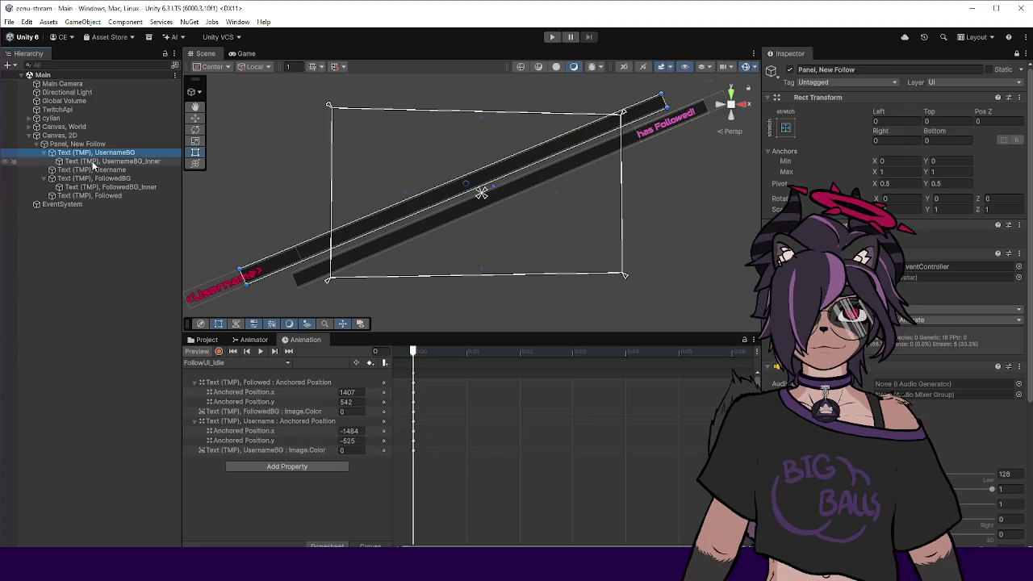
pyautogui.scroll(-5, 896, 242)
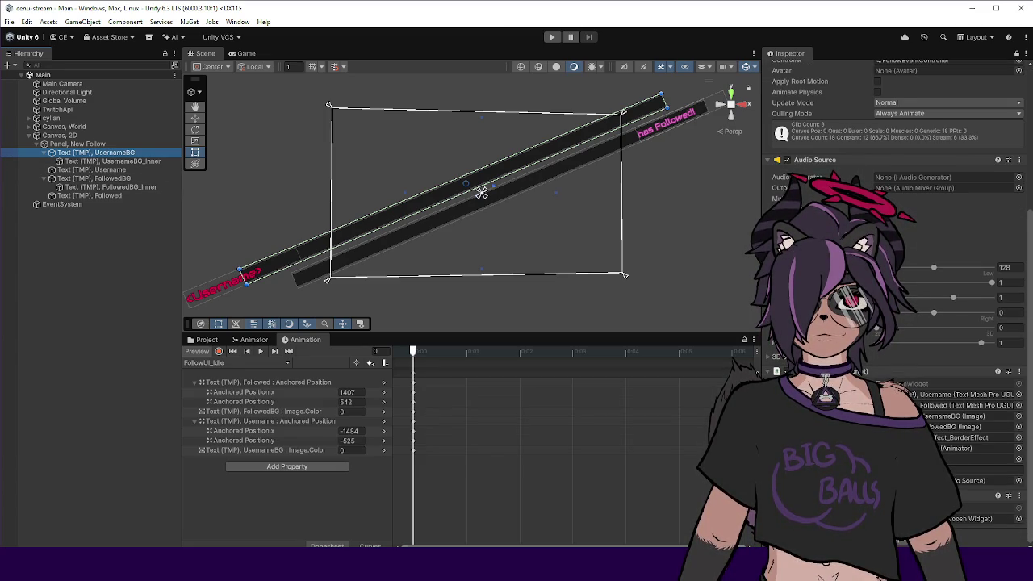
pyautogui.scroll(5, 840, 184)
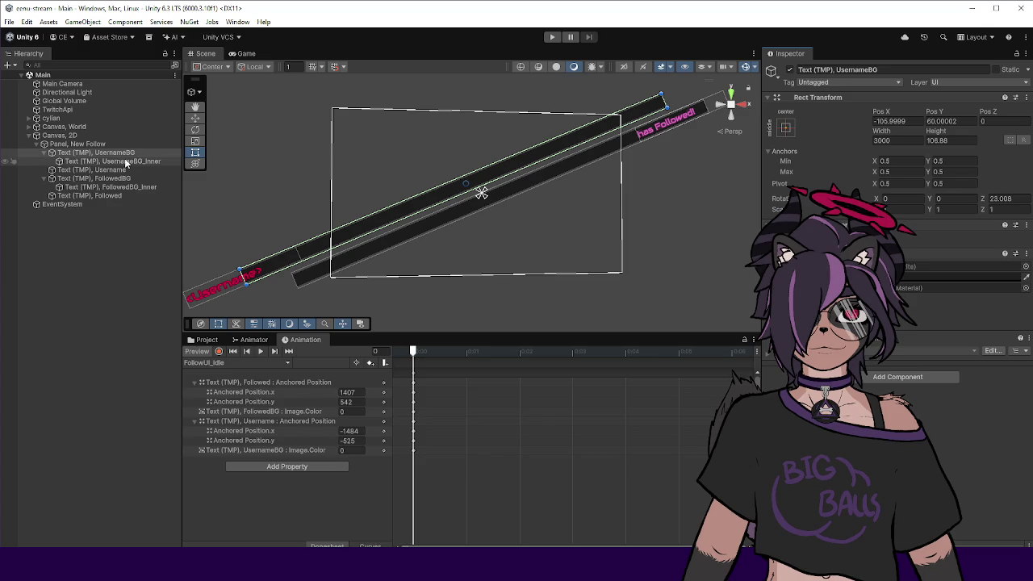
pyautogui.click(107, 178)
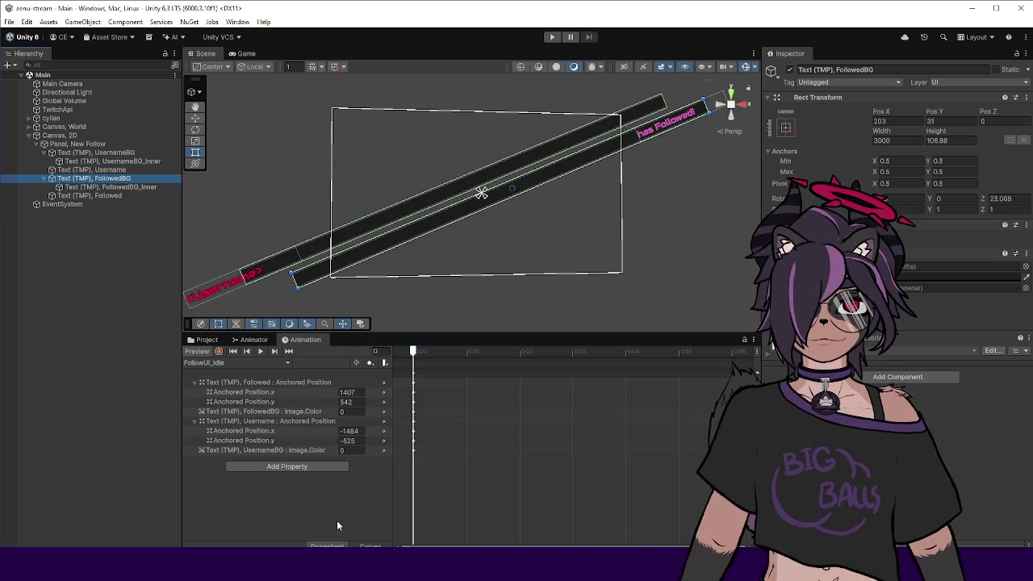
pyautogui.click(113, 162)
pyautogui.click(960, 277)
pyautogui.click(917, 416)
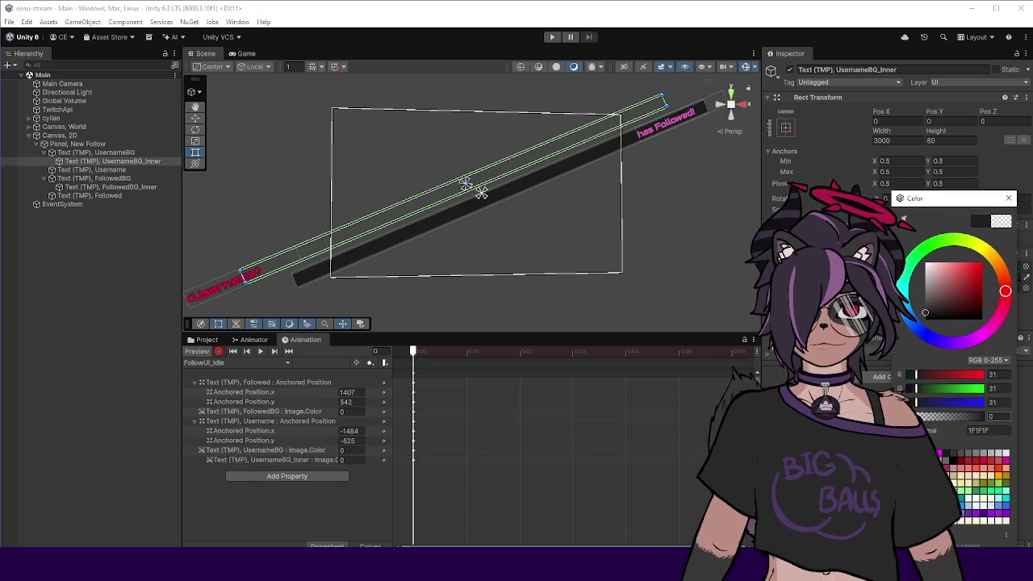
pyautogui.click(1008, 199)
# Key FollowedBG_Inner's Image Color alpha to 0 as well.
pyautogui.click(140, 187)
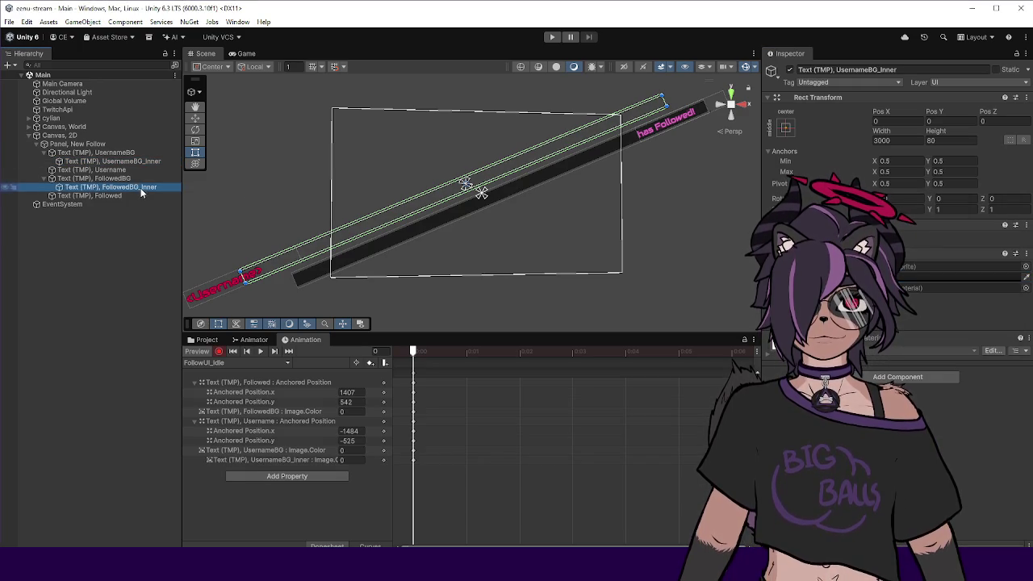
pyautogui.click(909, 287)
pyautogui.moveTo(943, 417); pyautogui.dragTo(921, 418)
pyautogui.click(1021, 199)
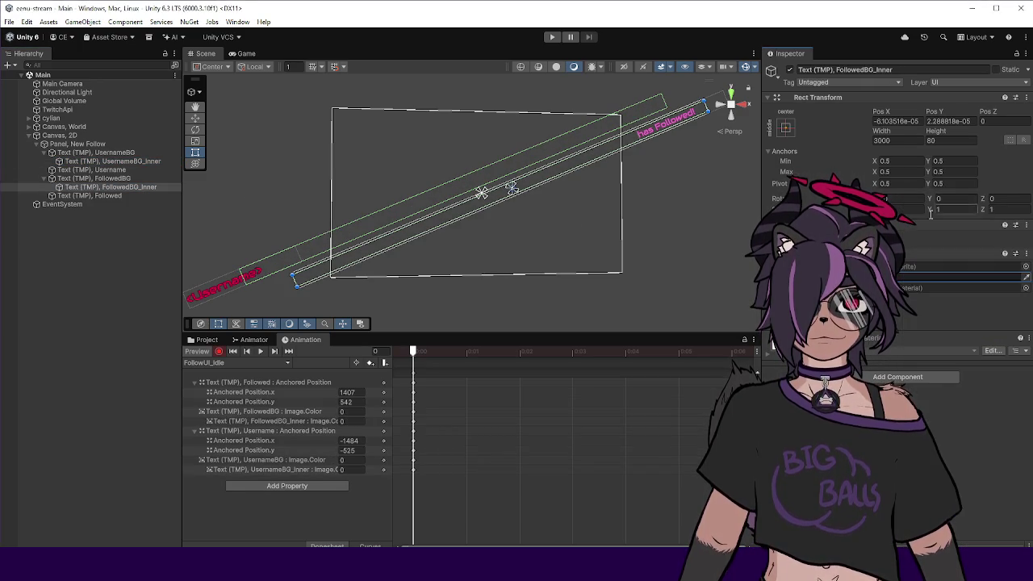
pyautogui.click(268, 362)
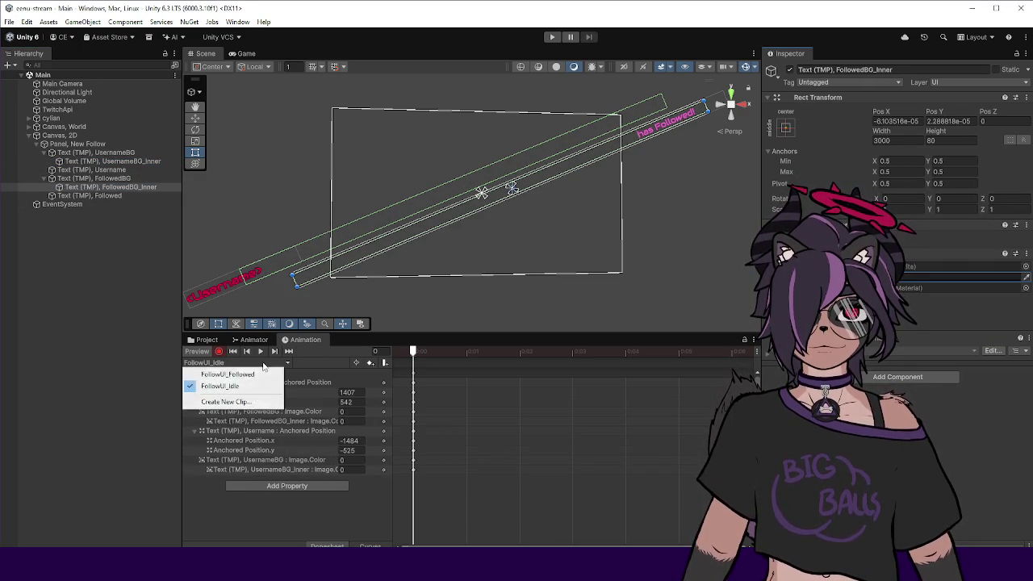
# In FollowUI_Followed, key UsernameBG_Inner's colour alpha to 0 at the clip start.
pyautogui.click(251, 374)
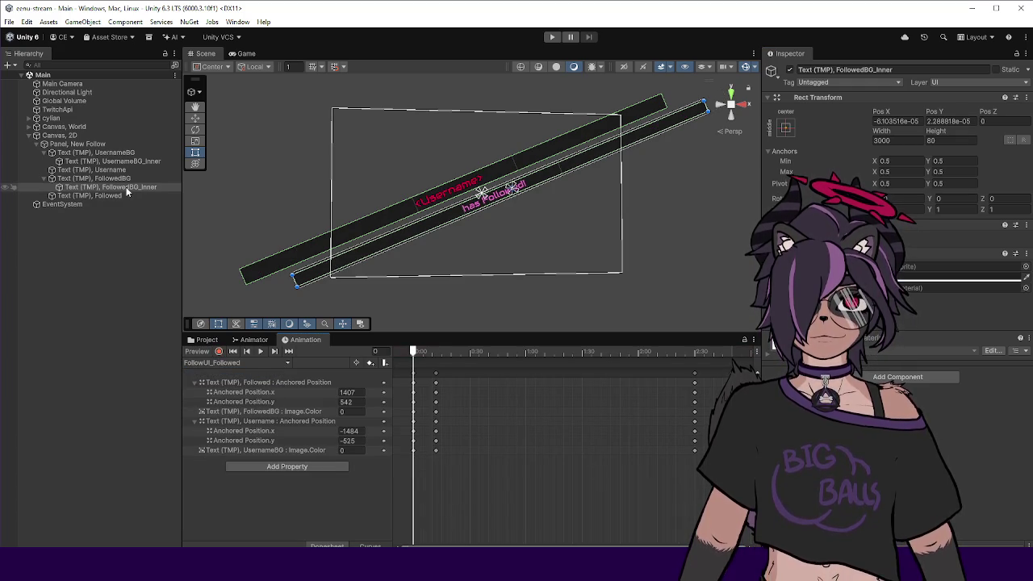
pyautogui.click(954, 285)
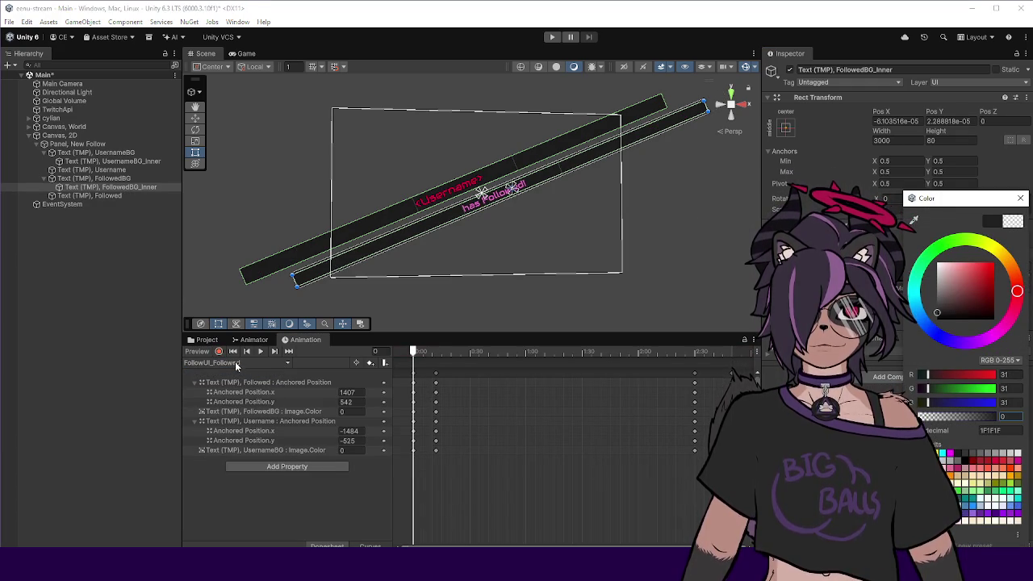
pyautogui.click(429, 397)
pyautogui.click(934, 279)
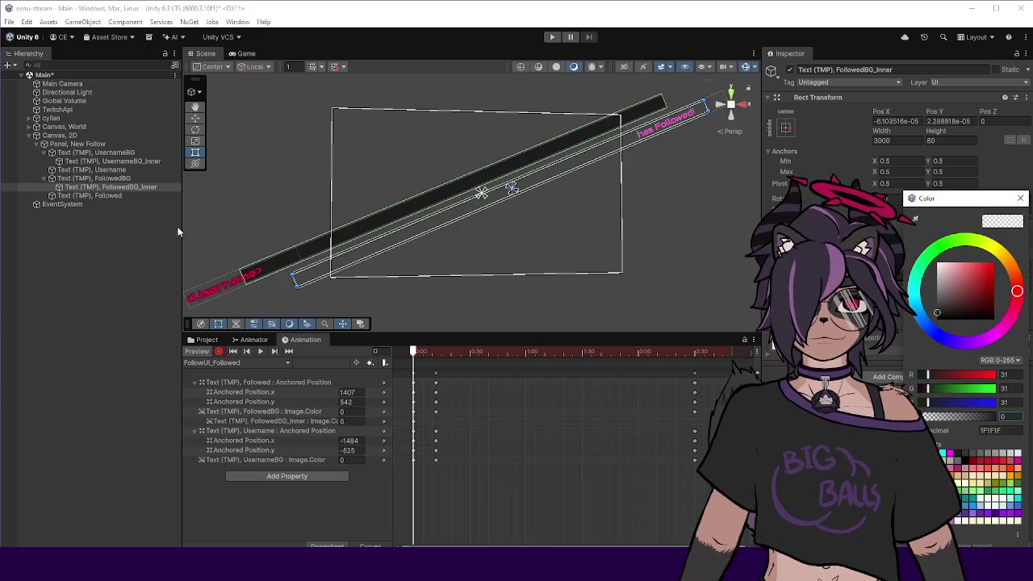
pyautogui.click(123, 162)
pyautogui.click(952, 281)
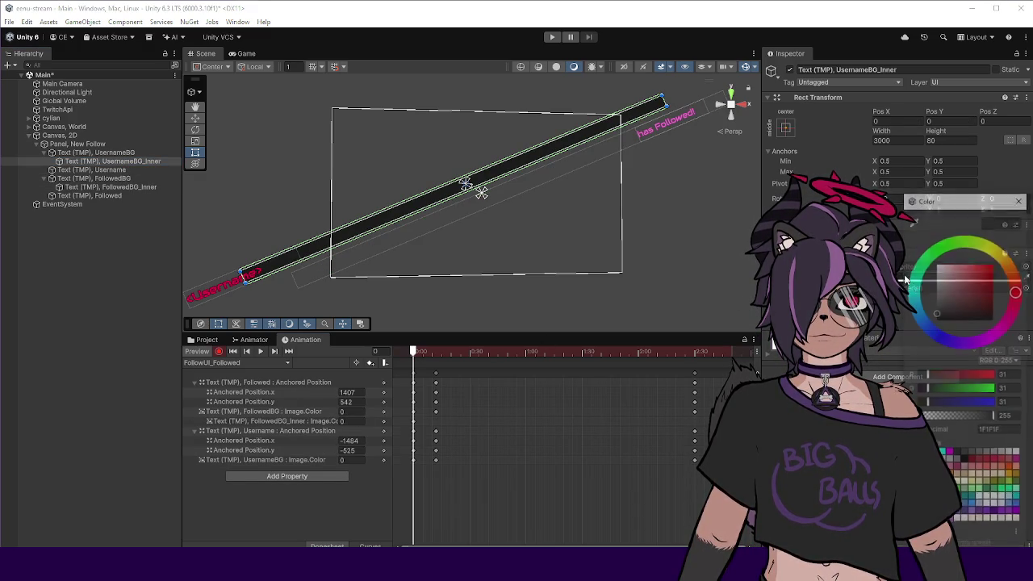
pyautogui.moveTo(961, 417); pyautogui.dragTo(925, 418)
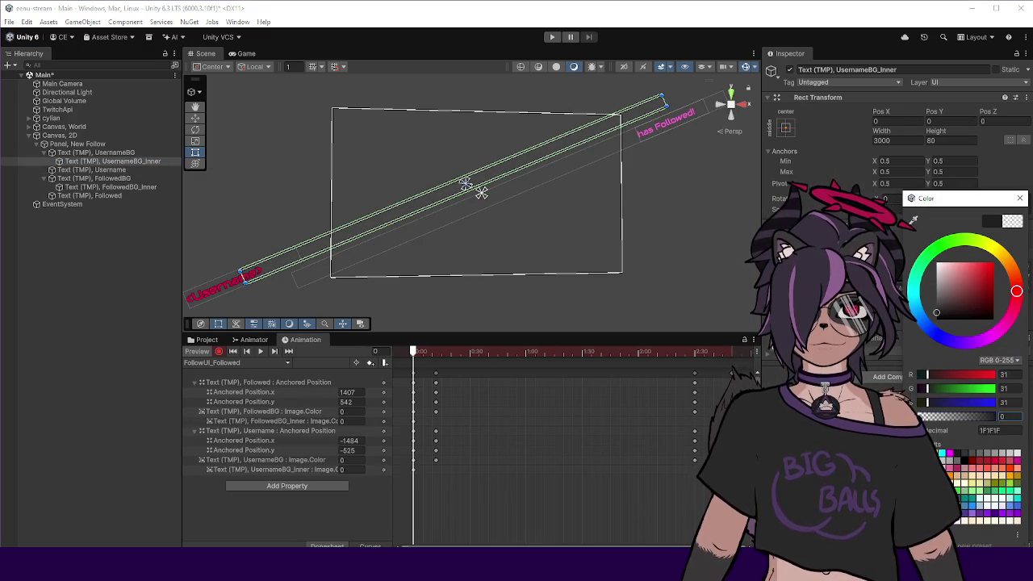
pyautogui.press('Return')
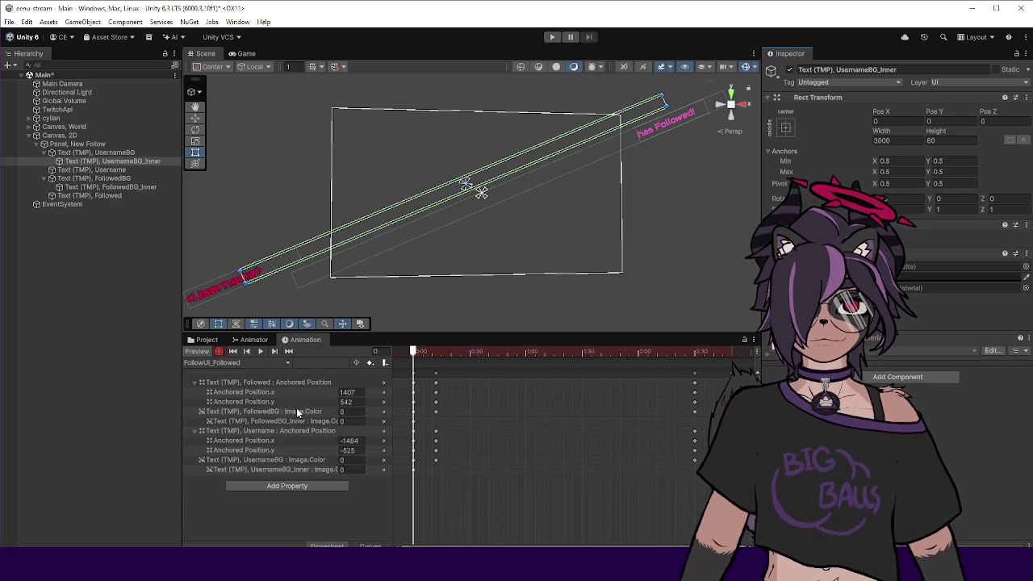
# At frame 13, key FollowedBG_Inner's colour to full opacity.
pyautogui.moveTo(431, 353); pyautogui.dragTo(436, 356)
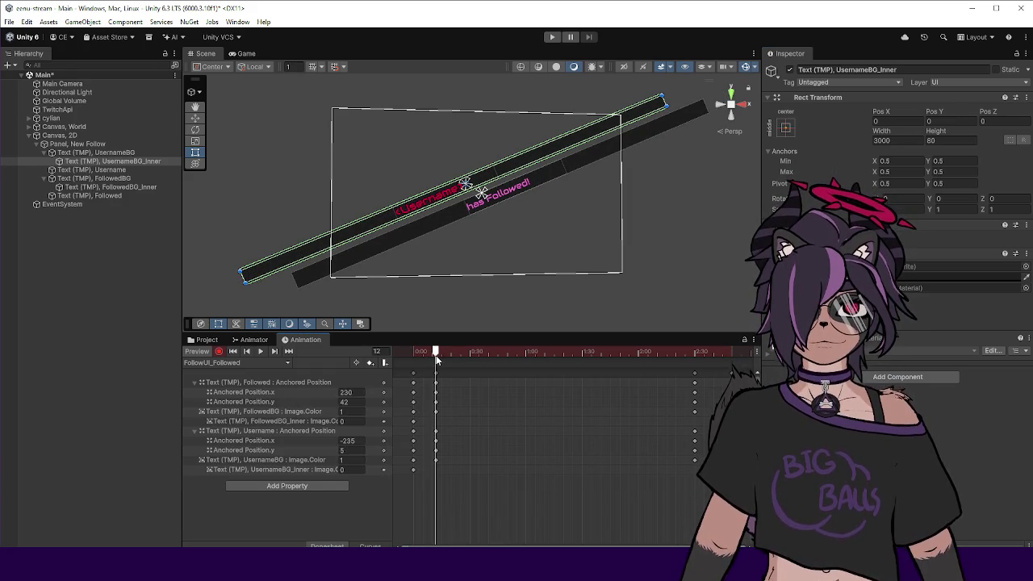
pyautogui.click(900, 276)
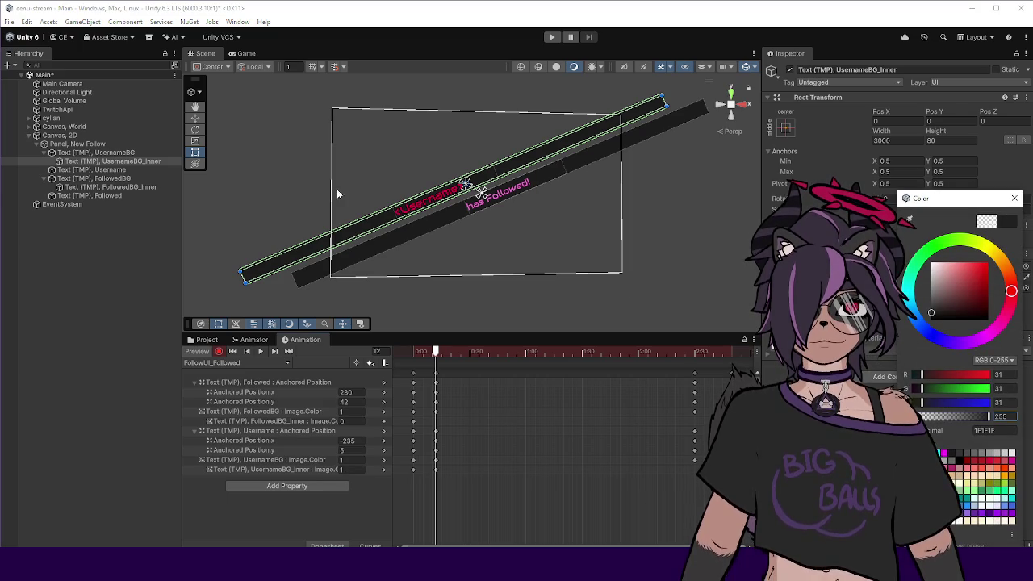
pyautogui.click(150, 187)
pyautogui.click(901, 277)
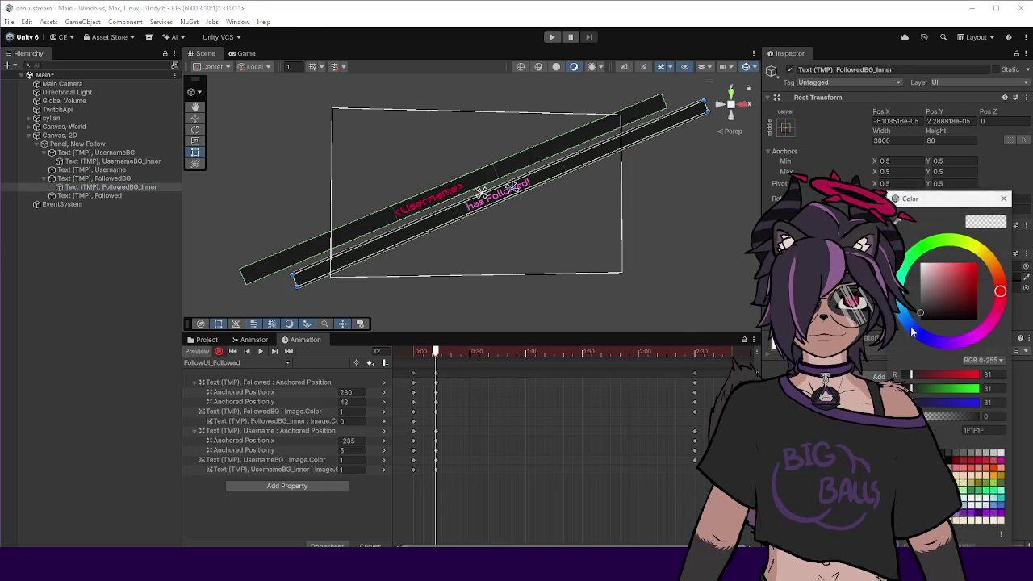
pyautogui.moveTo(961, 416); pyautogui.dragTo(989, 415)
pyautogui.click(517, 436)
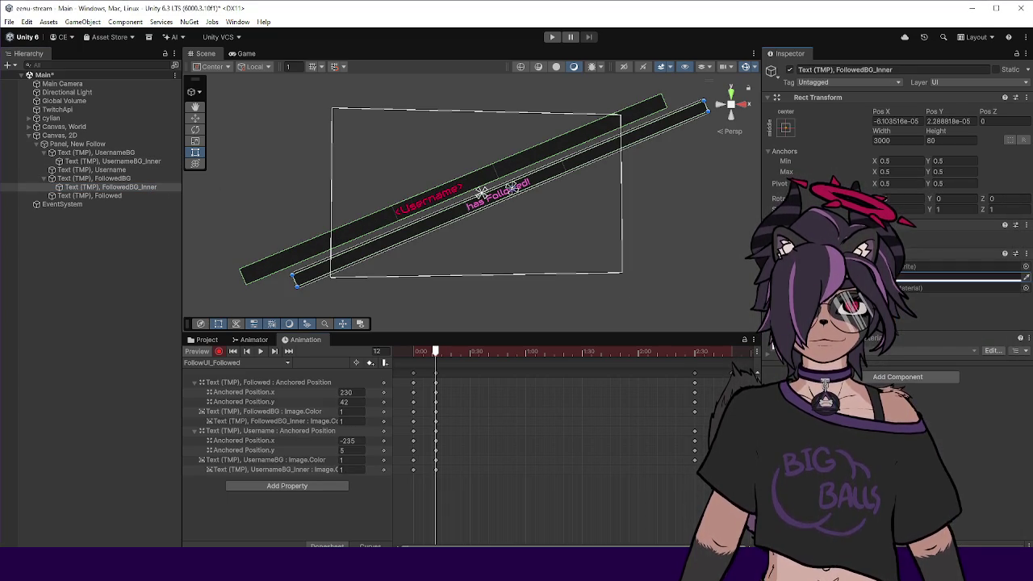
# Select both inner bars' colour keyframes, step through keys to frame 170, and scrub to preview.
pyautogui.click(437, 422)
pyautogui.keyDown('shift'); pyautogui.click(437, 469); pyautogui.keyUp('shift')
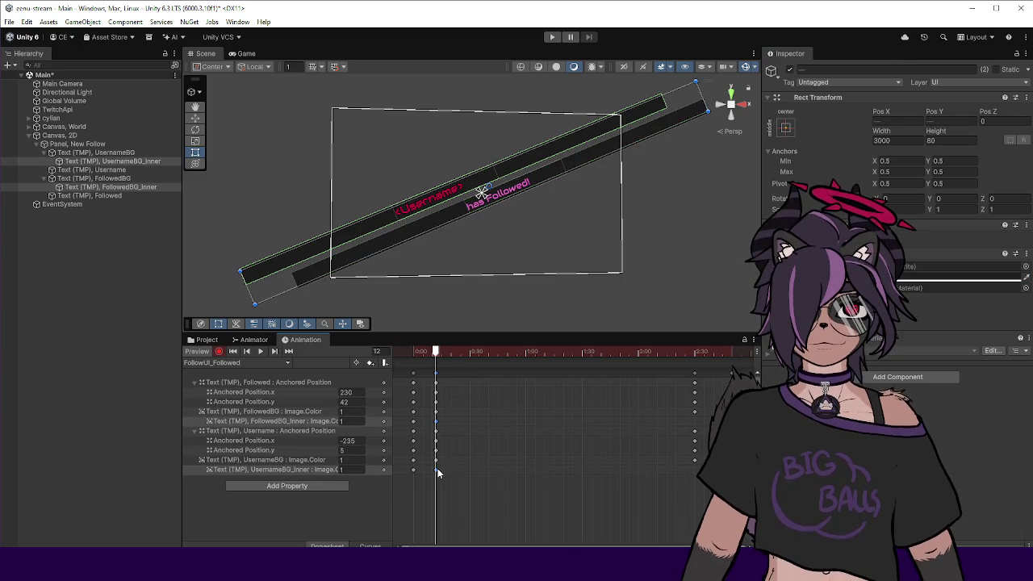
pyautogui.hotkey('alt', '.')
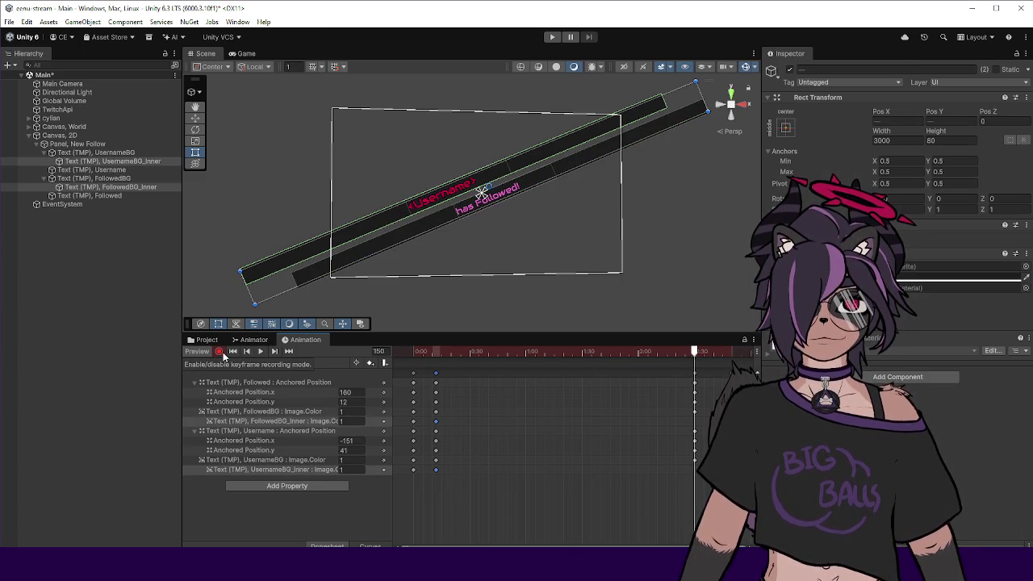
pyautogui.click(413, 420)
pyautogui.keyDown('shift'); pyautogui.click(413, 469); pyautogui.keyUp('shift')
pyautogui.press('.')
pyautogui.press('.')
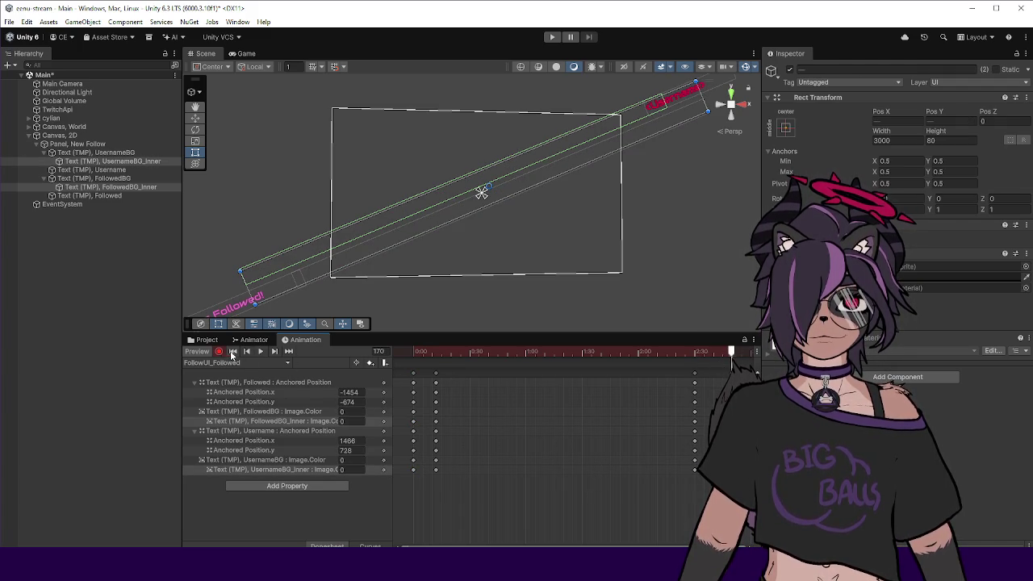
pyautogui.hotkey('shift', ',')
pyautogui.moveTo(414, 352)
pyautogui.mouseDown()
pyautogui.moveTo(720, 356)
pyautogui.moveTo(414, 352)
pyautogui.mouseUp()
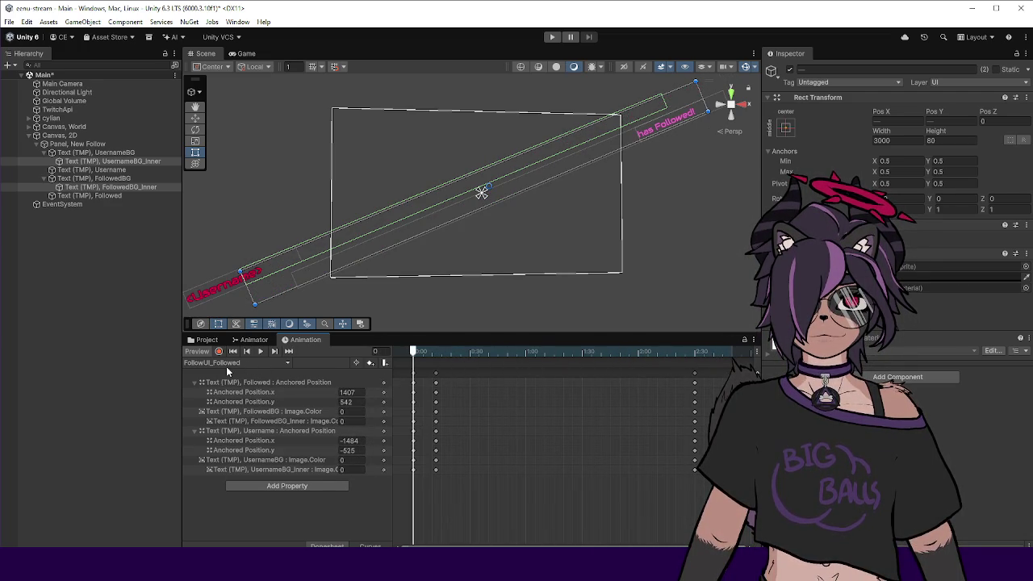
pyautogui.click(225, 364)
# Pick FollowUI_Idle, toggle Preview, show the Project folders and enter Play mode.
pyautogui.click(283, 383)
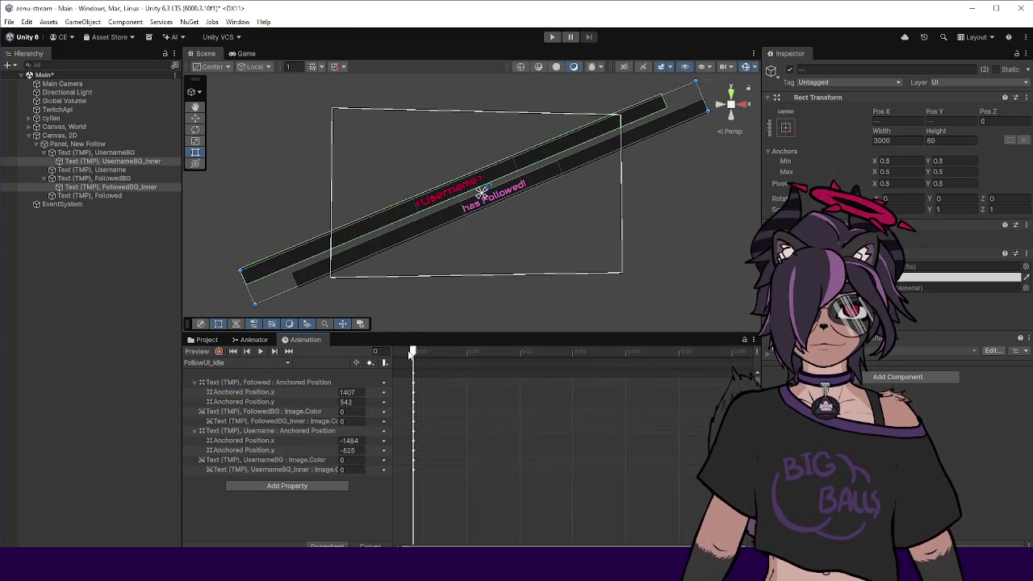
pyautogui.click(197, 352)
pyautogui.click(197, 352)
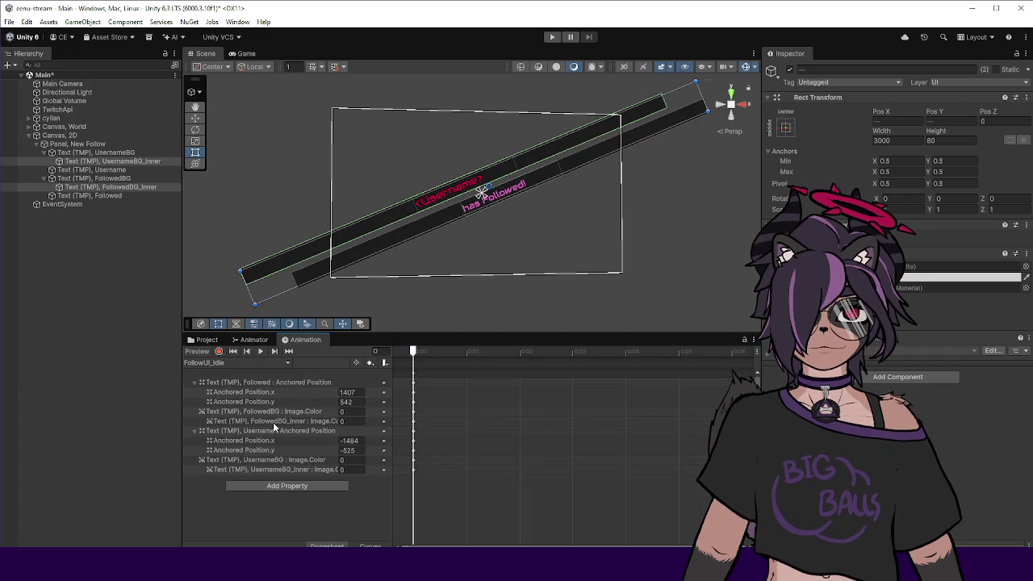
pyautogui.click(119, 368)
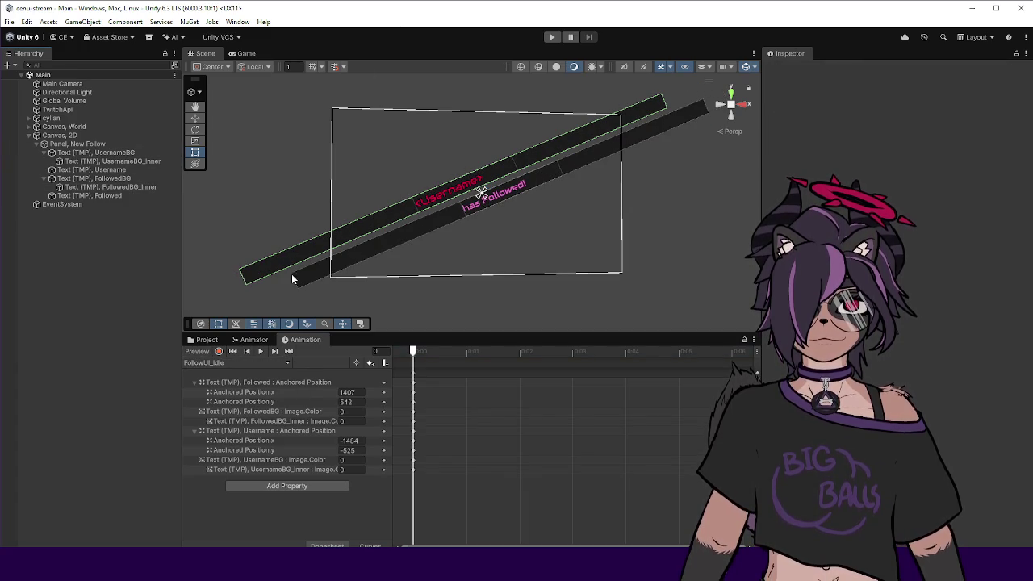
pyautogui.moveTo(218, 333); pyautogui.dragTo(219, 382)
pyautogui.click(217, 387)
pyautogui.click(552, 36)
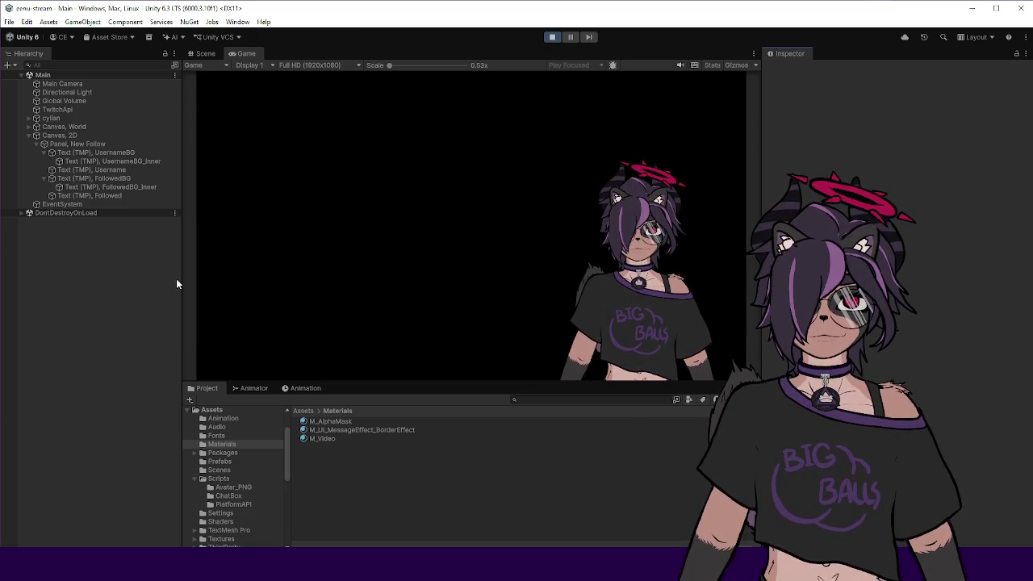
# Enlarge the Game view and adjust the Hierarchy width while the follow alert plays.
pyautogui.moveTo(181, 277); pyautogui.dragTo(174, 277)
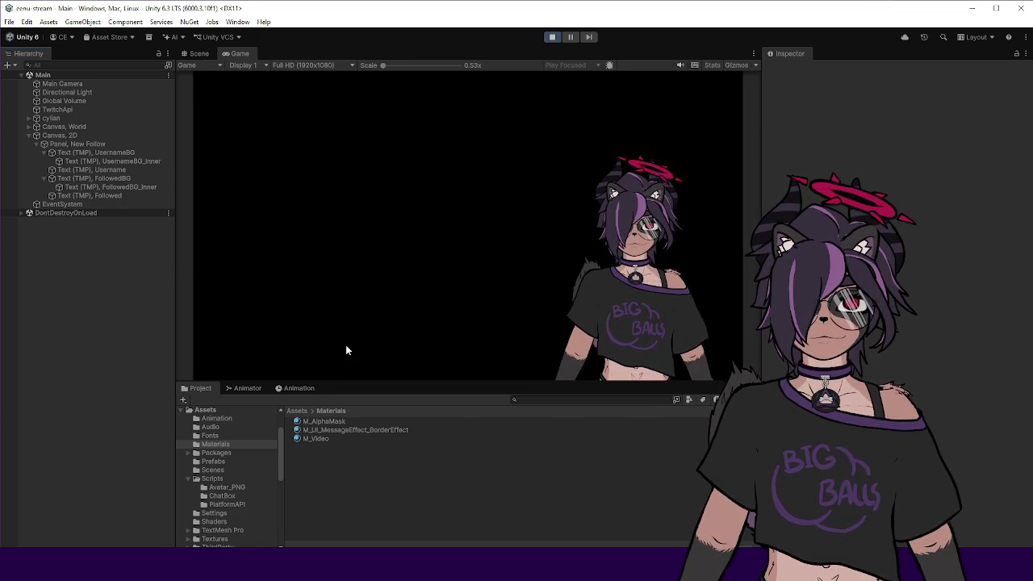
pyautogui.moveTo(369, 381); pyautogui.dragTo(368, 387)
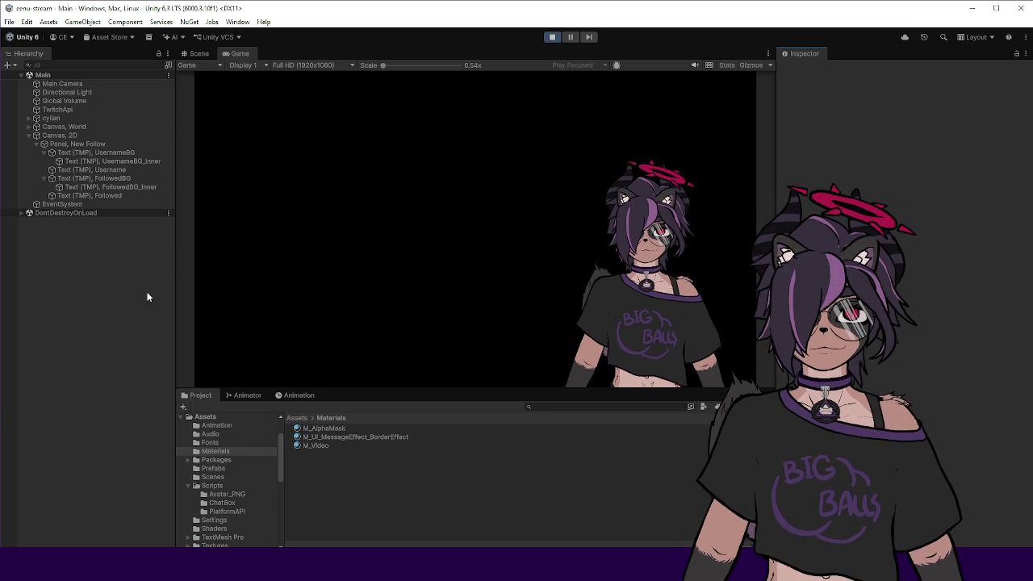
pyautogui.moveTo(173, 288); pyautogui.dragTo(177, 288)
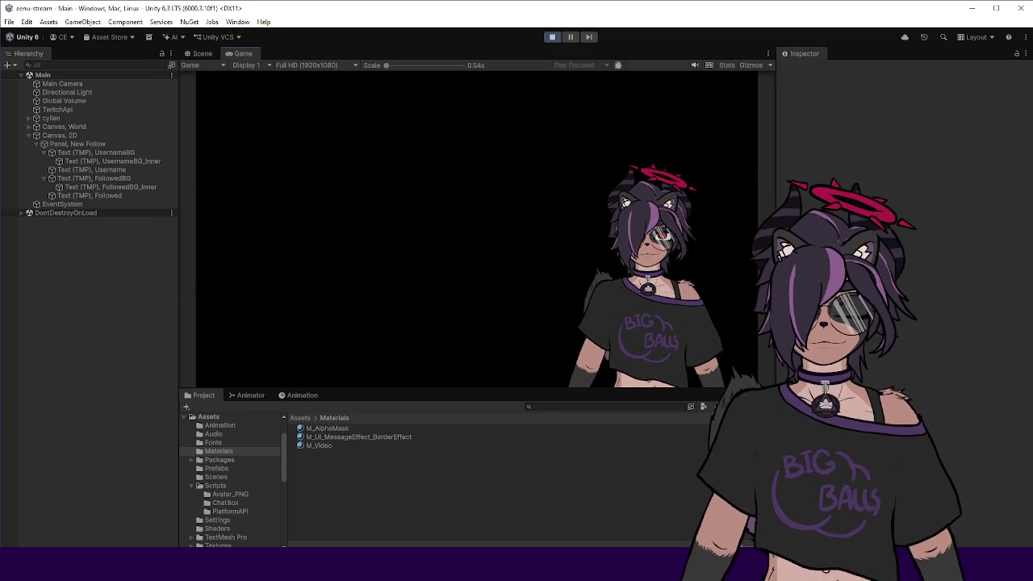
pyautogui.moveTo(775, 323); pyautogui.dragTo(787, 323)
pyautogui.moveTo(448, 387); pyautogui.dragTo(449, 392)
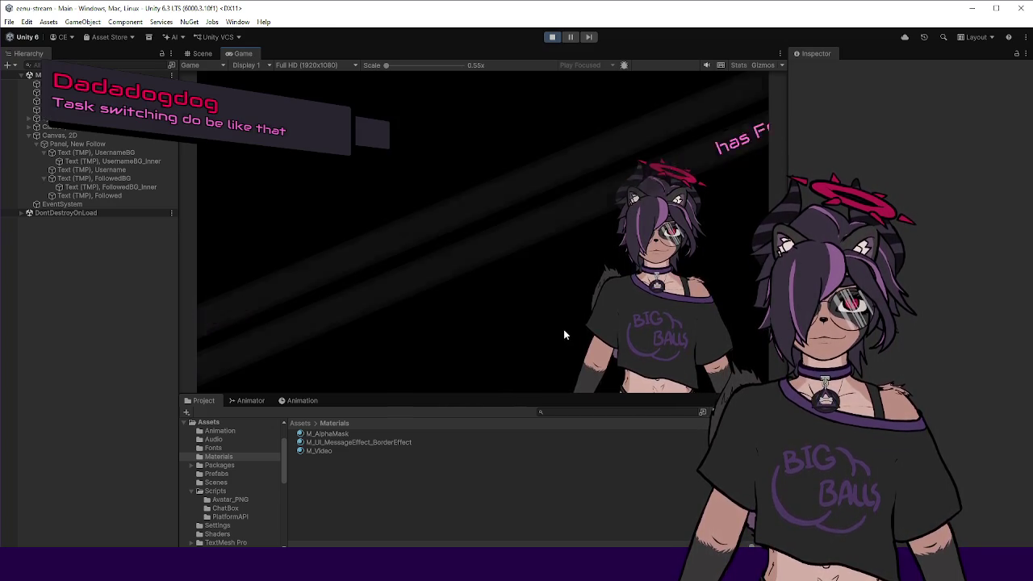
# Stop Play mode, enlarge the Animation window, and select FollowedBG_Inner in the Hierarchy.
pyautogui.click(551, 37)
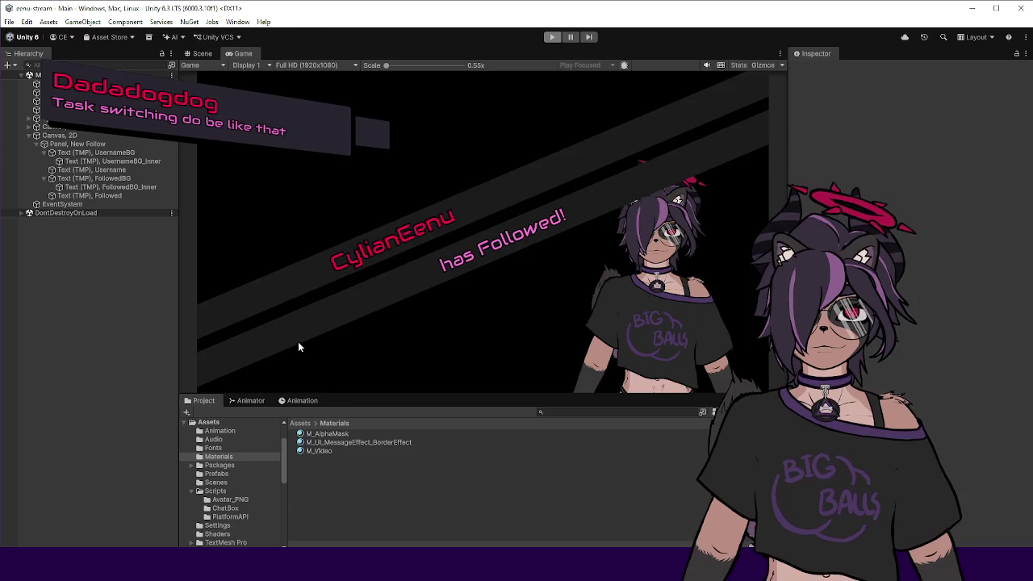
pyautogui.click(251, 400)
pyautogui.click(311, 401)
pyautogui.moveTo(313, 402); pyautogui.dragTo(357, 264)
pyautogui.click(155, 186)
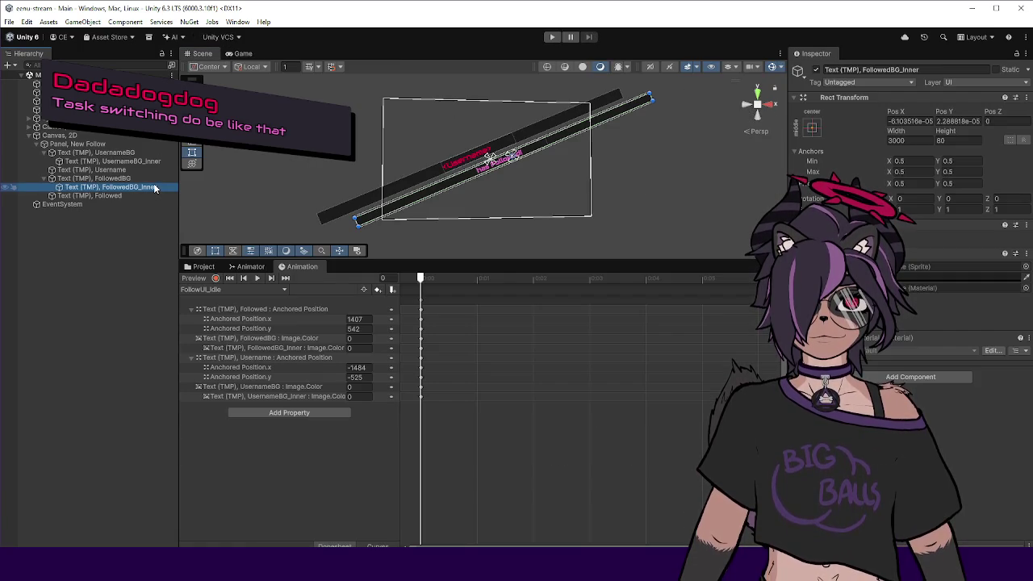
# Select New Follow, load the FollowUI_Followed clip, scrub its timeline, and switch to Curves view.
pyautogui.click(90, 146)
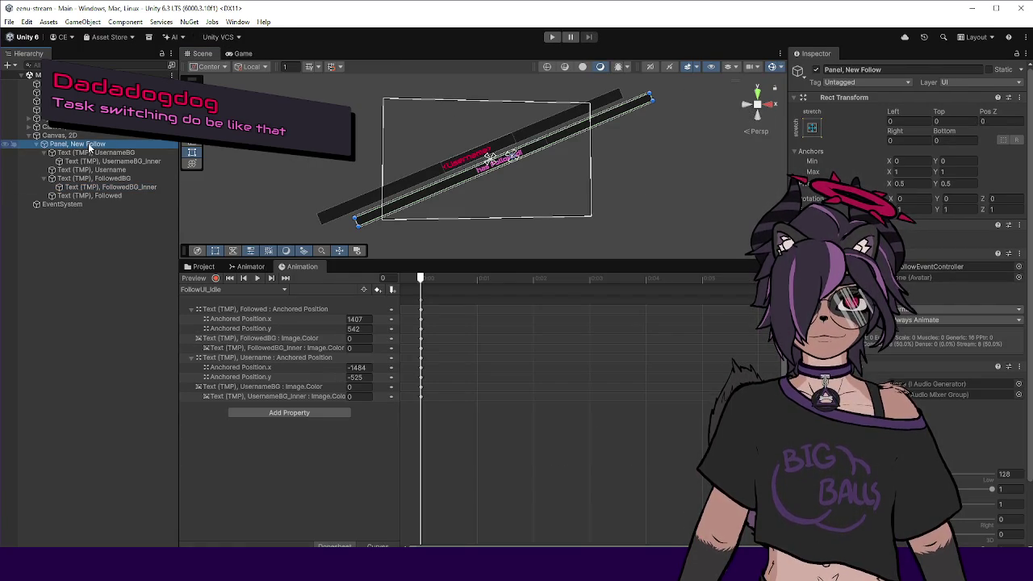
pyautogui.scroll(10, 379, 163)
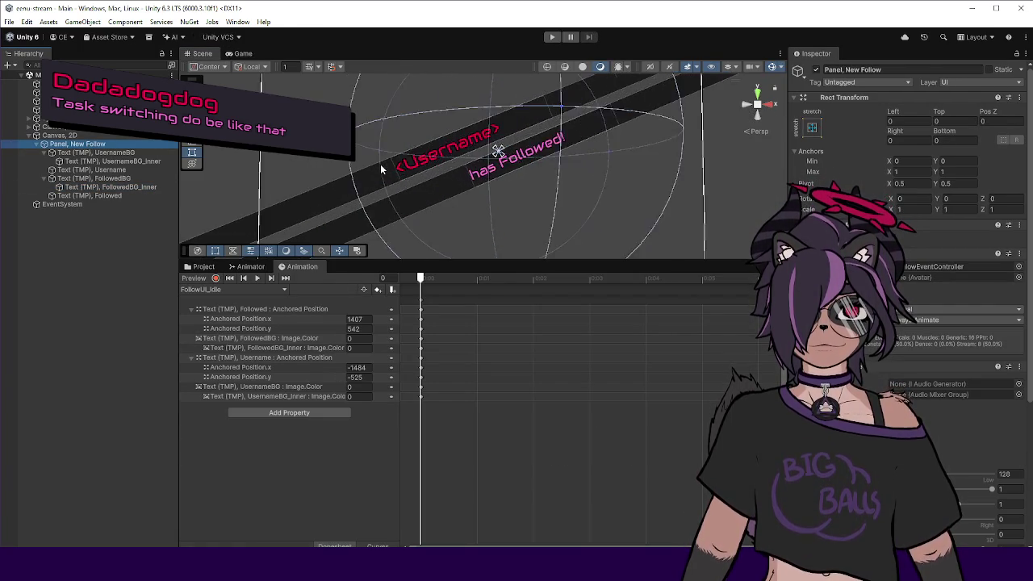
pyautogui.click(237, 289)
pyautogui.click(222, 298)
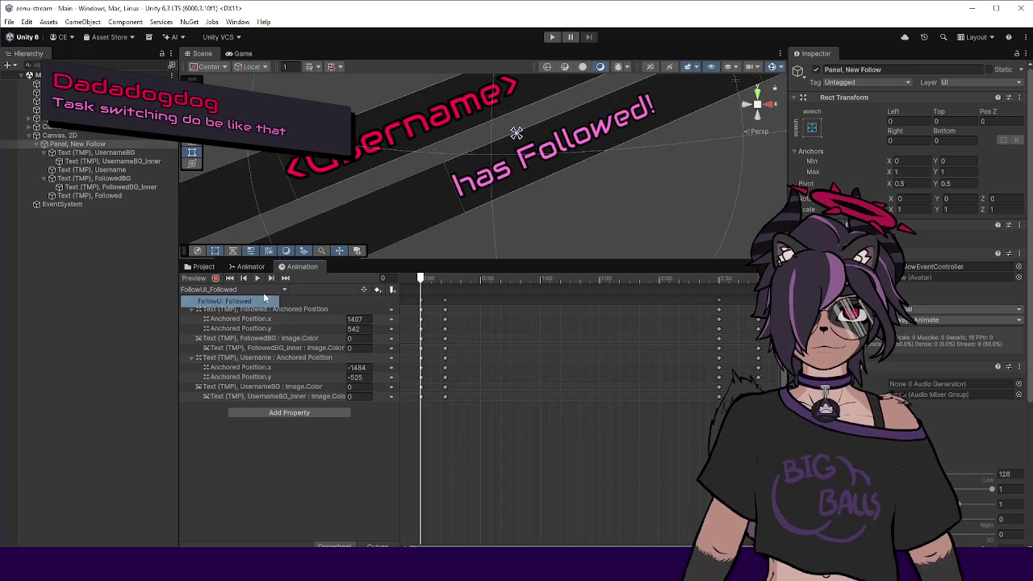
pyautogui.click(428, 280)
pyautogui.moveTo(430, 281)
pyautogui.mouseDown()
pyautogui.moveTo(445, 286)
pyautogui.moveTo(277, 292)
pyautogui.mouseUp()
pyautogui.click(279, 289)
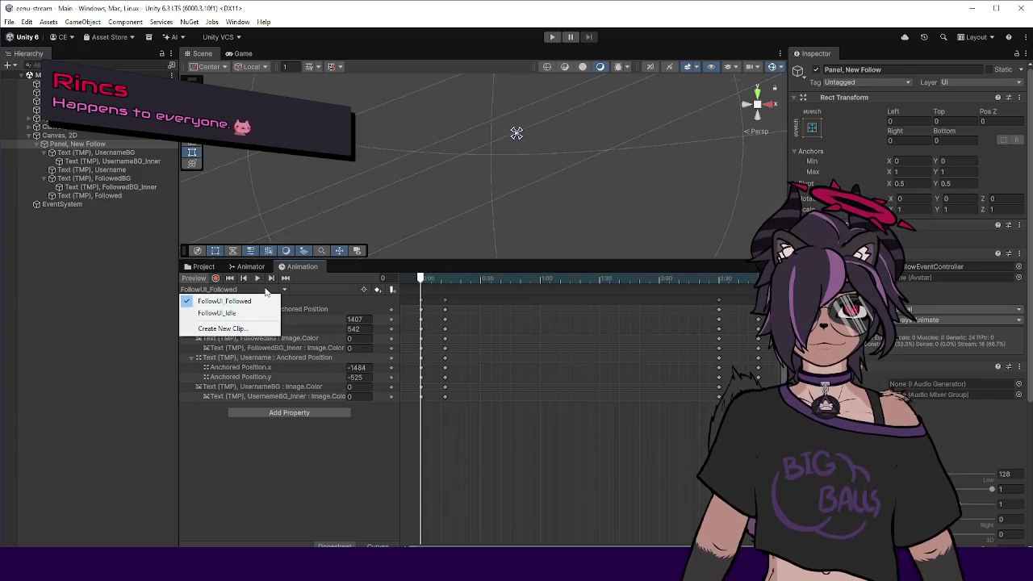
pyautogui.click(380, 542)
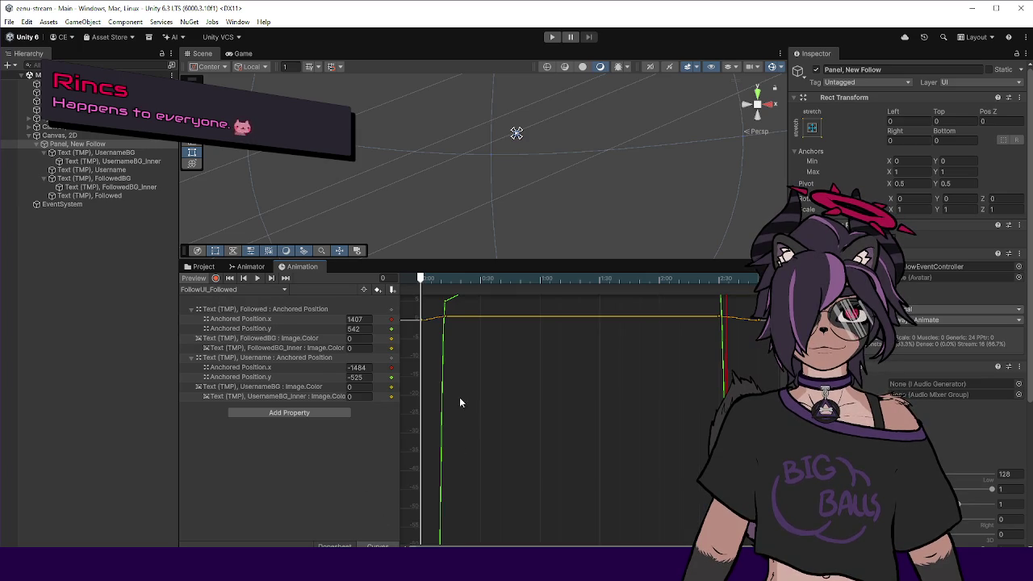
# Select all four background Image.Color curves and frame them to fit the full clip.
pyautogui.click(281, 349)
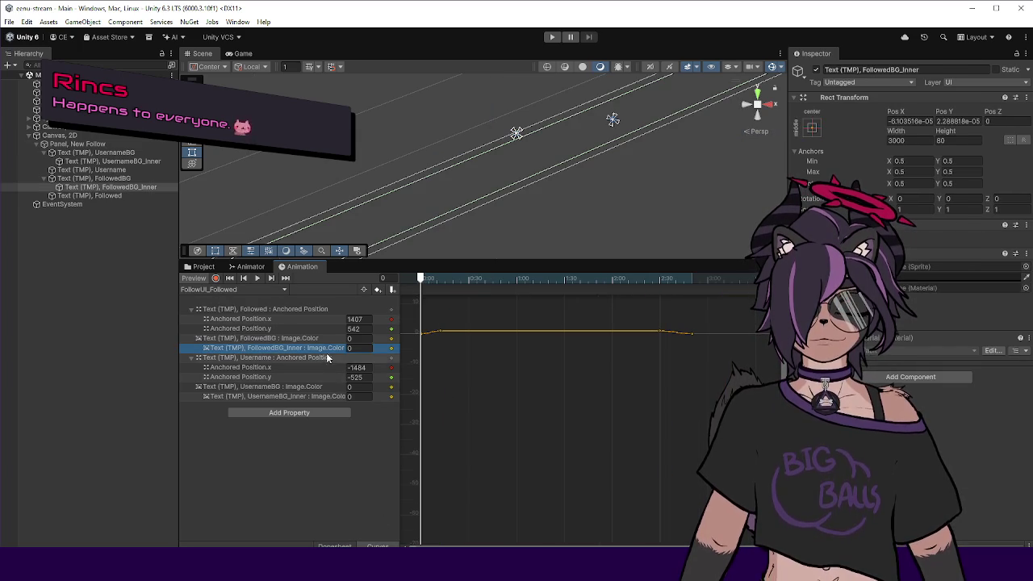
pyautogui.keyDown('shift'); pyautogui.click(288, 340); pyautogui.keyUp('shift')
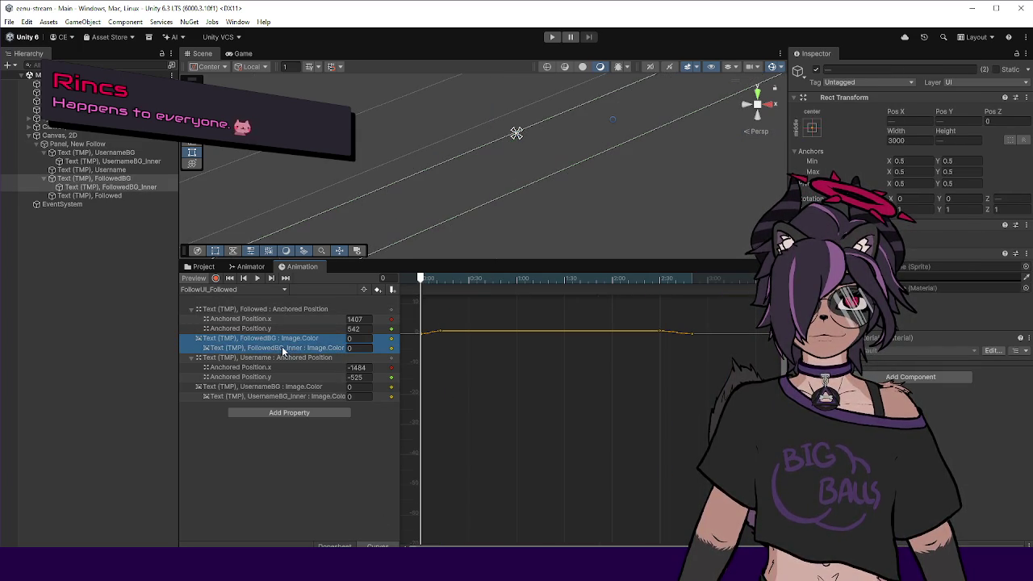
pyautogui.keyDown('ctrl'); pyautogui.click(294, 386); pyautogui.keyUp('ctrl')
pyautogui.keyDown('ctrl'); pyautogui.click(295, 396); pyautogui.keyUp('ctrl')
pyautogui.press('f')
pyautogui.press('a')
pyautogui.click(552, 379)
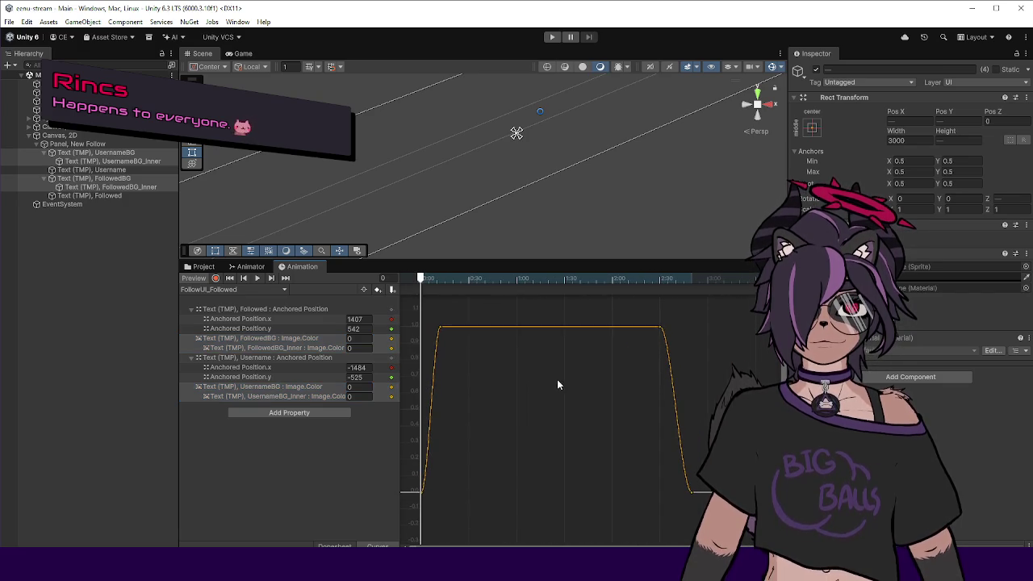
# Compare the FollowedBG, FollowedBG_Inner, UsernameBG and UsernameBG_Inner colour curves one at a time.
pyautogui.click(309, 339)
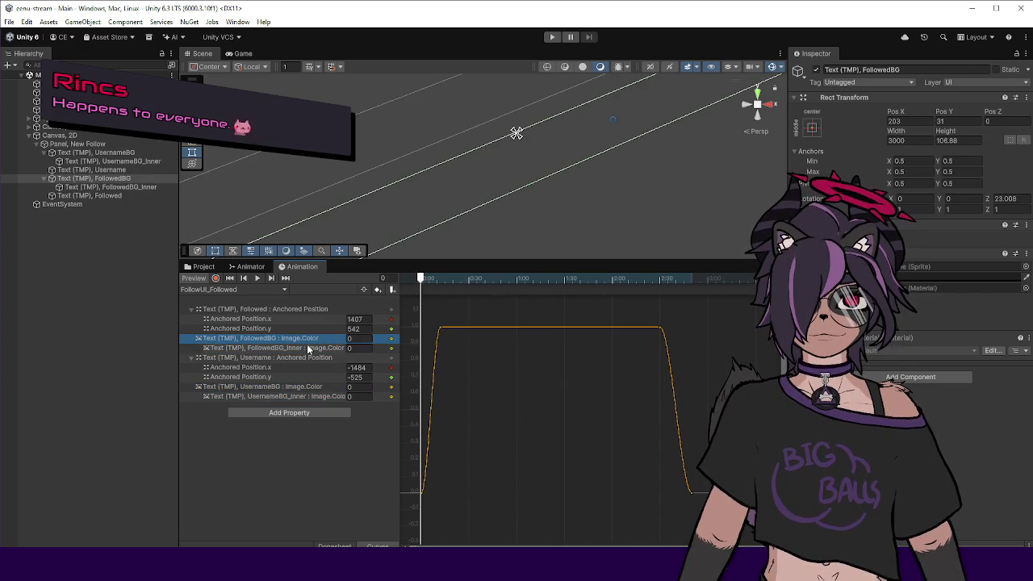
pyautogui.click(308, 347)
pyautogui.click(306, 340)
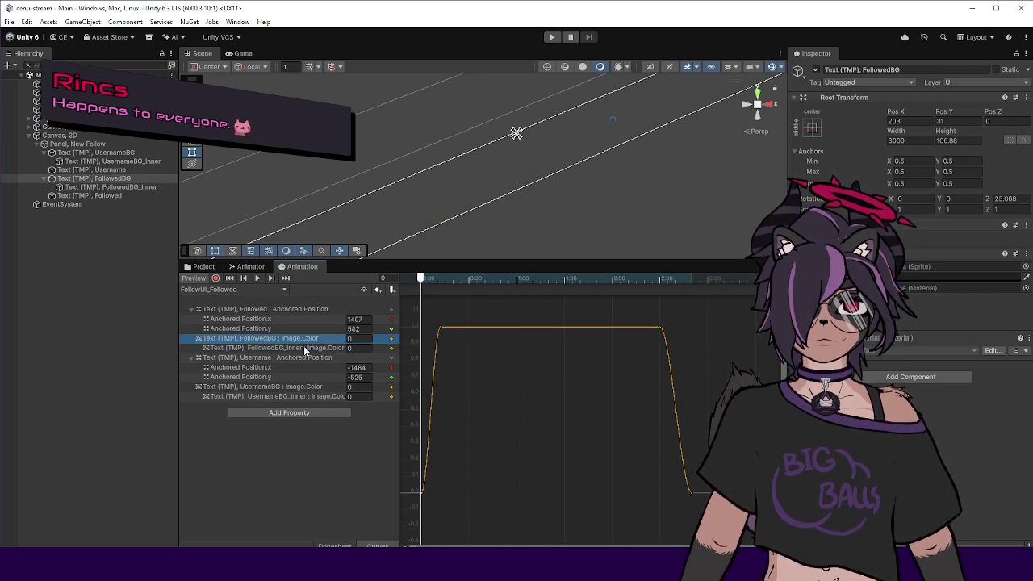
pyautogui.click(305, 348)
pyautogui.click(297, 395)
pyautogui.click(295, 387)
pyautogui.click(286, 395)
pyautogui.click(288, 387)
pyautogui.click(287, 396)
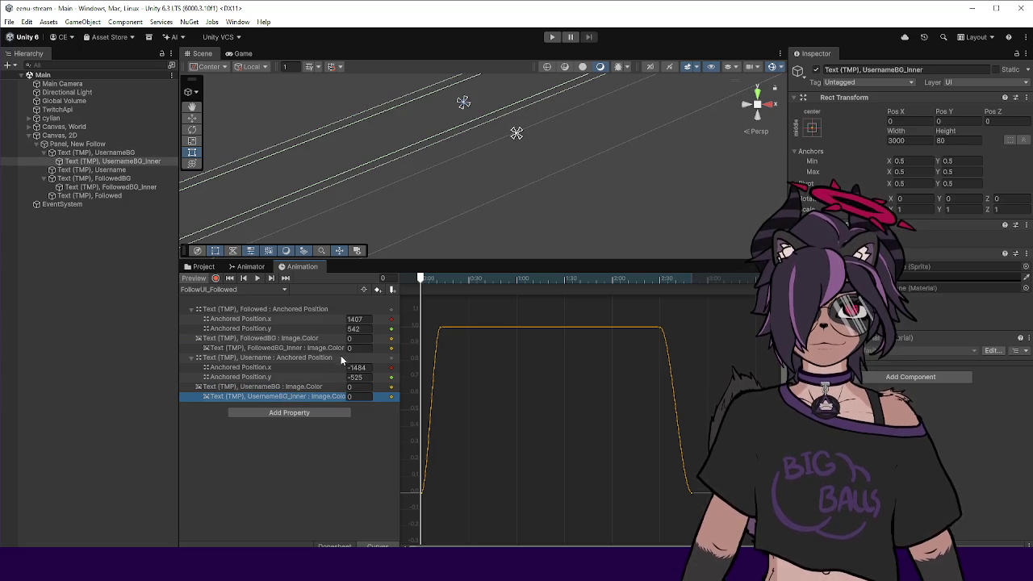
# Zoom into the curve start and preview the fade-in up to frame 9.
pyautogui.click(476, 347)
pyautogui.scroll(3, 485, 352)
pyautogui.scroll(5, 446, 348)
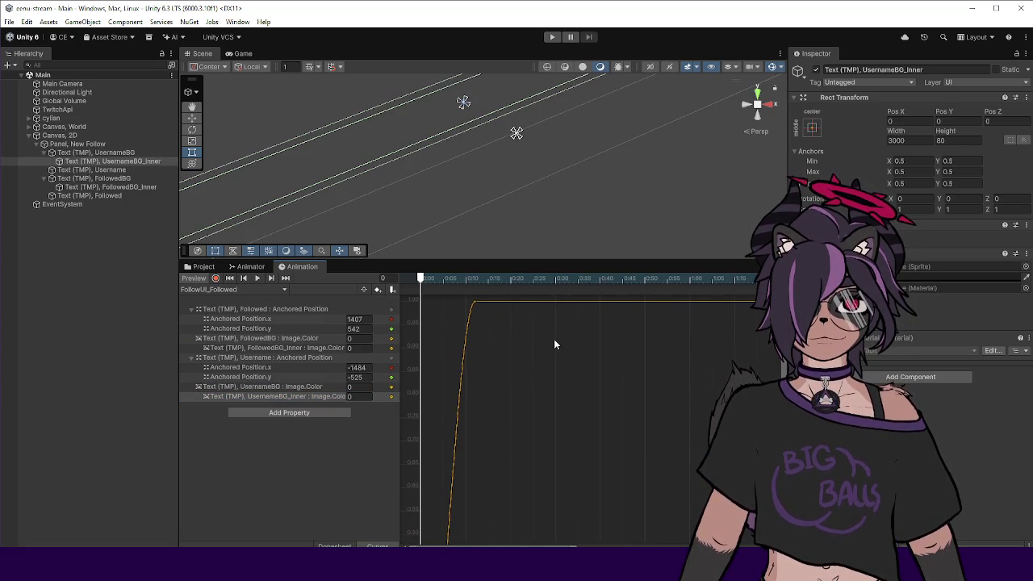
pyautogui.moveTo(435, 279)
pyautogui.mouseDown()
pyautogui.moveTo(462, 279)
pyautogui.moveTo(428, 280)
pyautogui.mouseUp()
pyautogui.scroll(3, 509, 436)
pyautogui.scroll(2, 504, 387)
pyautogui.scroll(4, 443, 462)
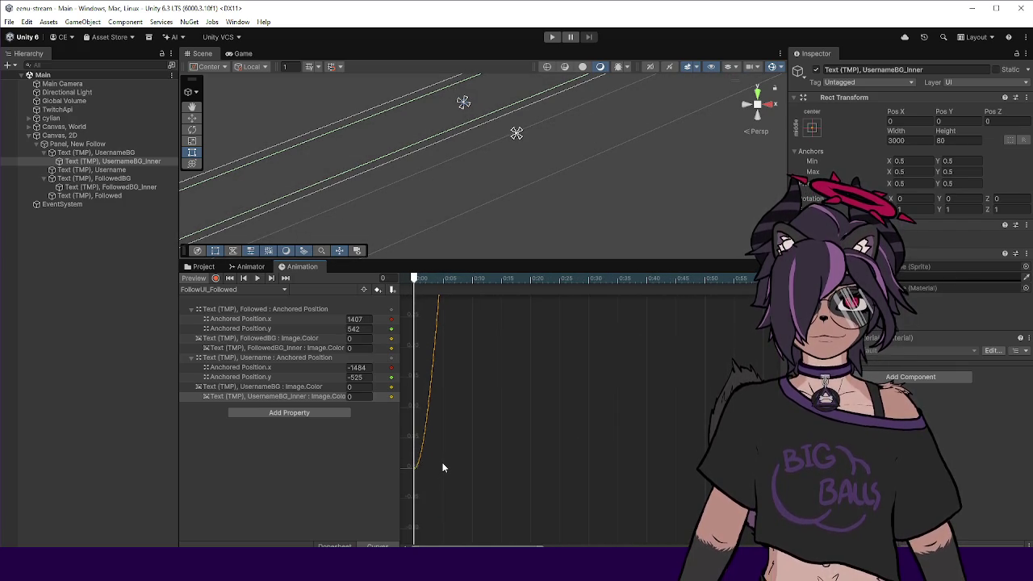
# Recompare the FollowedBG and FollowedBG_Inner colour curves and preview the fade-in to frame 10.
pyautogui.click(284, 339)
pyautogui.click(283, 348)
pyautogui.click(283, 339)
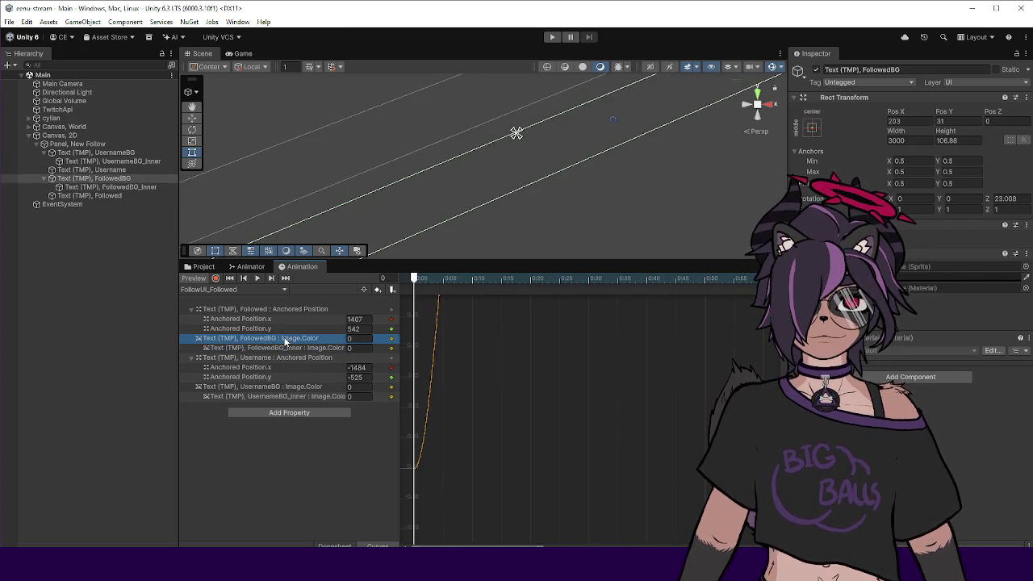
pyautogui.click(282, 348)
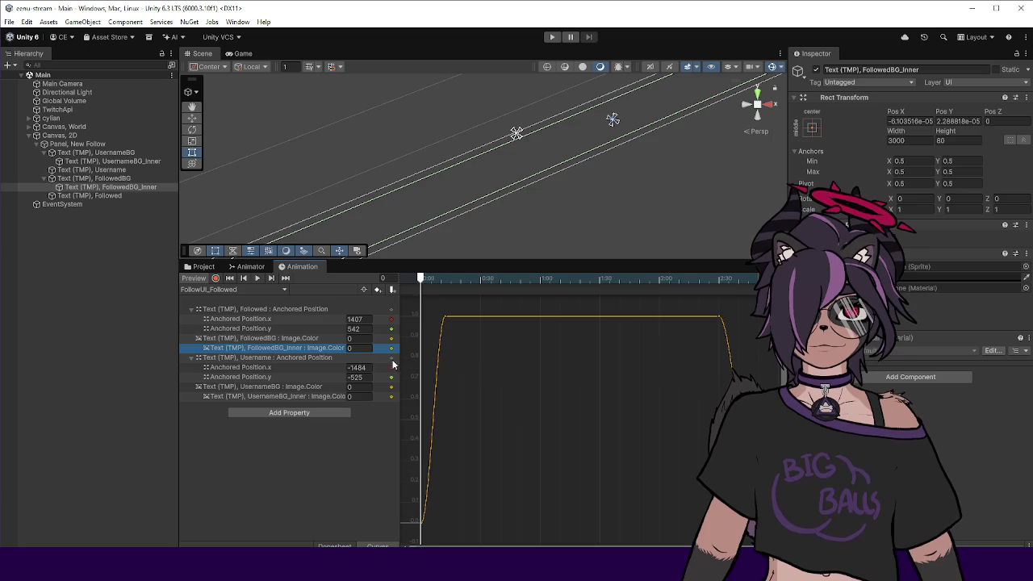
pyautogui.click(317, 357)
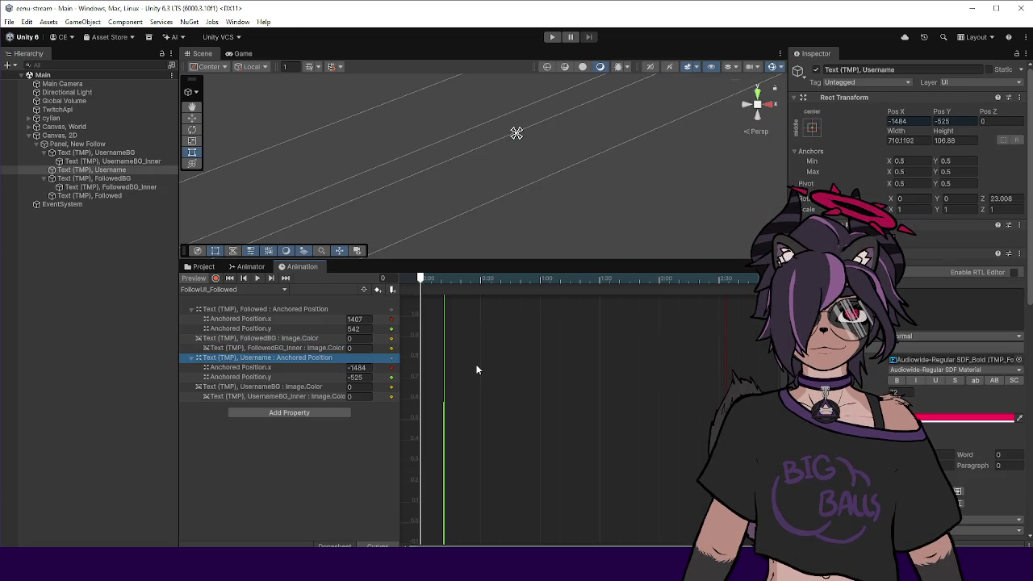
pyautogui.click(313, 348)
pyautogui.click(313, 338)
pyautogui.click(313, 347)
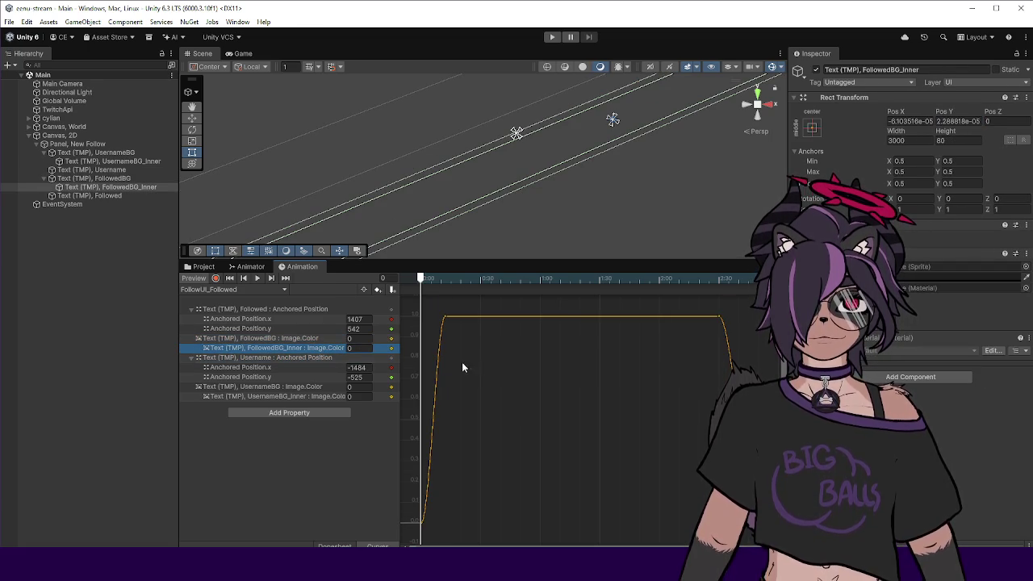
pyautogui.moveTo(423, 279)
pyautogui.mouseDown()
pyautogui.moveTo(445, 286)
pyautogui.moveTo(431, 281)
pyautogui.mouseUp()
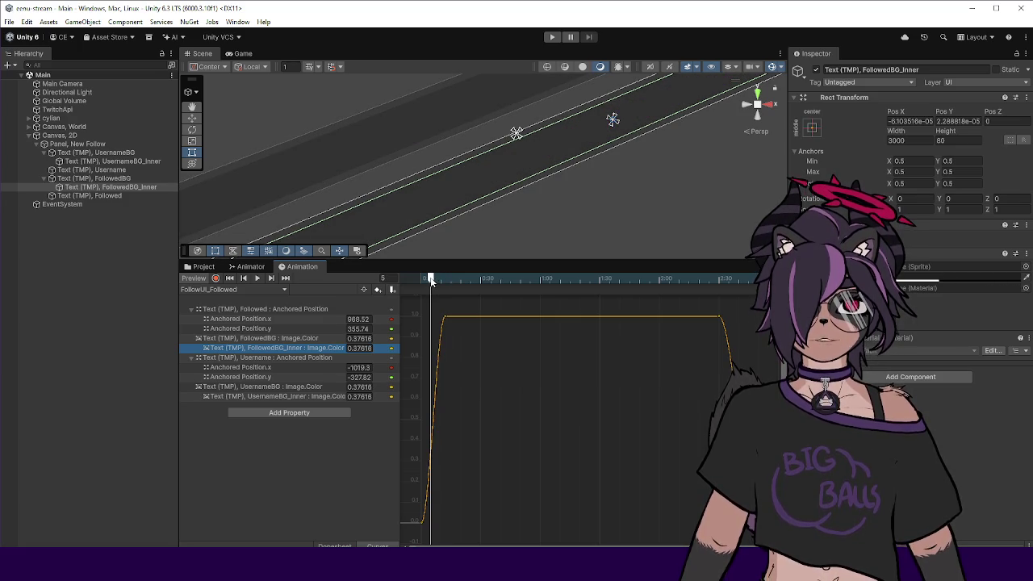
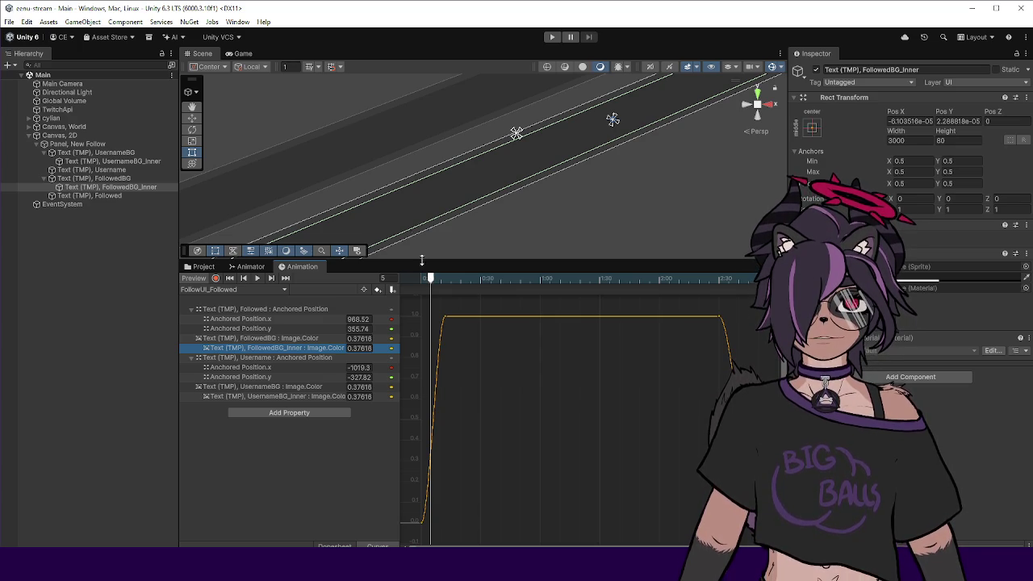
# Zoom the Scene view and scrub the playhead from frame 5 to about frame 7 so the Username banner slides in.
pyautogui.scroll(-5, 364, 222)
pyautogui.scroll(-1, 436, 197)
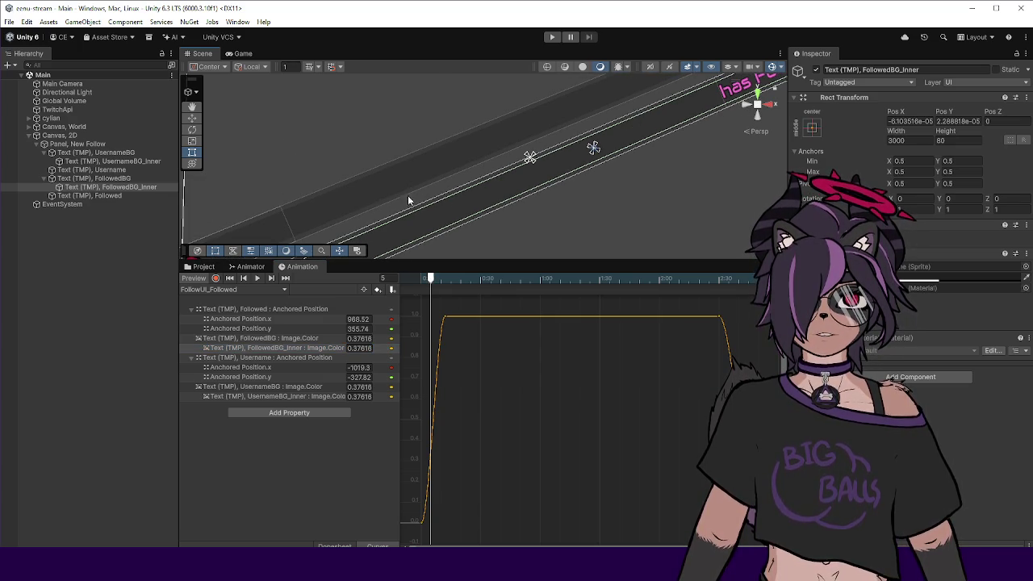
pyautogui.scroll(3, 423, 184)
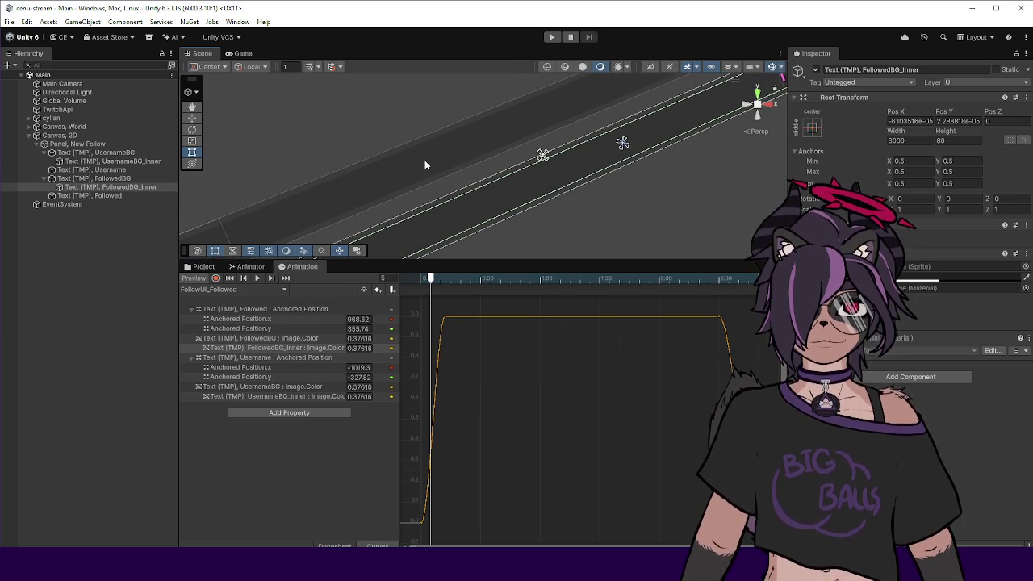
pyautogui.scroll(-1, 425, 164)
pyautogui.scroll(2, 408, 164)
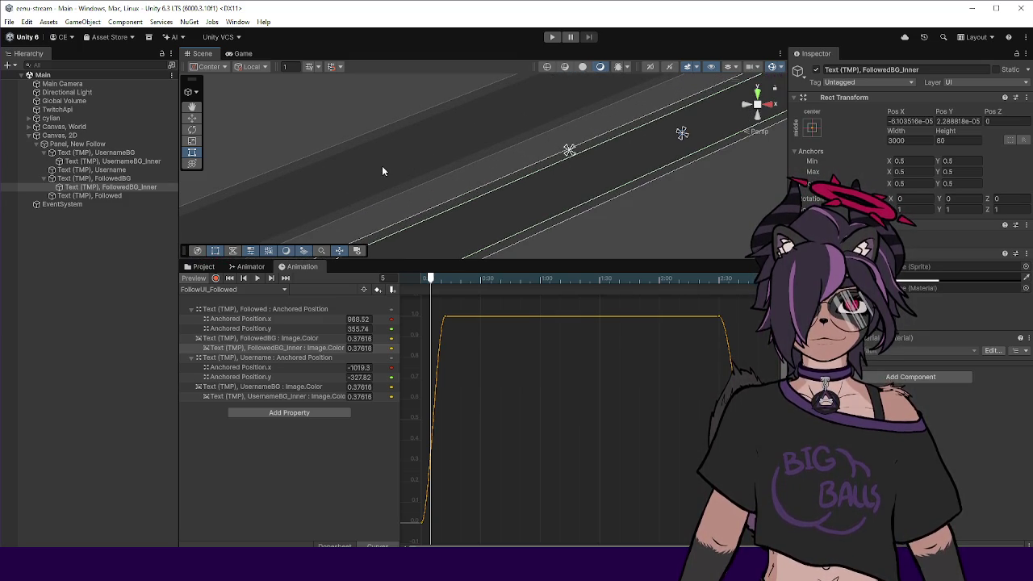
pyautogui.scroll(2, 355, 191)
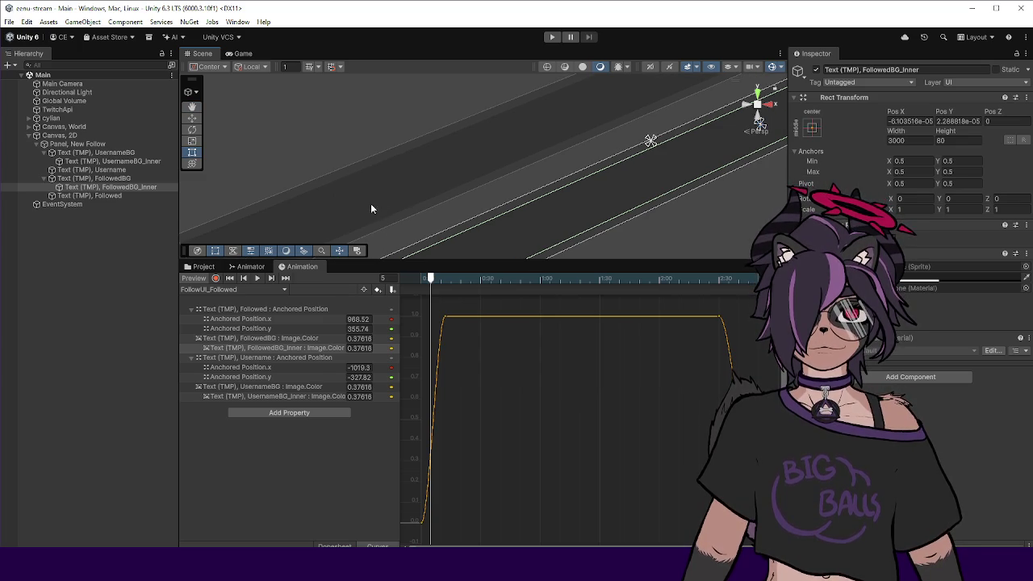
pyautogui.moveTo(429, 287); pyautogui.dragTo(432, 280)
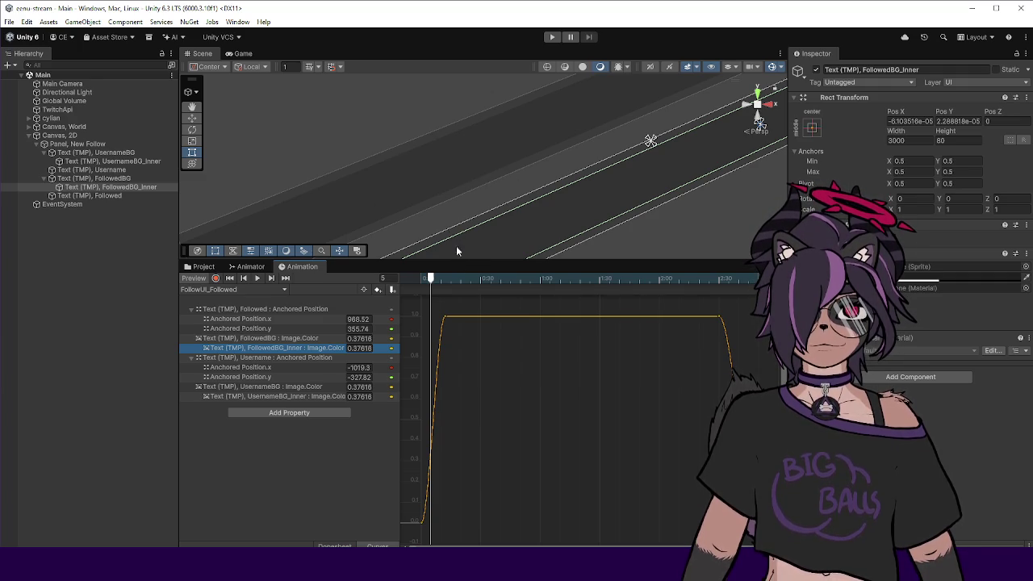
pyautogui.scroll(-2, 436, 220)
pyautogui.scroll(-3, 436, 221)
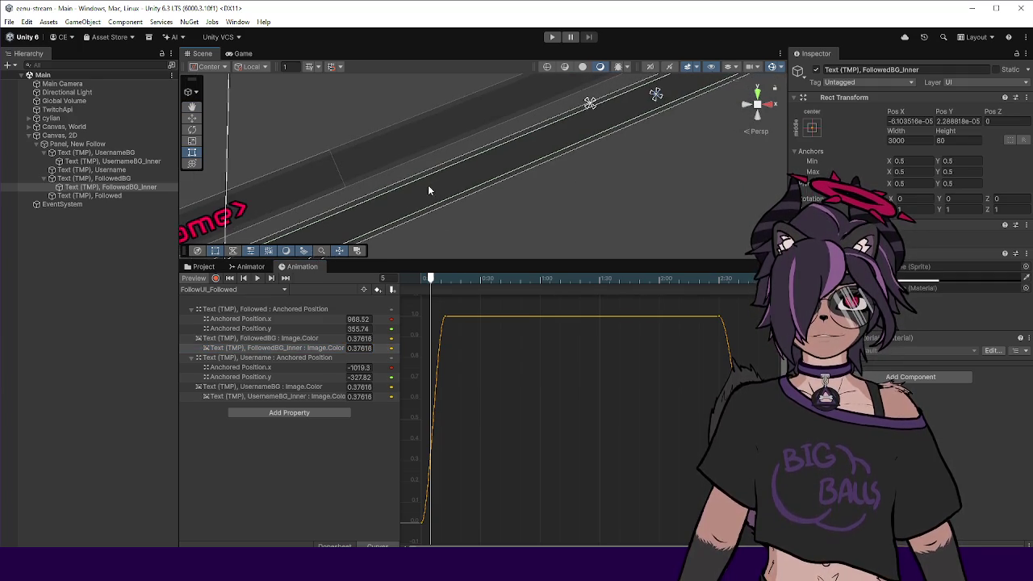
pyautogui.moveTo(431, 279)
pyautogui.mouseDown()
pyautogui.moveTo(444, 293)
pyautogui.moveTo(425, 286)
pyautogui.moveTo(434, 287)
pyautogui.mouseUp()
pyautogui.scroll(3, 403, 247)
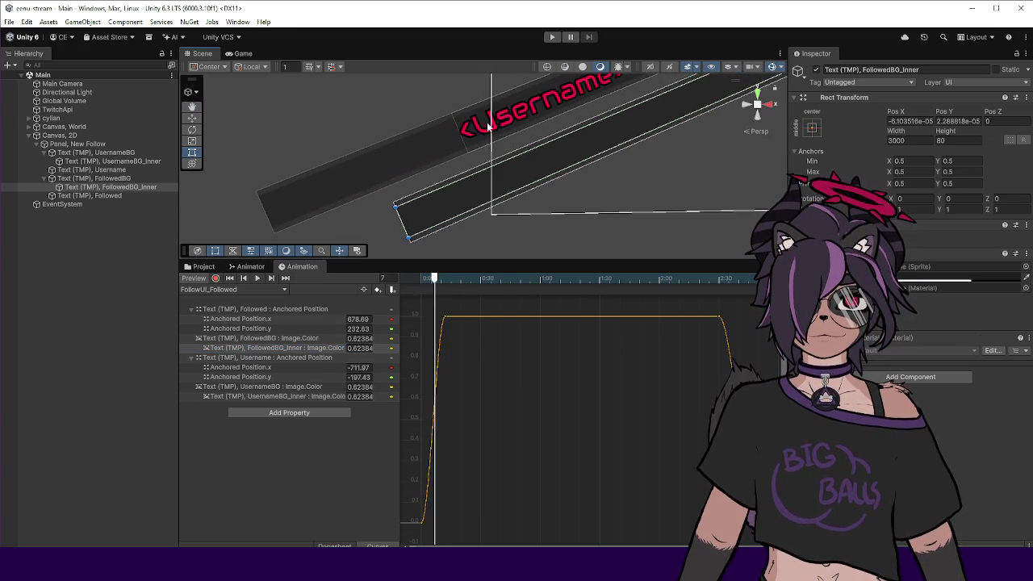
pyautogui.scroll(3, 403, 173)
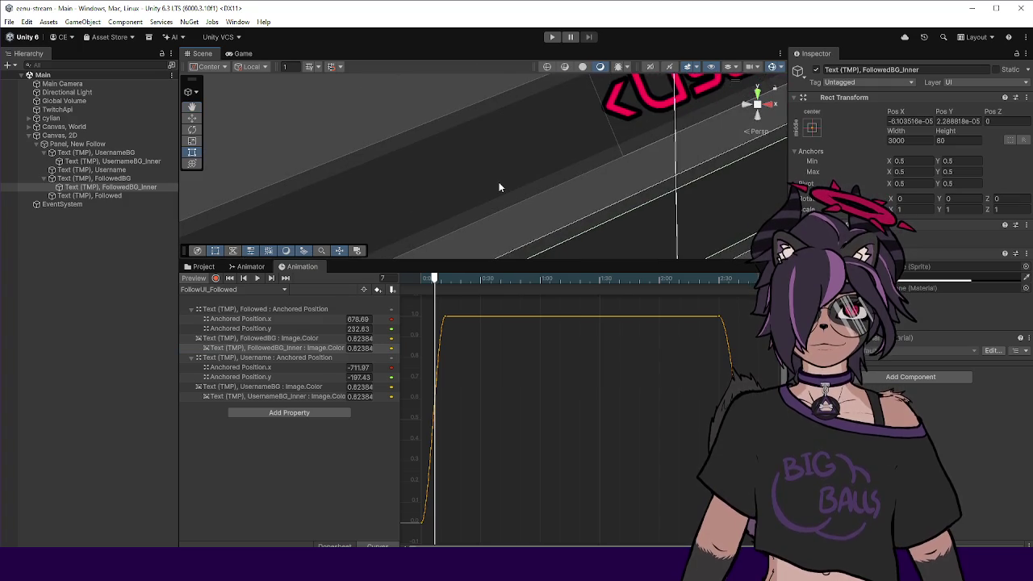
pyautogui.scroll(-2, 498, 186)
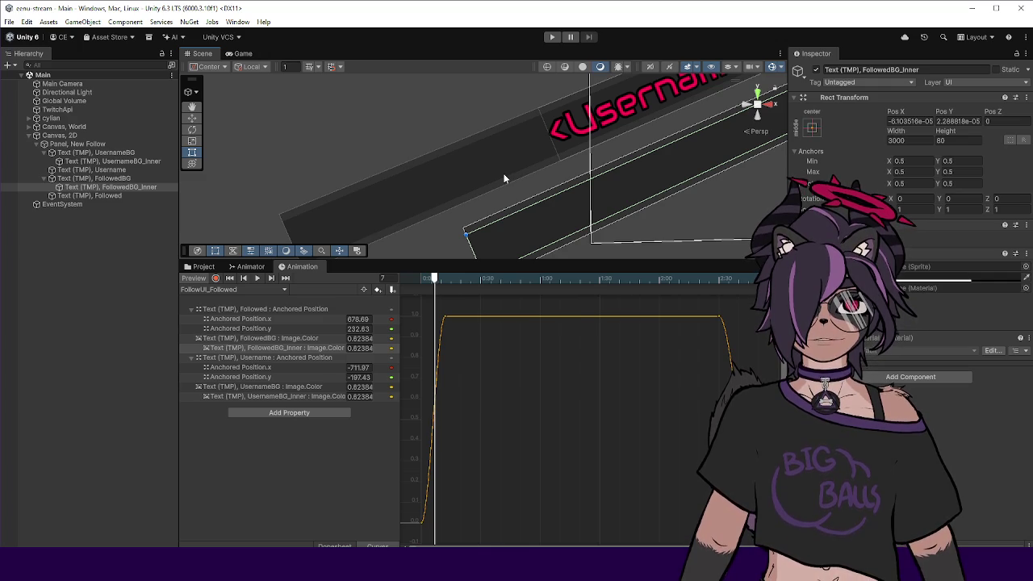
pyautogui.moveTo(384, 260); pyautogui.dragTo(378, 318)
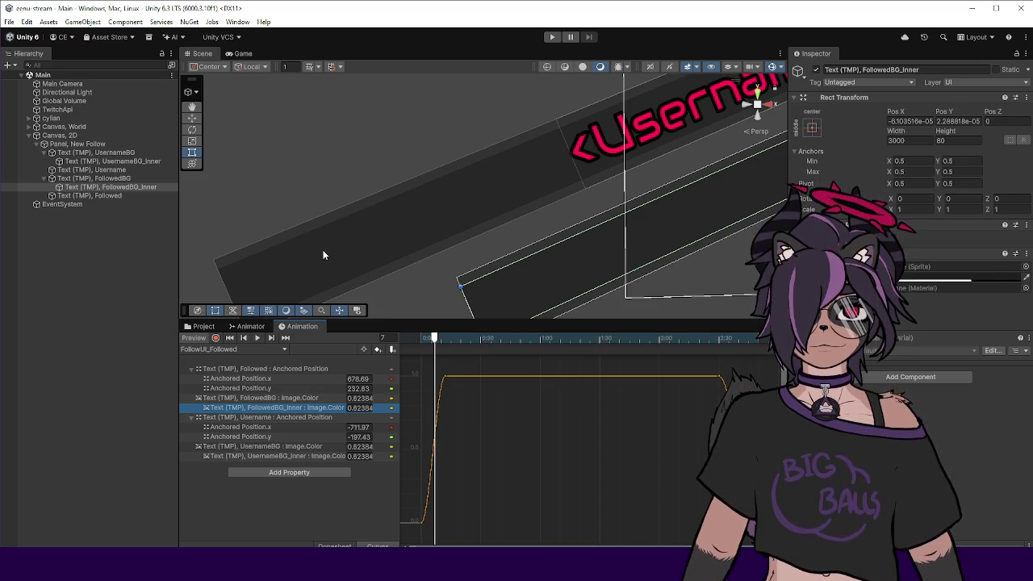
# Drag the panel splitters to enlarge the Scene view, then pan and orbit onto the Username banner.
pyautogui.moveTo(179, 275); pyautogui.dragTo(170, 283)
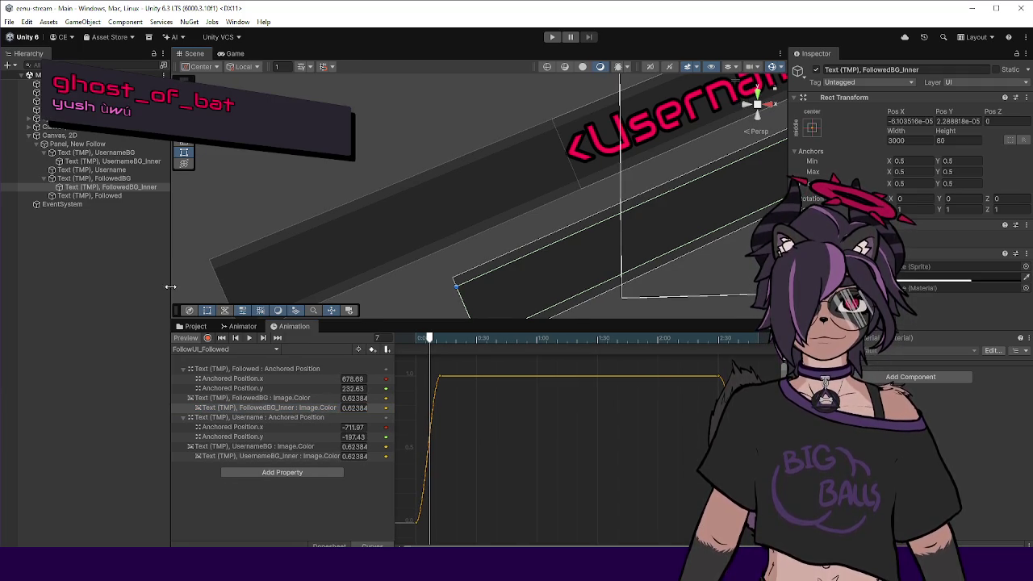
pyautogui.moveTo(391, 371)
pyautogui.mouseDown()
pyautogui.moveTo(401, 369)
pyautogui.moveTo(379, 375)
pyautogui.mouseUp()
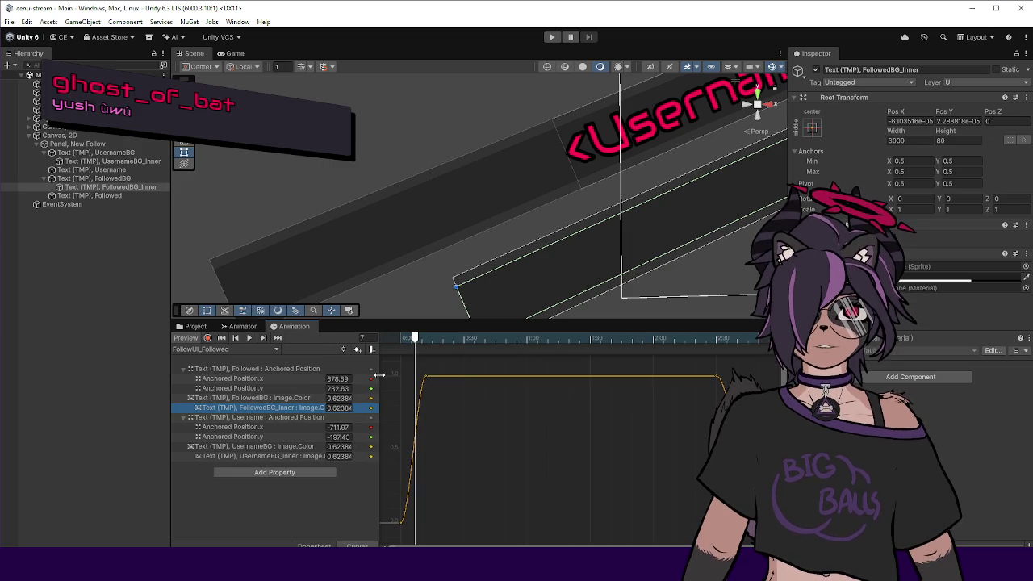
pyautogui.moveTo(382, 319); pyautogui.dragTo(381, 340)
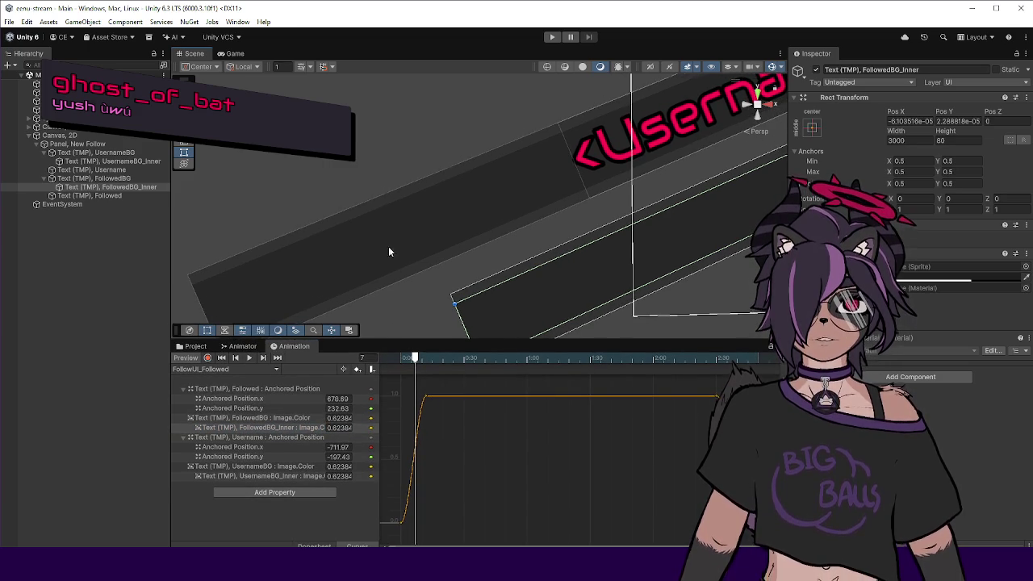
pyautogui.press('Right')
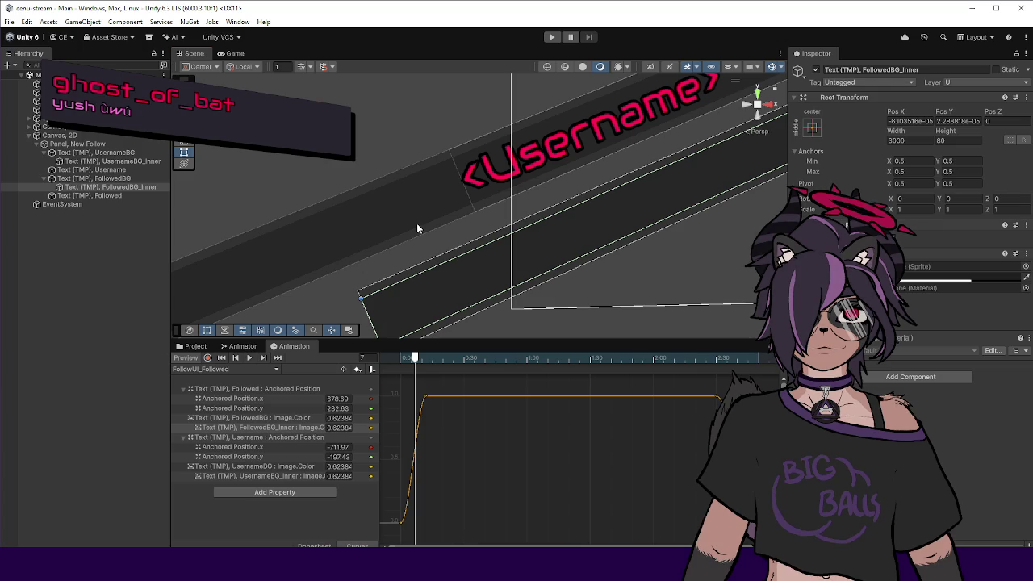
pyautogui.moveTo(417, 226)
pyautogui.mouseDown()
pyautogui.moveTo(376, 231)
pyautogui.moveTo(420, 223)
pyautogui.mouseUp()
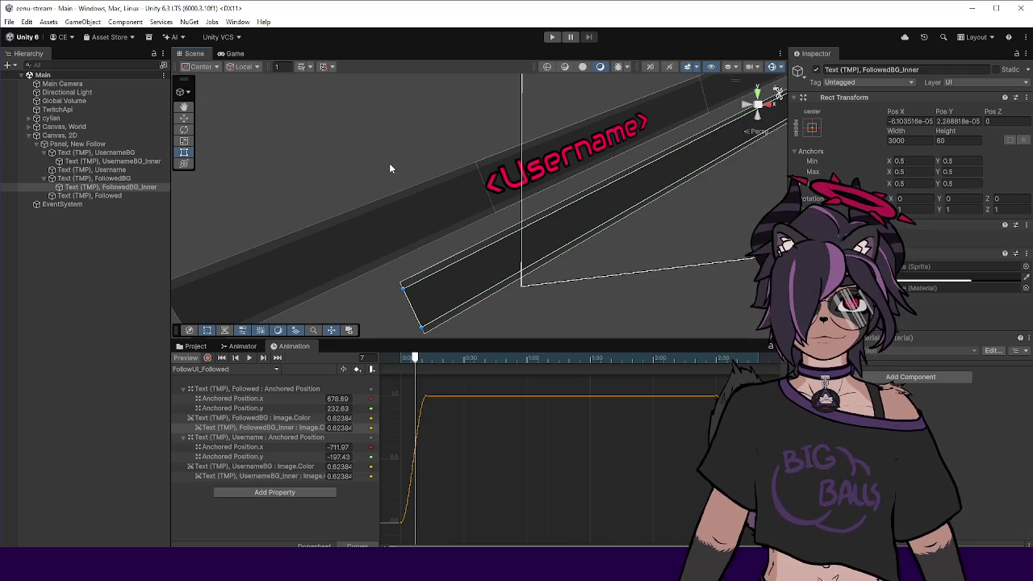
# Deselect everything and orbit and zoom the Scene view onto both angled banners.
pyautogui.scroll(-5, 434, 193)
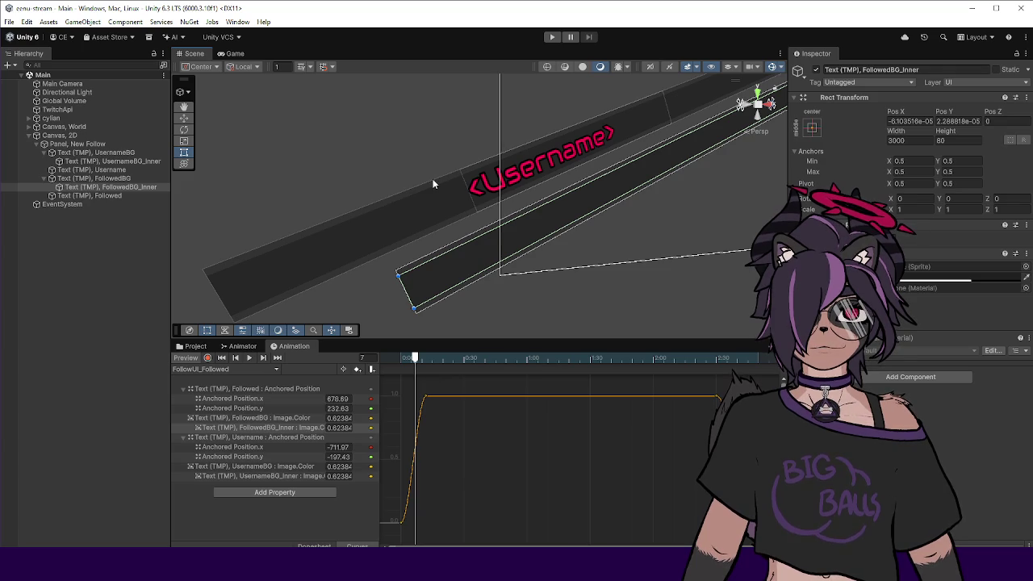
pyautogui.scroll(2, 471, 184)
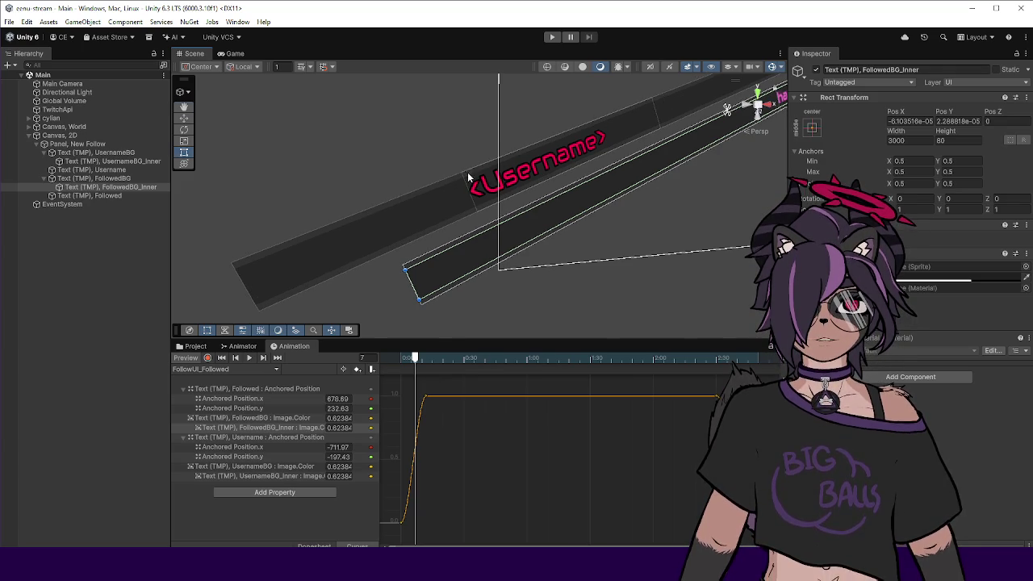
pyautogui.scroll(3, 436, 190)
pyautogui.moveTo(394, 197); pyautogui.dragTo(457, 196)
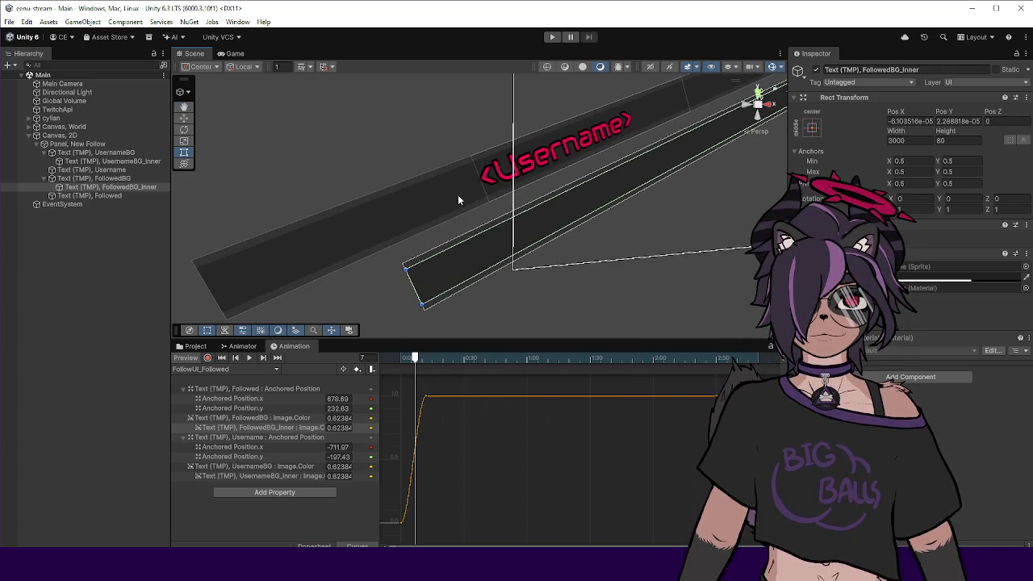
pyautogui.click(437, 236)
pyautogui.moveTo(437, 239)
pyautogui.mouseDown()
pyautogui.moveTo(498, 215)
pyautogui.moveTo(460, 208)
pyautogui.moveTo(469, 193)
pyautogui.moveTo(445, 196)
pyautogui.moveTo(477, 206)
pyautogui.moveTo(414, 207)
pyautogui.moveTo(450, 214)
pyautogui.moveTo(494, 164)
pyautogui.moveTo(475, 160)
pyautogui.mouseUp()
pyautogui.scroll(3, 476, 166)
pyautogui.moveTo(548, 174); pyautogui.dragTo(491, 220)
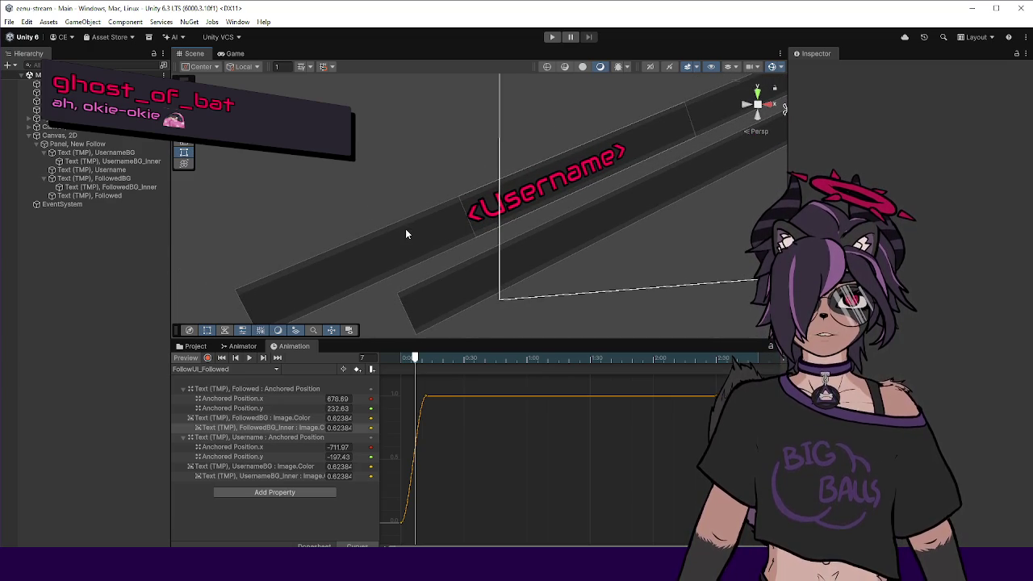
pyautogui.scroll(2, 405, 229)
pyautogui.moveTo(405, 229)
pyautogui.mouseDown()
pyautogui.moveTo(429, 194)
pyautogui.moveTo(418, 239)
pyautogui.moveTo(445, 201)
pyautogui.moveTo(468, 195)
pyautogui.mouseUp()
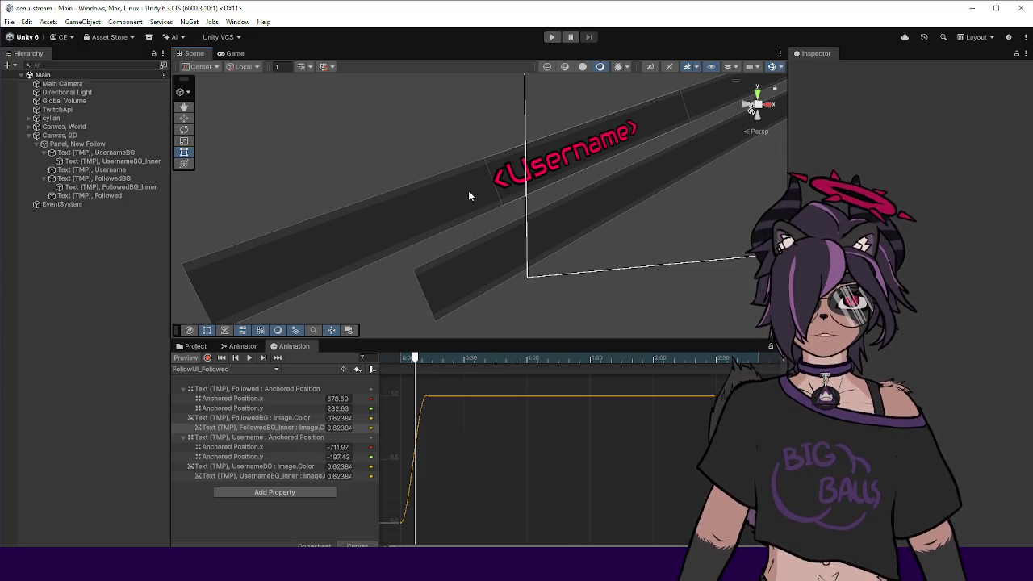
# Try the border effect material on UsernameBG_Inner, then remove it again.
pyautogui.click(93, 162)
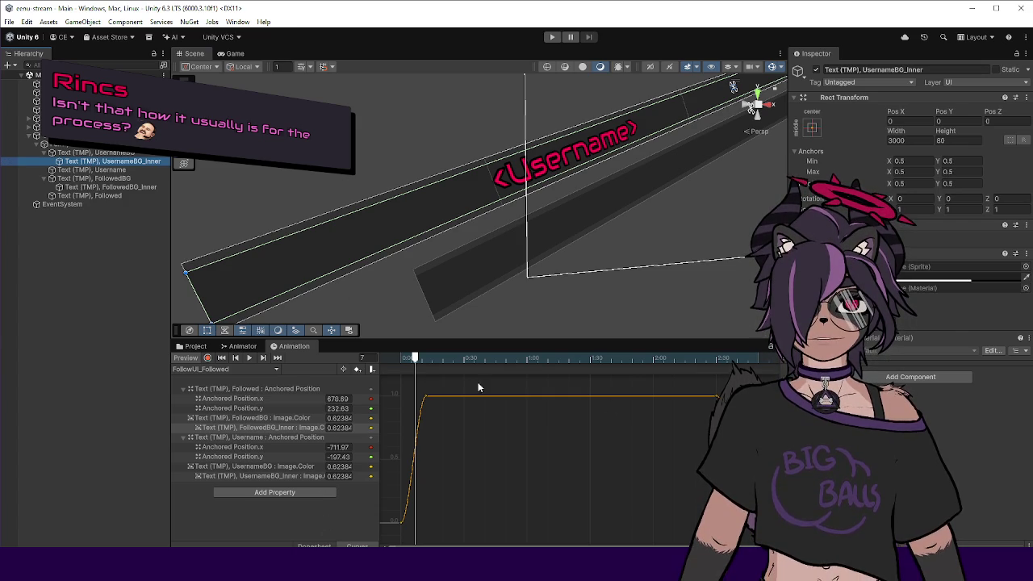
pyautogui.click(1026, 287)
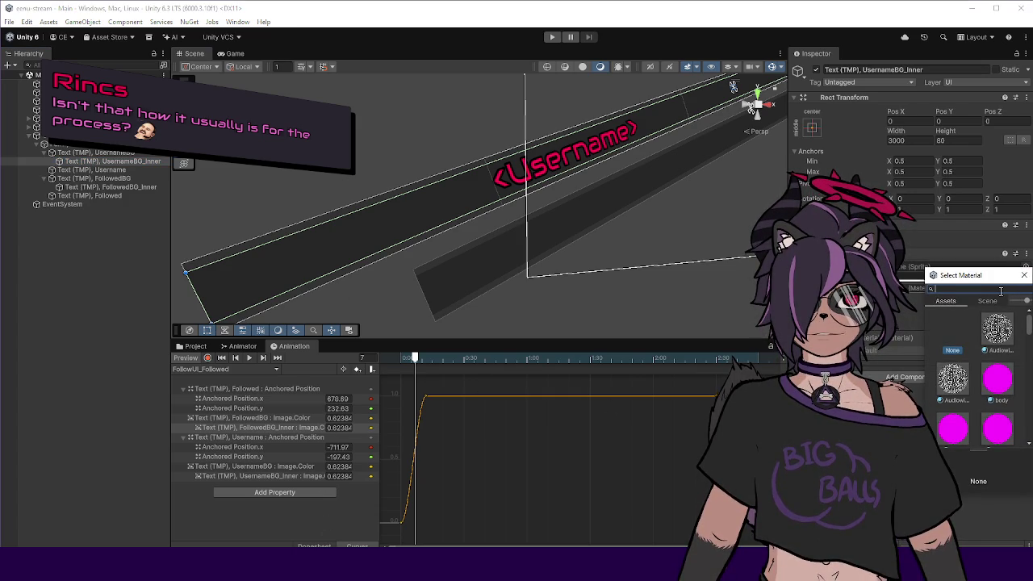
pyautogui.write('bord')
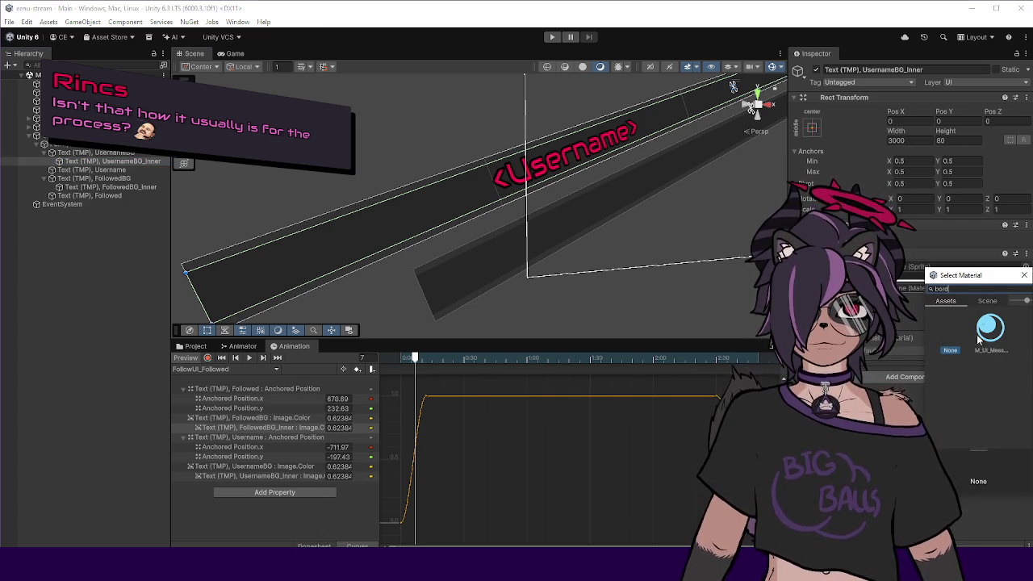
pyautogui.click(992, 330)
pyautogui.click(1025, 275)
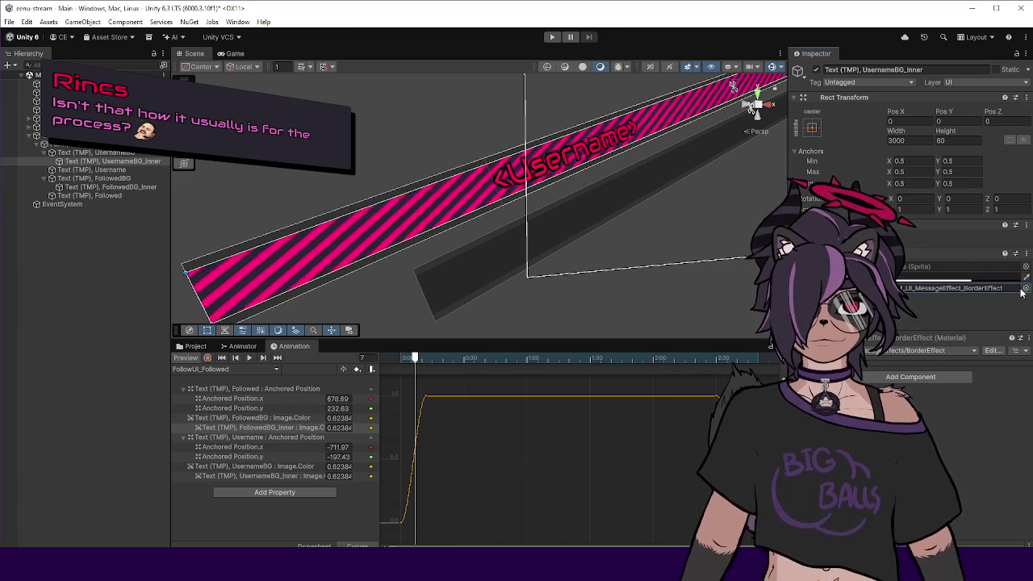
pyautogui.press('Delete')
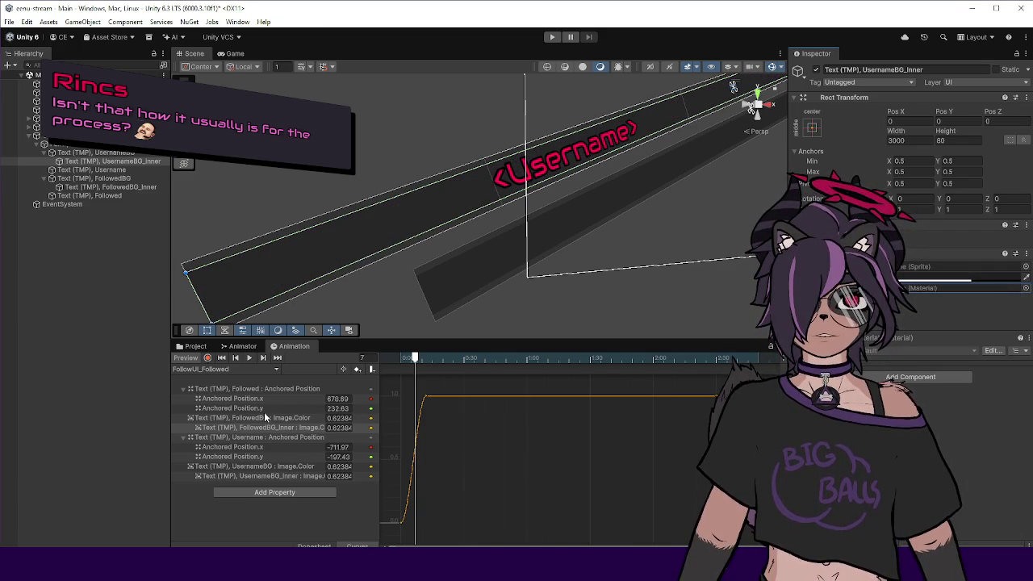
# Assign M_UI_MessageEffect_BorderEffect to the outer UsernameBG banner and scrub the preview to frame 13.
pyautogui.click(89, 153)
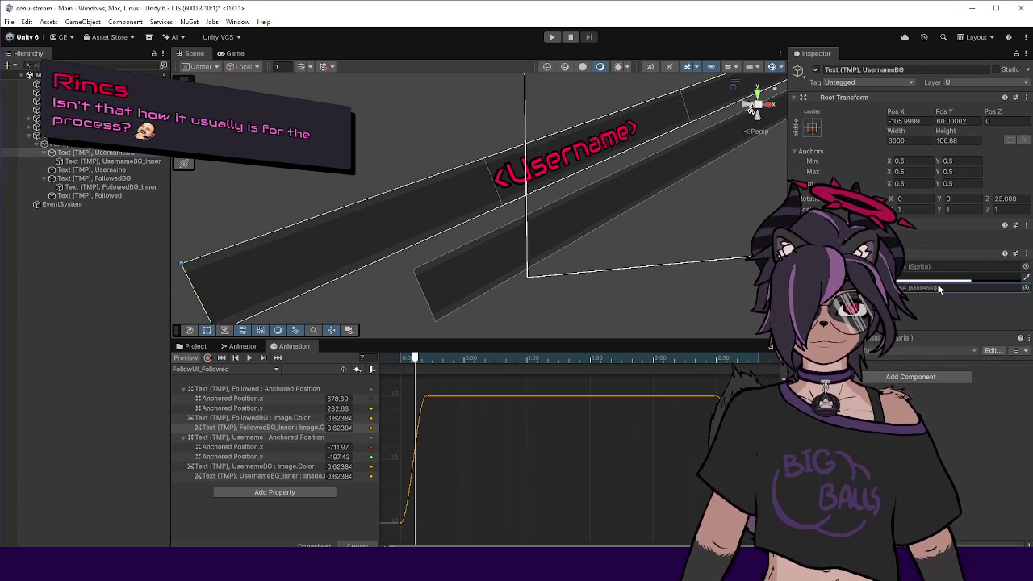
pyautogui.click(1026, 288)
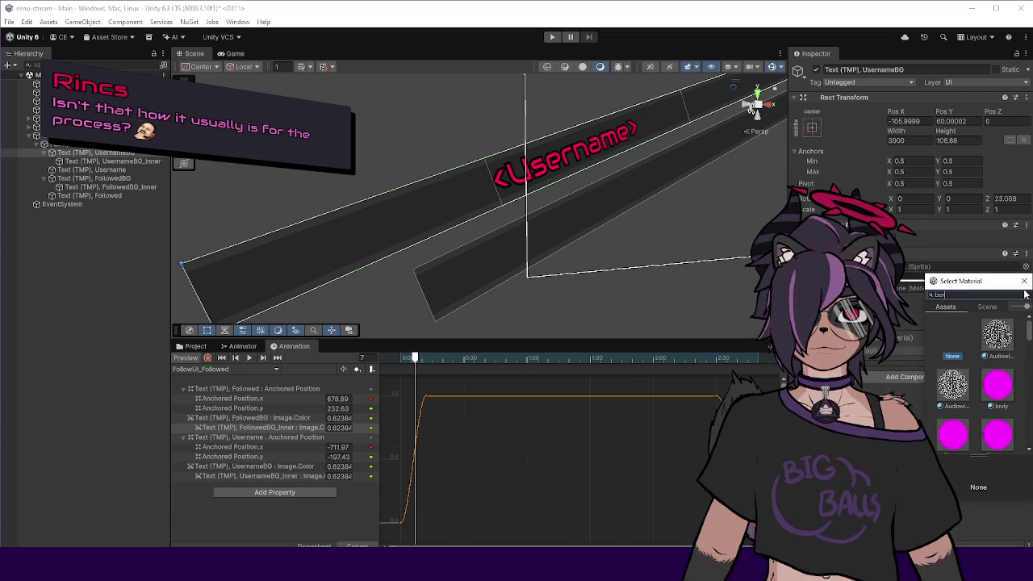
pyautogui.write('der')
pyautogui.doubleClick(993, 334)
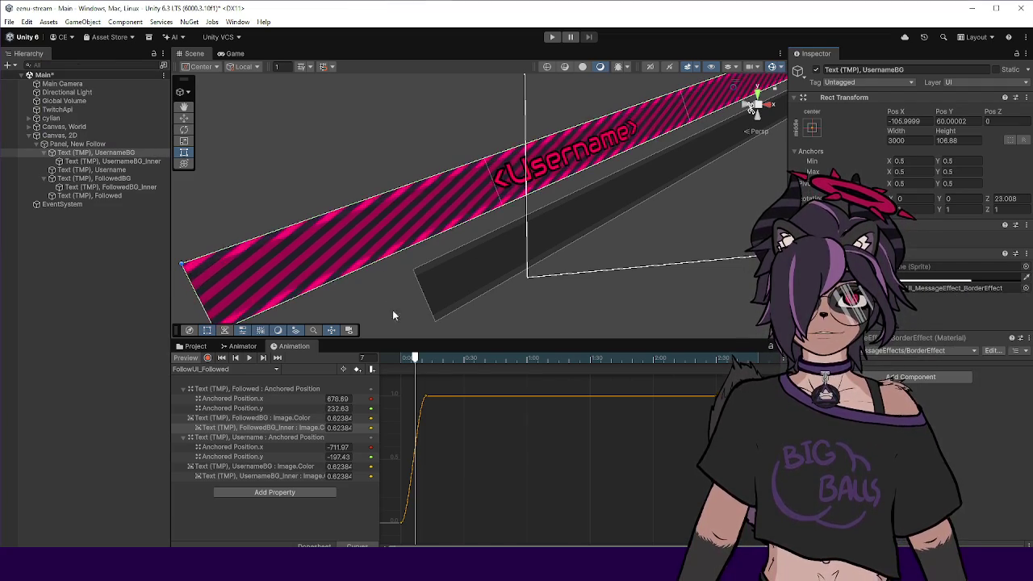
pyautogui.moveTo(417, 360)
pyautogui.mouseDown()
pyautogui.moveTo(429, 364)
pyautogui.moveTo(396, 371)
pyautogui.moveTo(431, 375)
pyautogui.mouseUp()
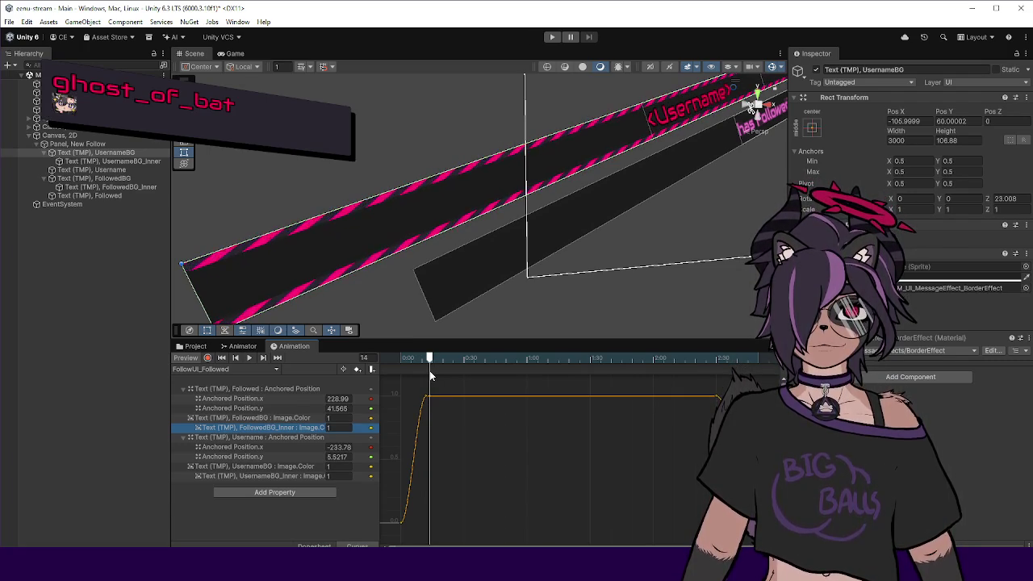
pyautogui.moveTo(430, 375); pyautogui.dragTo(419, 376)
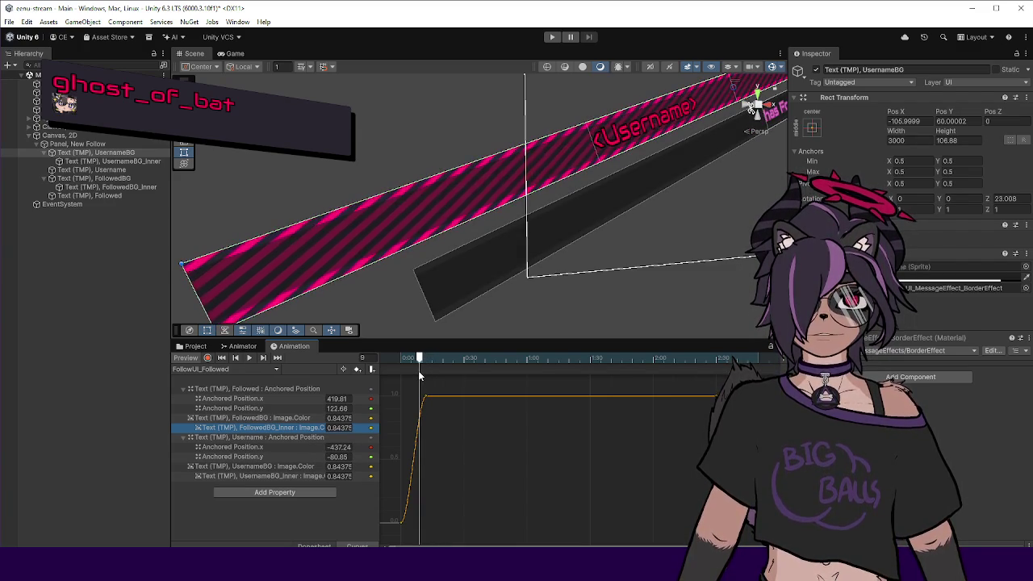
pyautogui.moveTo(419, 376)
pyautogui.mouseDown()
pyautogui.moveTo(404, 377)
pyautogui.moveTo(428, 365)
pyautogui.moveTo(393, 382)
pyautogui.moveTo(423, 358)
pyautogui.mouseUp()
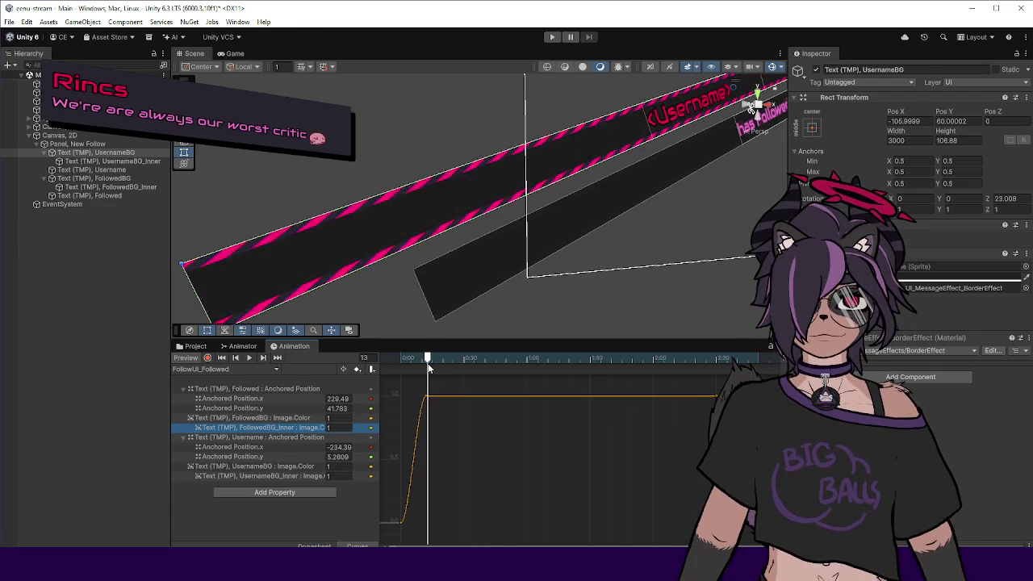
# Scrub the animation preview back to frame 0 and widen the Hierarchy panel.
pyautogui.moveTo(425, 361)
pyautogui.mouseDown()
pyautogui.moveTo(395, 370)
pyautogui.moveTo(434, 377)
pyautogui.moveTo(414, 373)
pyautogui.mouseUp()
pyautogui.moveTo(413, 379)
pyautogui.mouseDown()
pyautogui.moveTo(440, 370)
pyautogui.moveTo(392, 374)
pyautogui.moveTo(429, 373)
pyautogui.moveTo(399, 372)
pyautogui.moveTo(417, 370)
pyautogui.mouseUp()
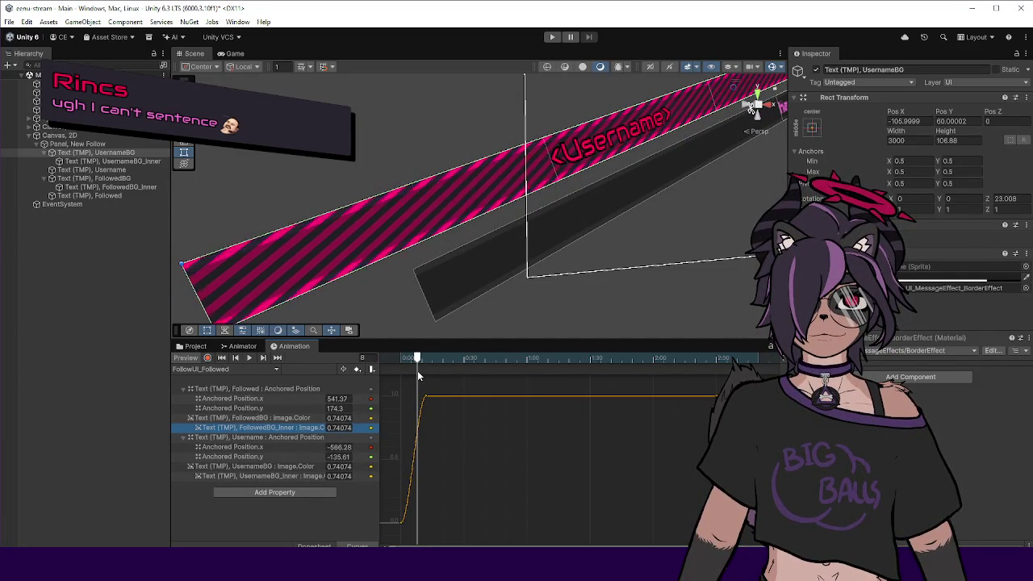
pyautogui.moveTo(417, 370); pyautogui.dragTo(379, 380)
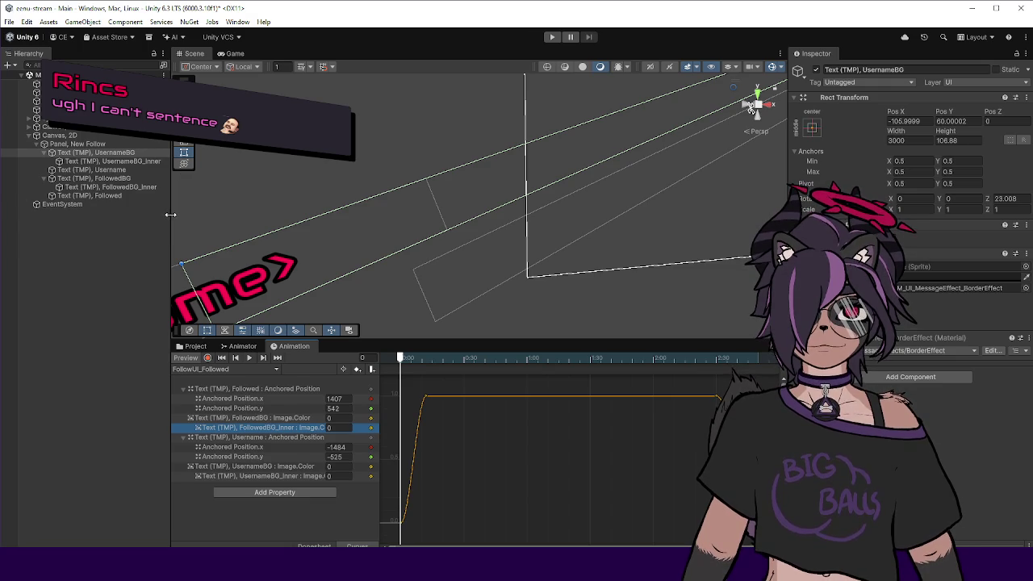
pyautogui.moveTo(170, 214); pyautogui.dragTo(185, 212)
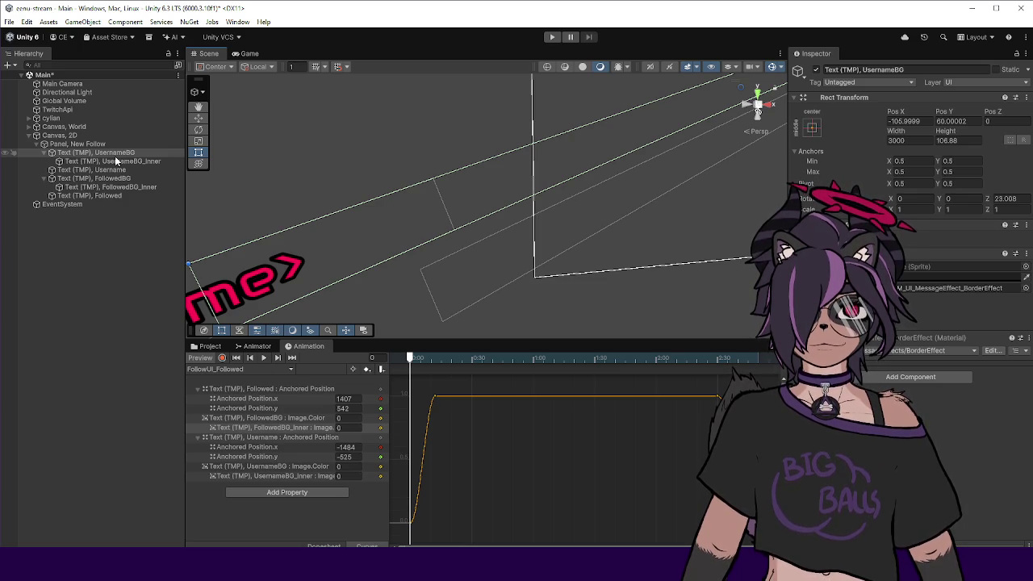
# Select UsernameBG_Inner in the Hierarchy and flip through the Project, Animator and Animation tabs.
pyautogui.click(116, 155)
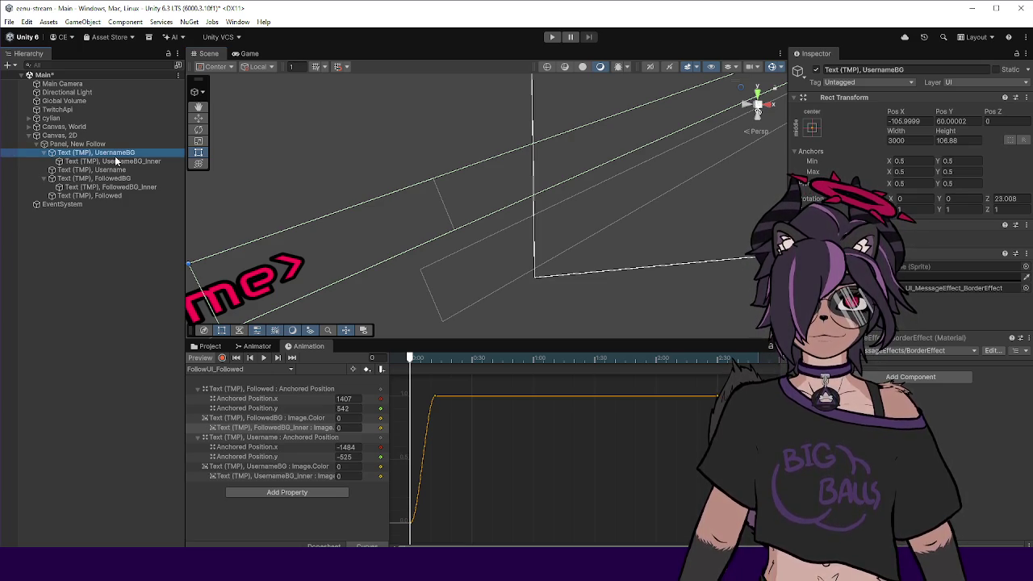
pyautogui.click(116, 160)
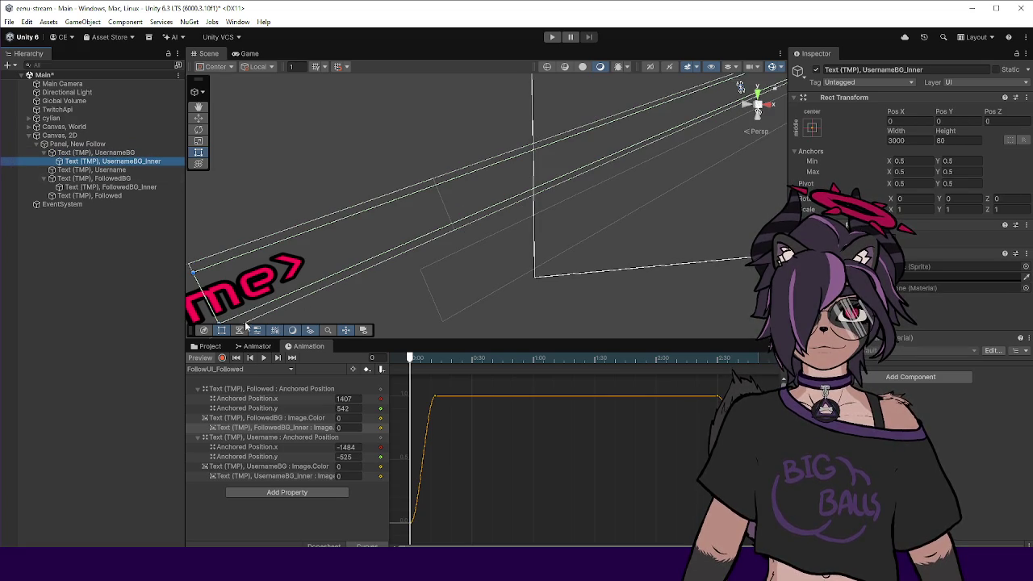
pyautogui.click(212, 346)
pyautogui.click(256, 346)
pyautogui.click(308, 346)
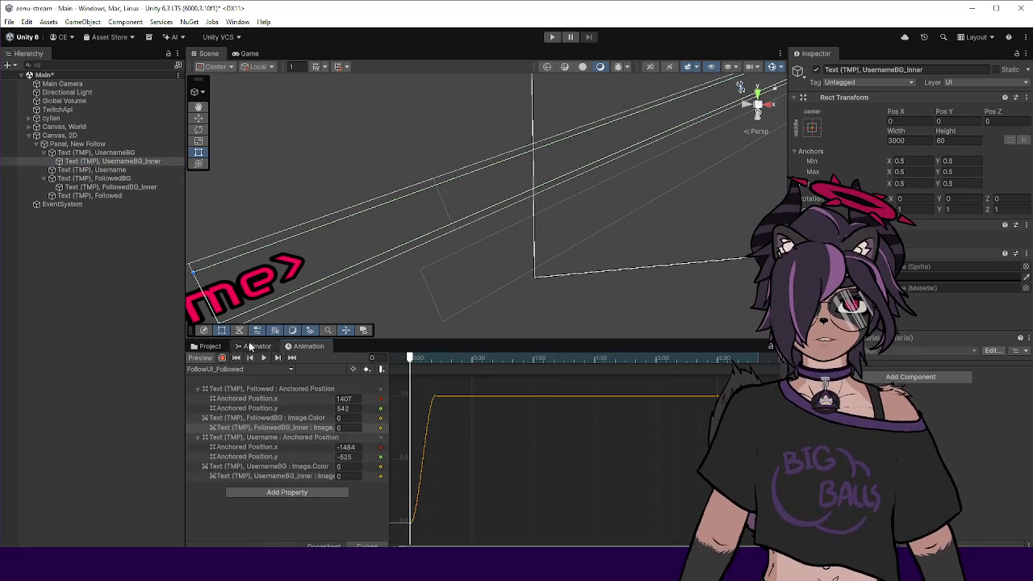
pyautogui.click(257, 346)
# Duplicate UIMessageEffect_BorderEffect in Assets/Shaders as UIMessageEffect_BorderEffect_2 and open it in Visual Studio.
pyautogui.click(206, 346)
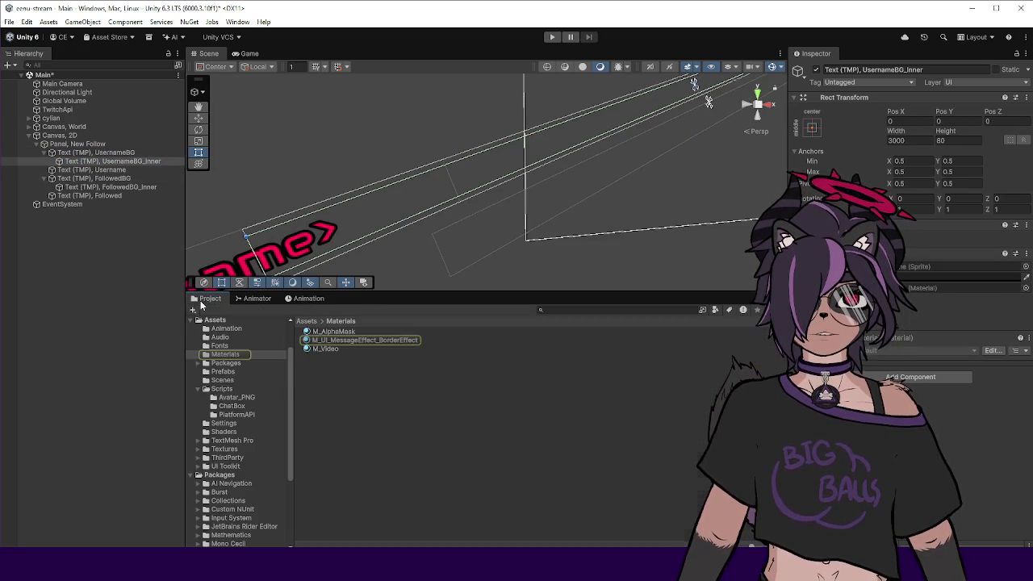
pyautogui.click(307, 322)
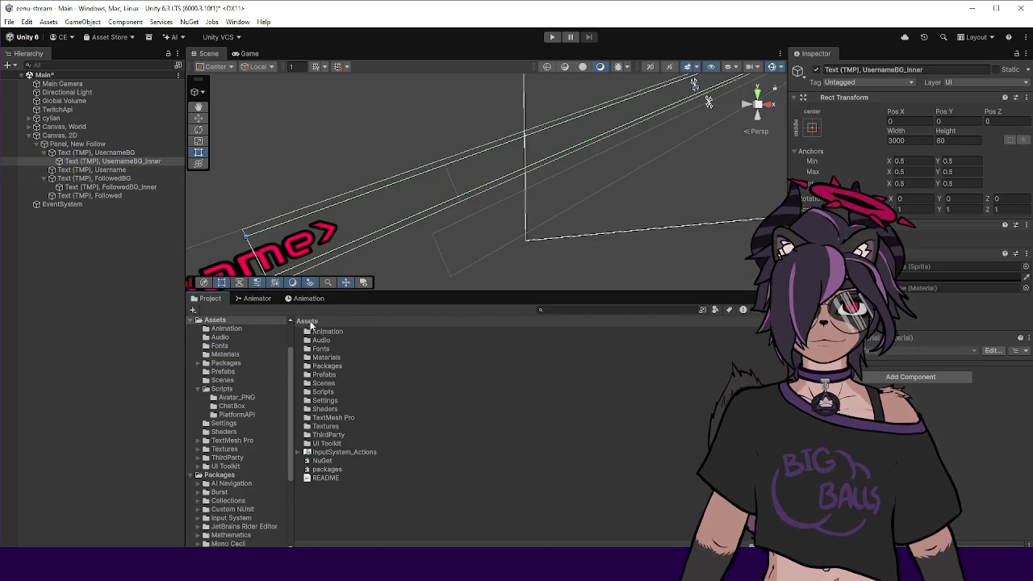
pyautogui.doubleClick(338, 409)
pyautogui.click(348, 340)
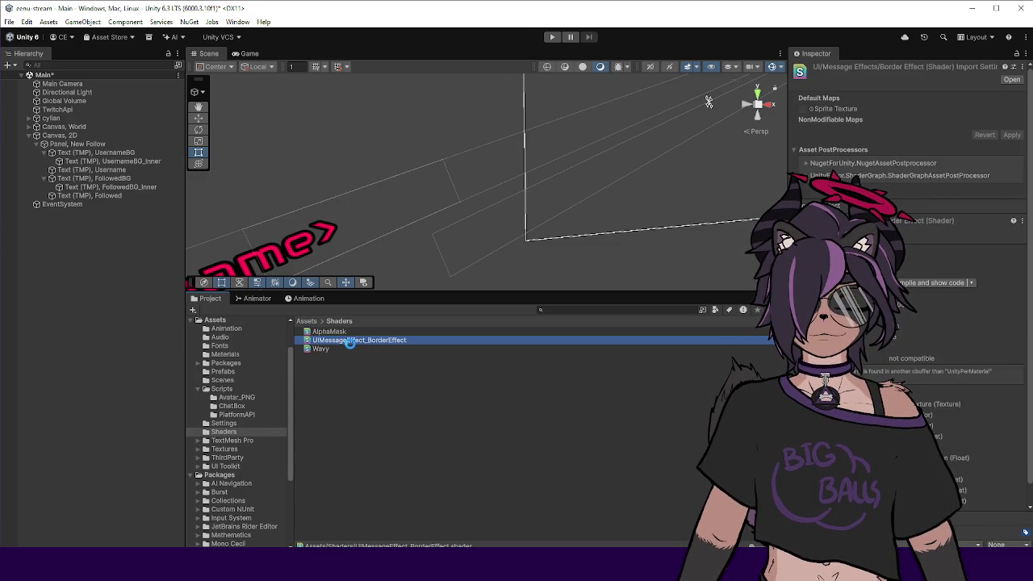
pyautogui.hotkey('ctrl', 'd')
pyautogui.click(411, 348)
pyautogui.write('_2')
pyautogui.press('Return')
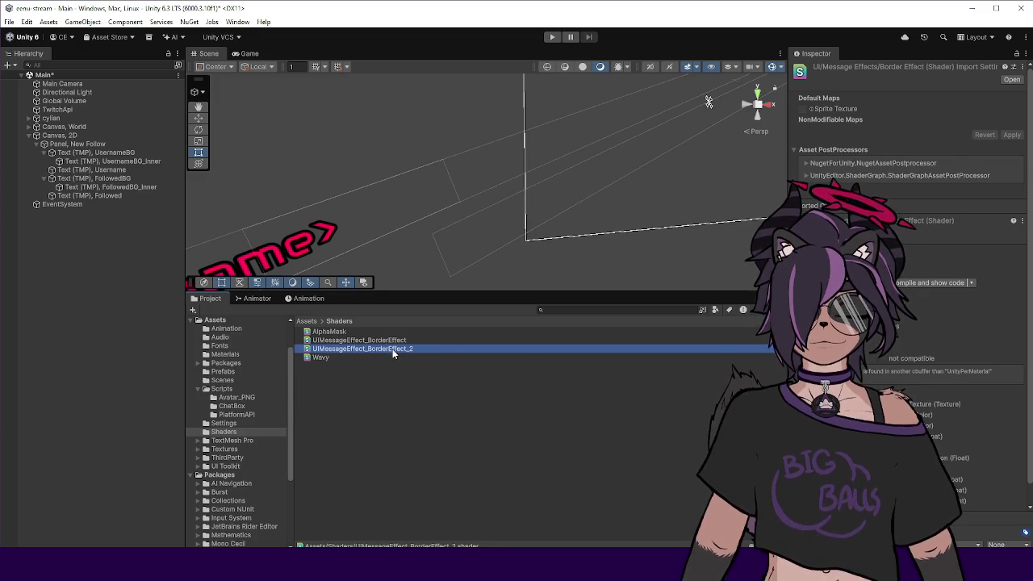
pyautogui.doubleClick(393, 349)
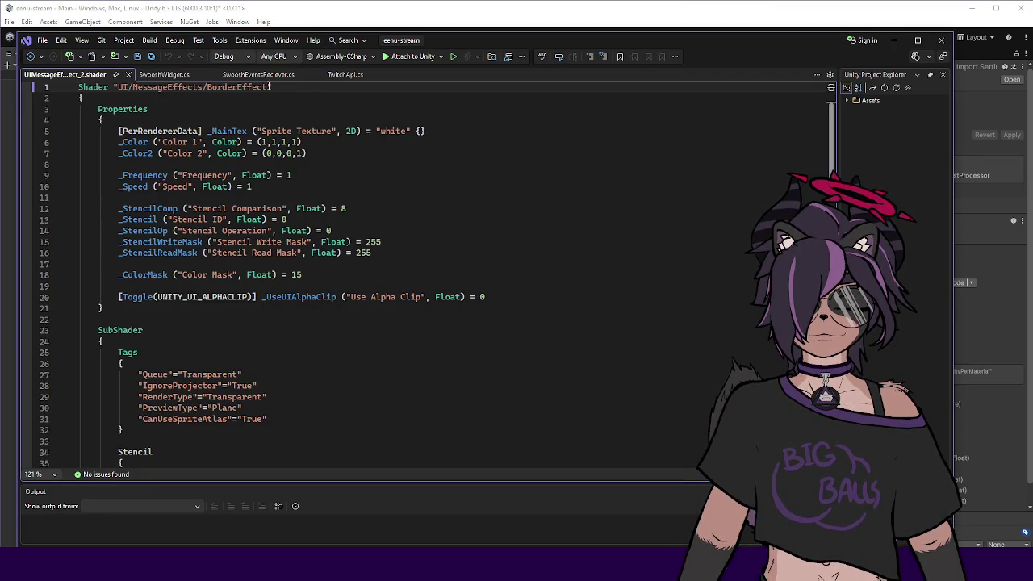
# Append _2 to the shader name on line 1, making it UI/MessageEffects/BorderEffect_2.
pyautogui.click(270, 87)
pyautogui.press('BackSpace')
pyautogui.write('_2')
pyautogui.moveTo(297, 130); pyautogui.dragTo(301, 139)
pyautogui.click(395, 196)
# Review the shader code and start a new property line below the Color 2 property.
pyautogui.scroll(-7, 396, 202)
pyautogui.scroll(-9, 397, 207)
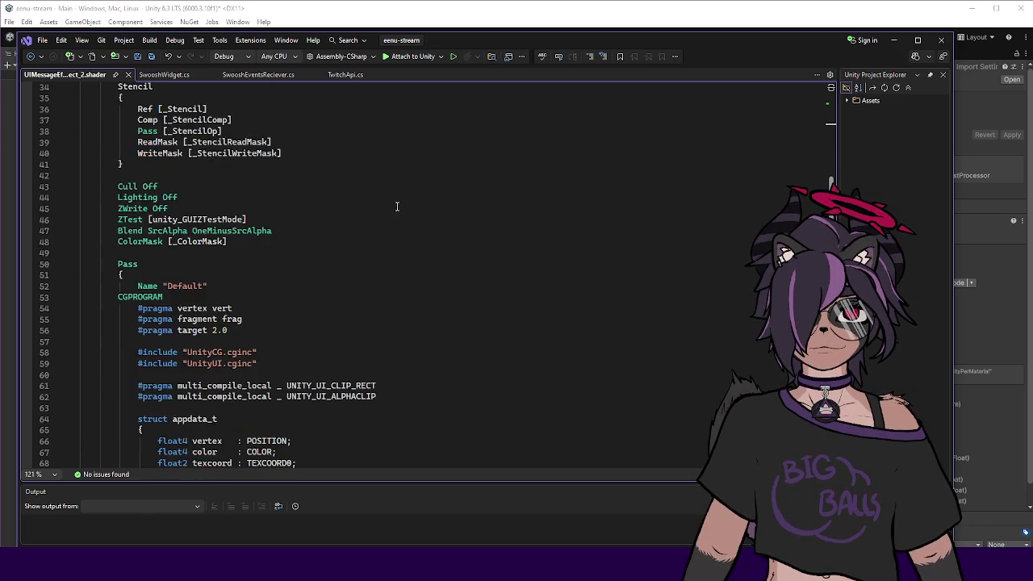
pyautogui.scroll(-4, 397, 206)
pyautogui.scroll(5, 397, 208)
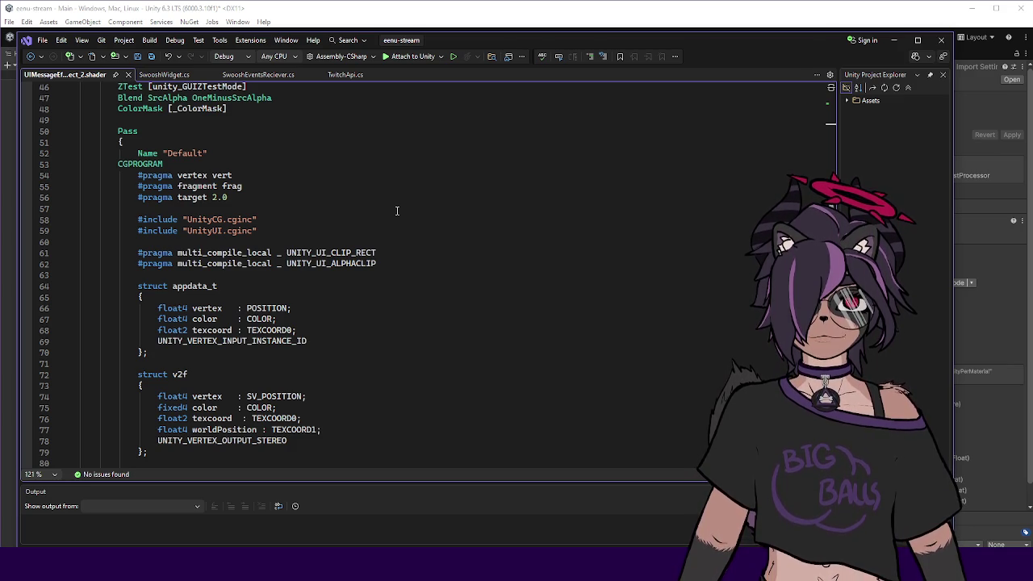
pyautogui.scroll(-16, 397, 211)
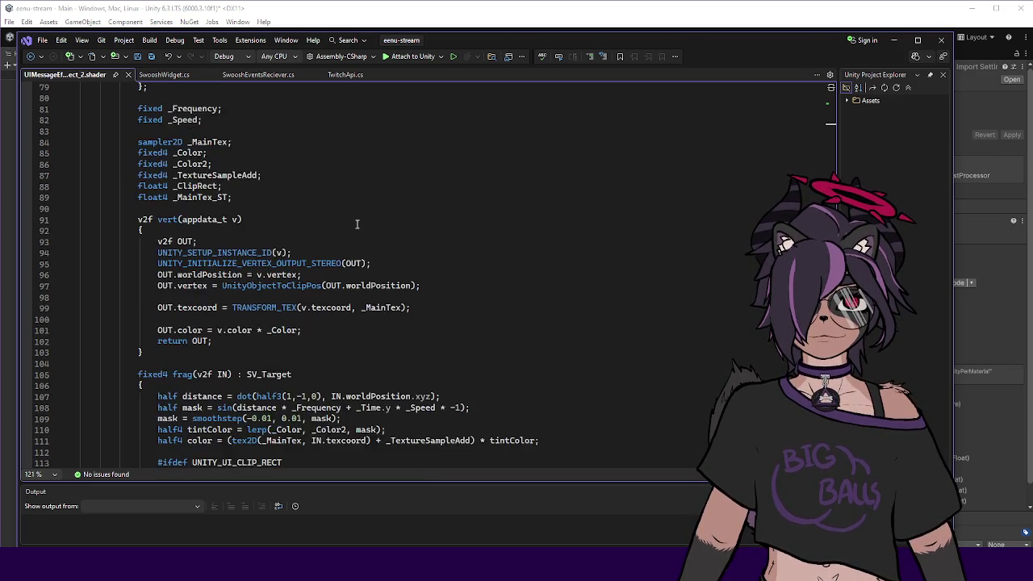
pyautogui.scroll(20, 370, 241)
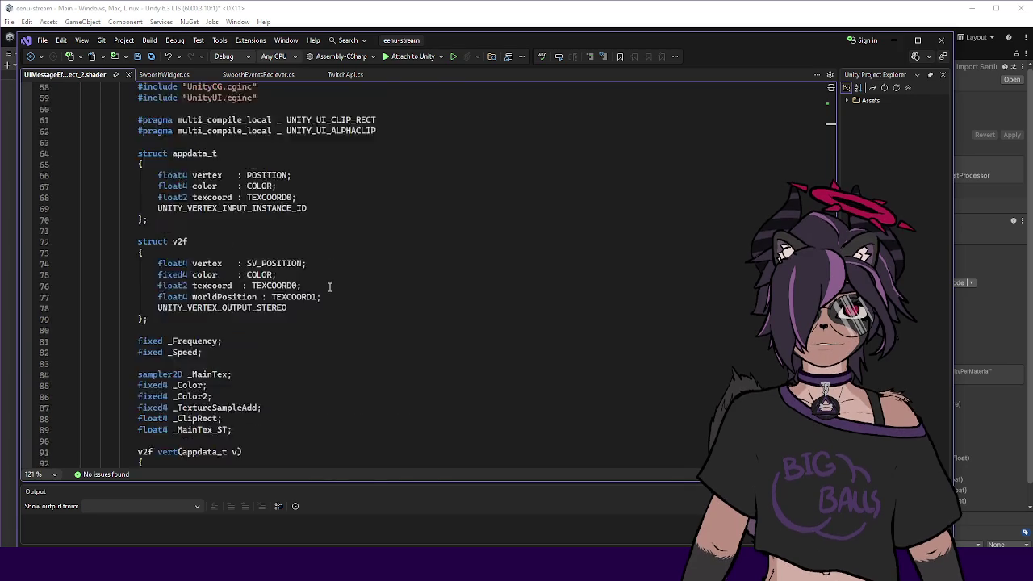
pyautogui.scroll(-20, 251, 212)
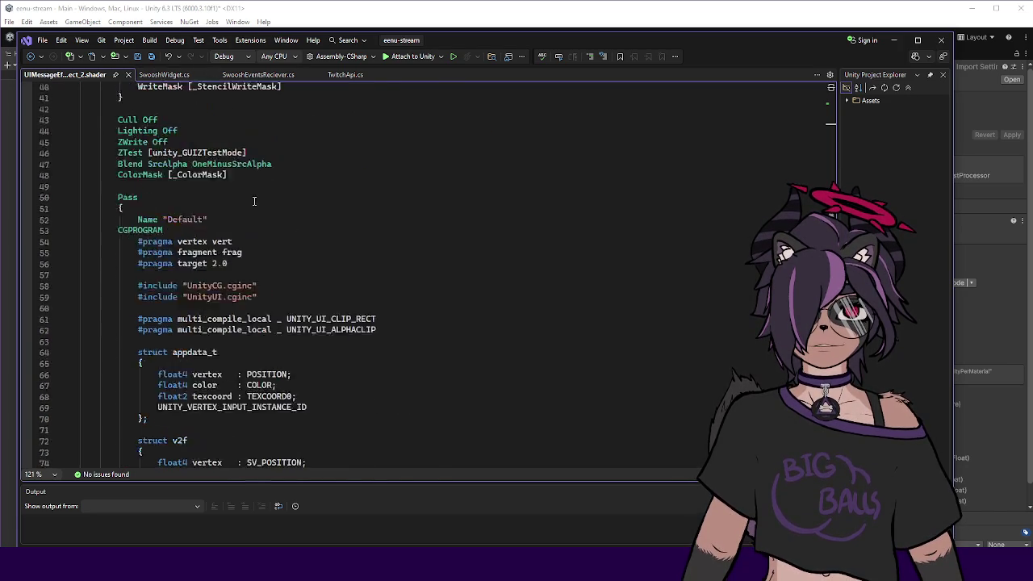
pyautogui.scroll(-1, 250, 212)
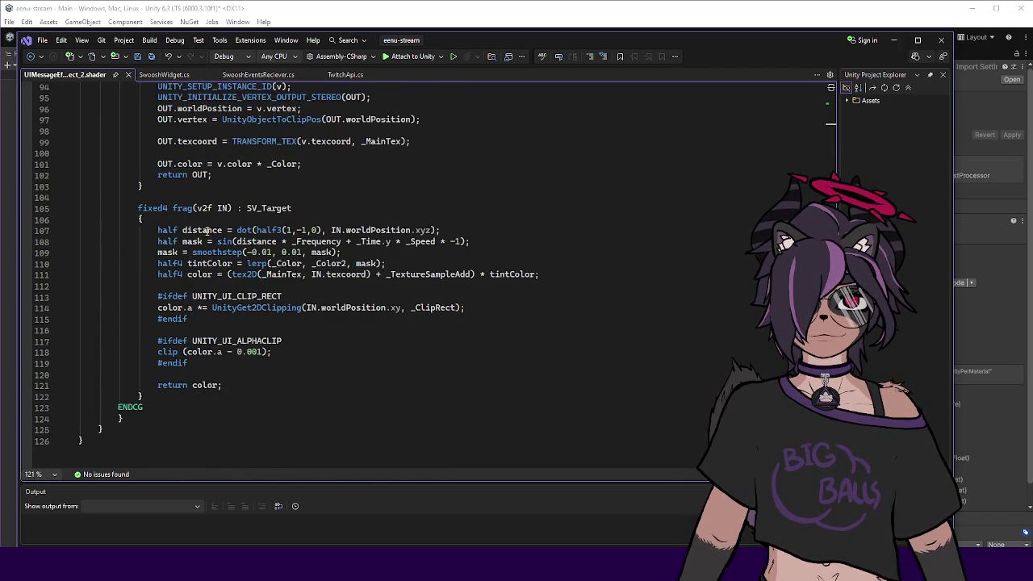
pyautogui.scroll(20, 194, 226)
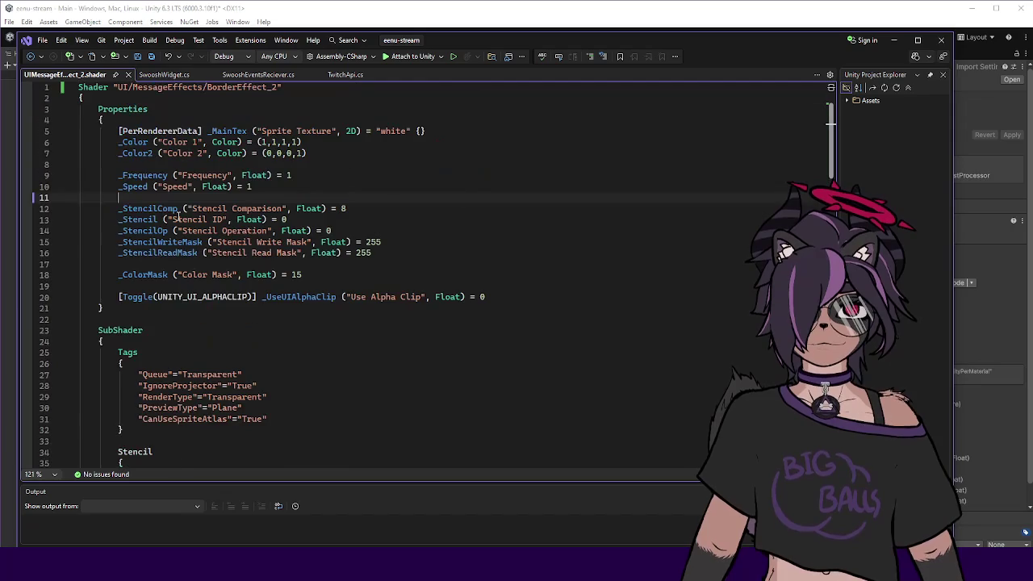
pyautogui.click(331, 155)
pyautogui.press('Return')
# Add the property _BGColor ("Color BG", Color) defaulting to (0.5, 0.5, 0.5, 1) under _Color2.
pyautogui.write('_BgColor ("Col')
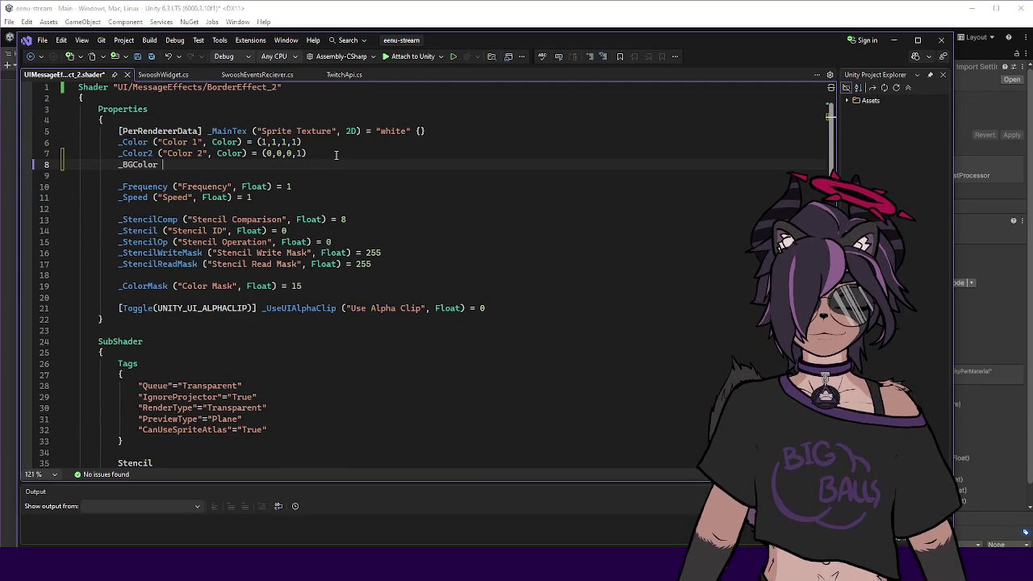
pyautogui.write('or')
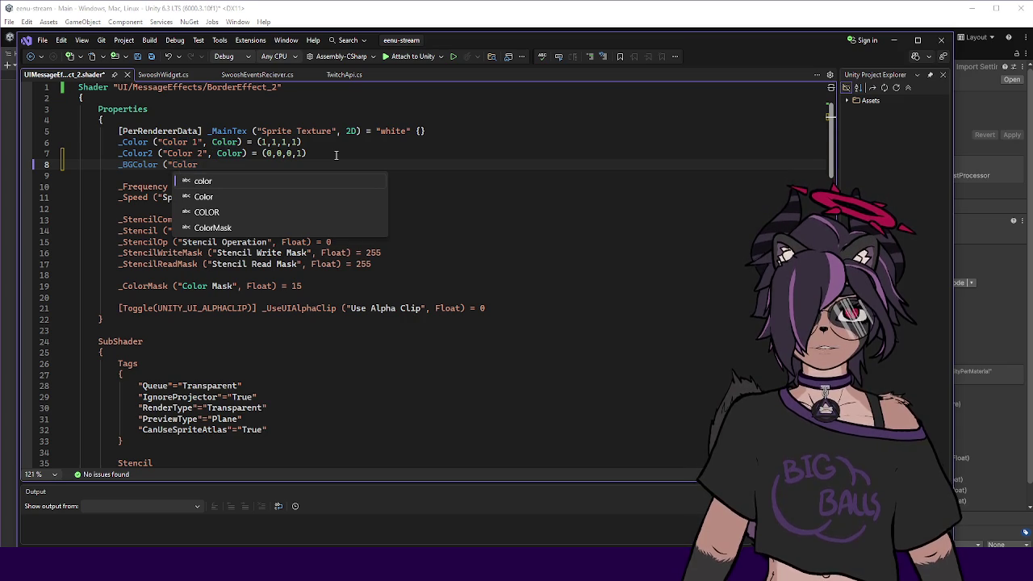
pyautogui.write(' BG, Color) = (')
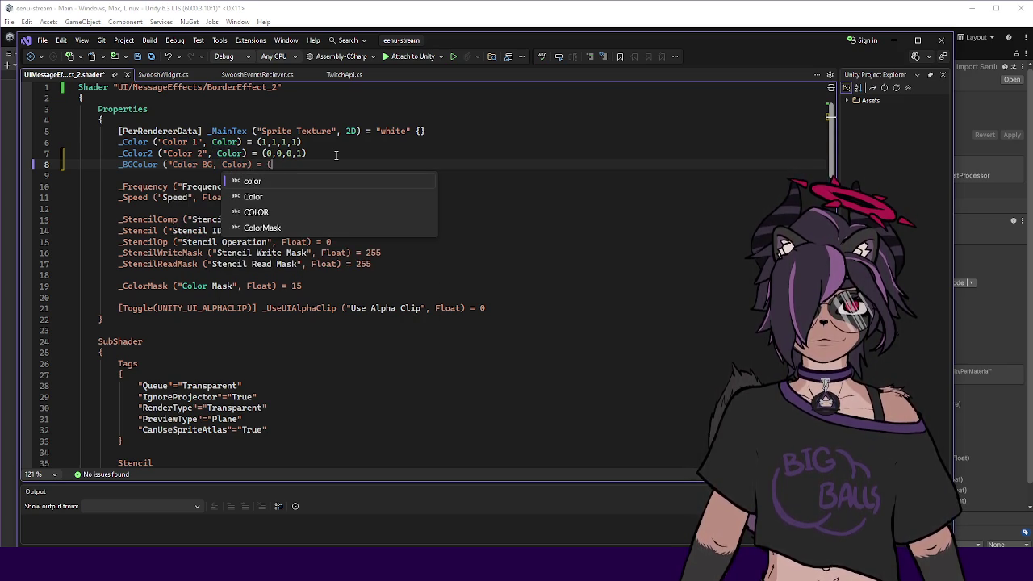
pyautogui.write('0.5, ')
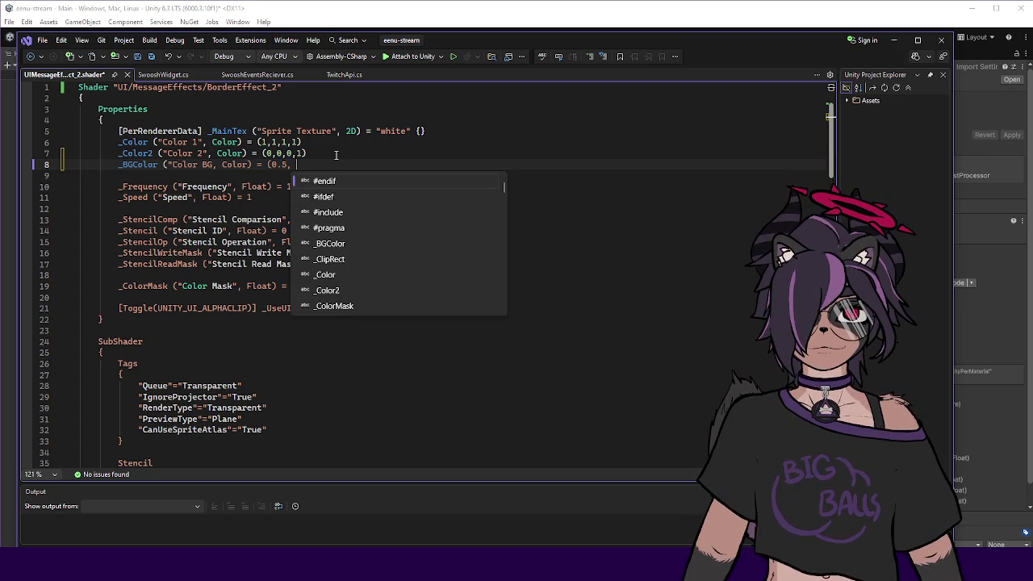
pyautogui.write('0.5, 0.5, 1);')
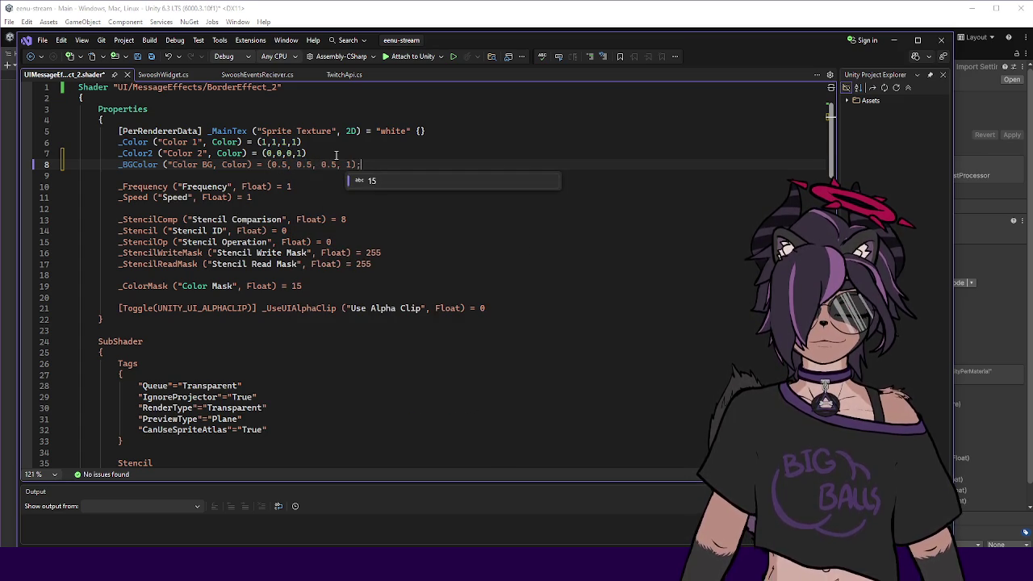
pyautogui.press('Escape')
pyautogui.write('",')
pyautogui.click(376, 157)
pyautogui.click(375, 164)
pyautogui.scroll(-17, 249, 240)
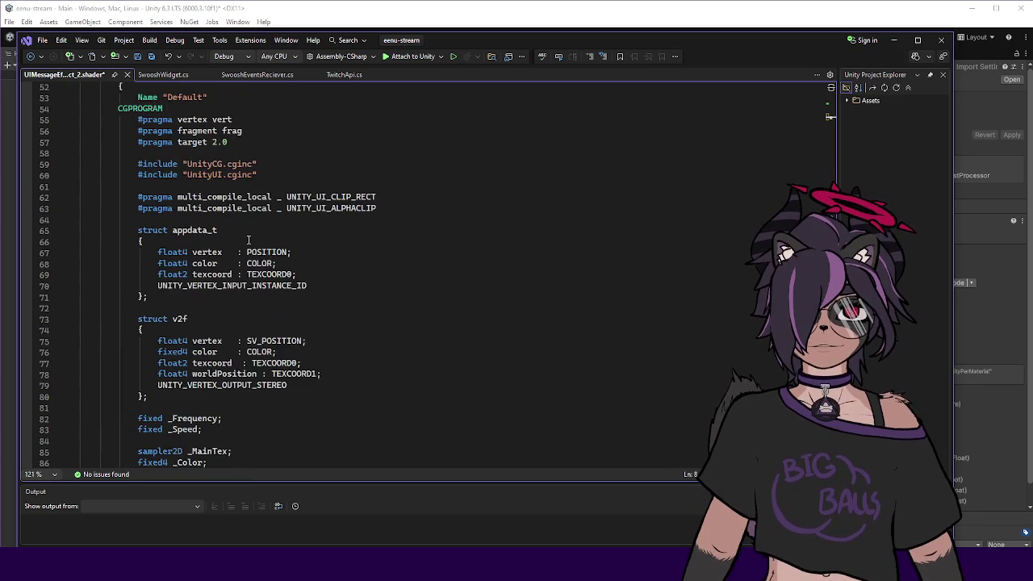
pyautogui.scroll(-5, 243, 246)
# Declare fixed4 _BGColor; below the fixed4 _Color2 declaration.
pyautogui.click(267, 302)
pyautogui.press('Down')
pyautogui.press('End')
pyautogui.press('Return')
pyautogui.write('fixed4 _BGColor;')
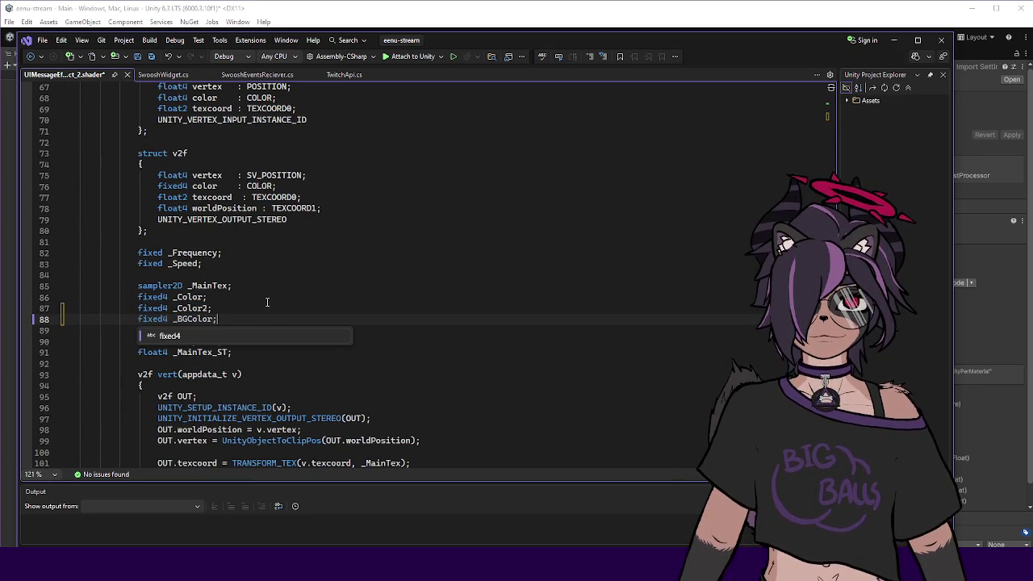
pyautogui.press('Escape')
pyautogui.click(270, 308)
pyautogui.scroll(-11, 271, 312)
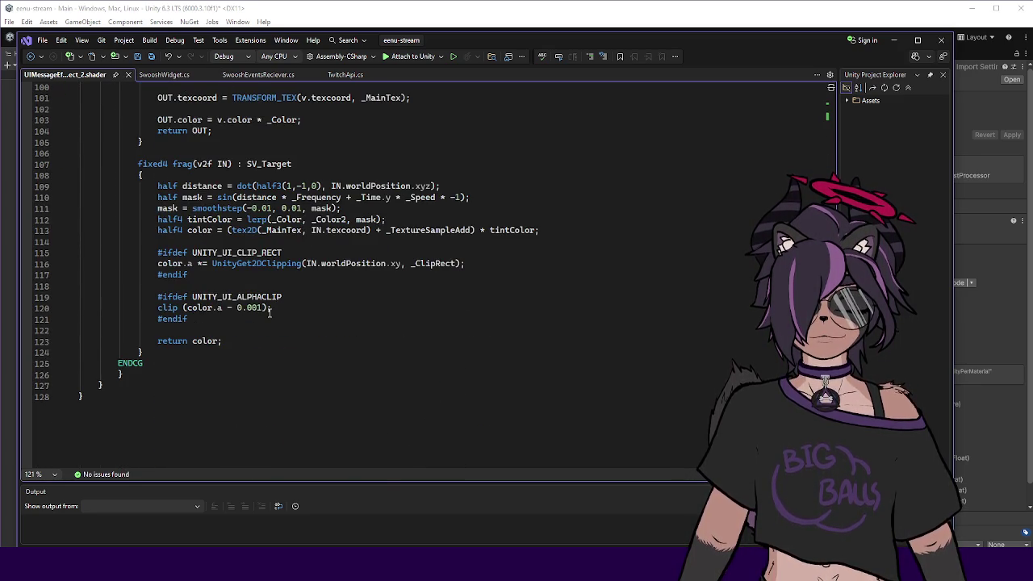
# Highlight the uses of _Color, worldPosition, texcoord and tintColor in the fragment function.
pyautogui.click(304, 308)
pyautogui.scroll(3, 257, 289)
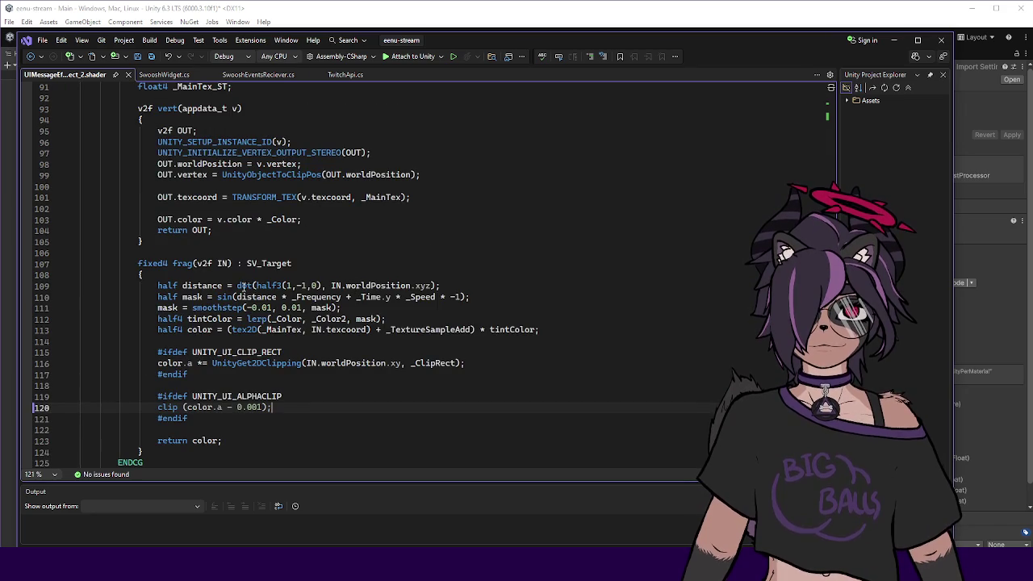
pyautogui.click(284, 319)
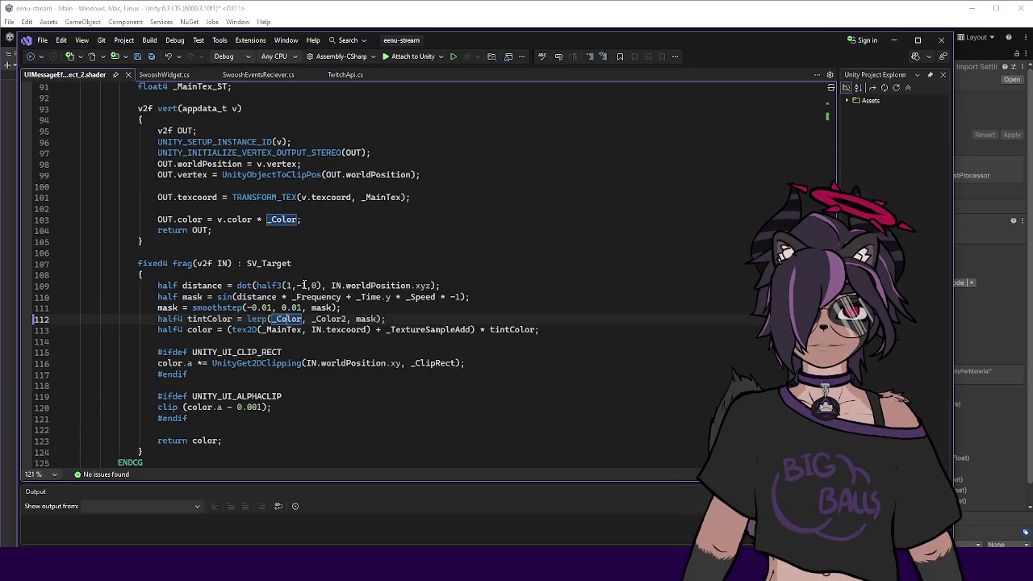
pyautogui.doubleClick(370, 285)
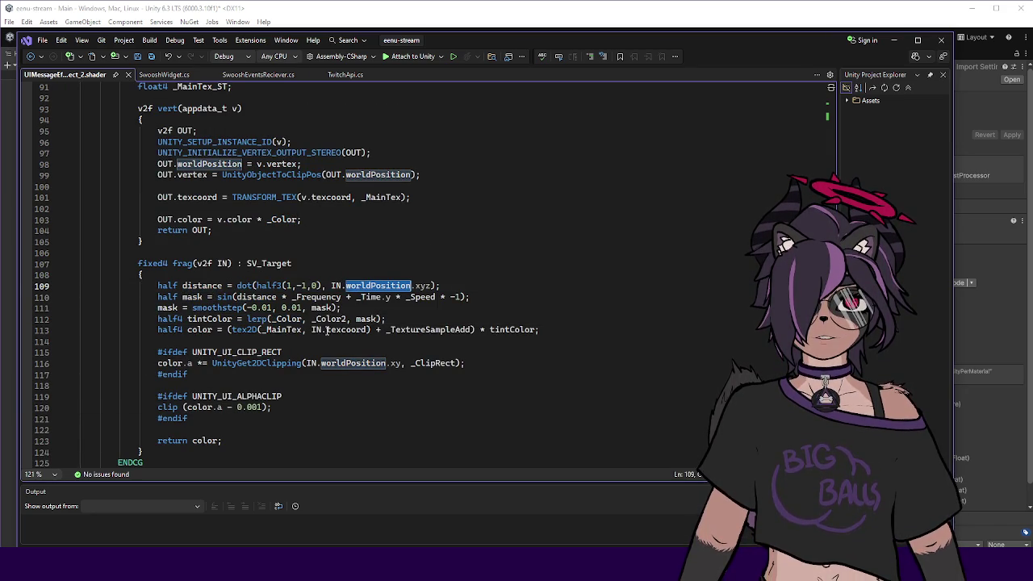
pyautogui.doubleClick(327, 329)
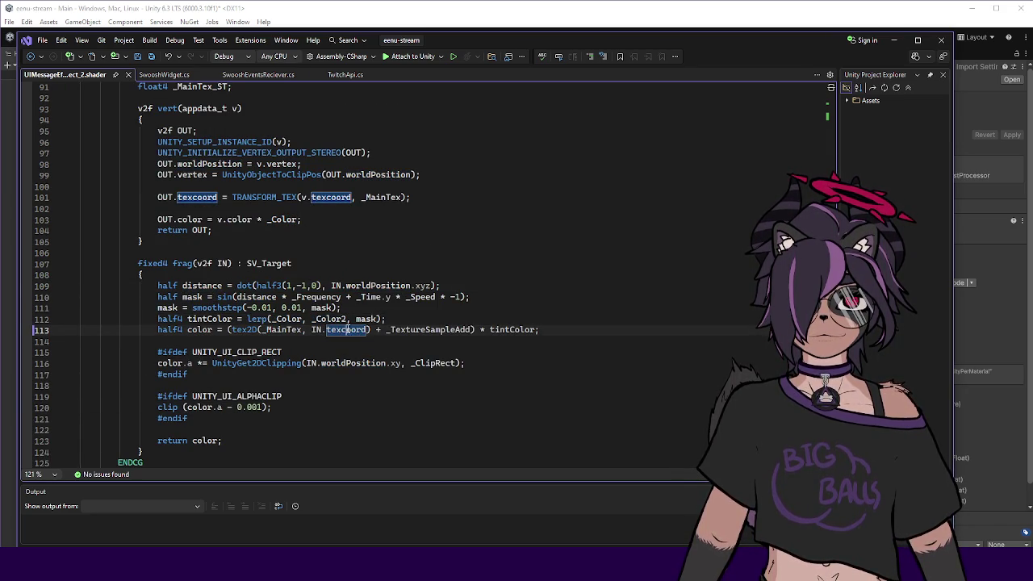
pyautogui.click(415, 323)
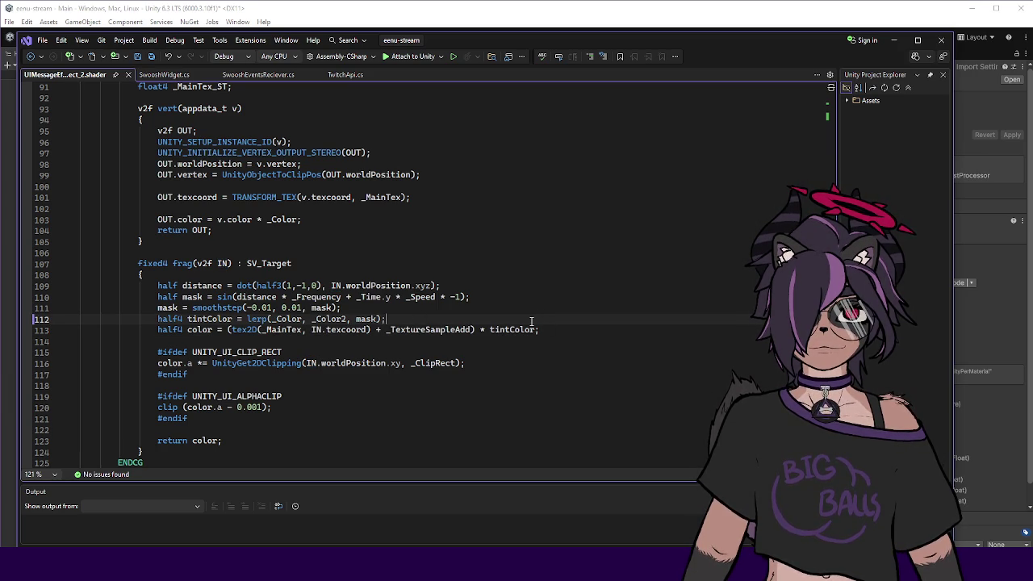
pyautogui.doubleClick(211, 319)
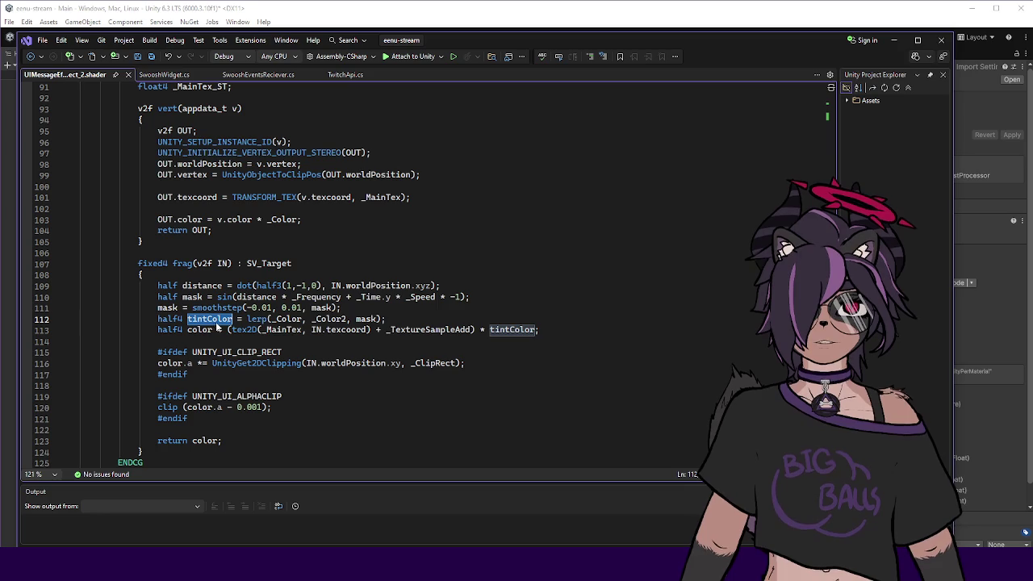
pyautogui.click(409, 320)
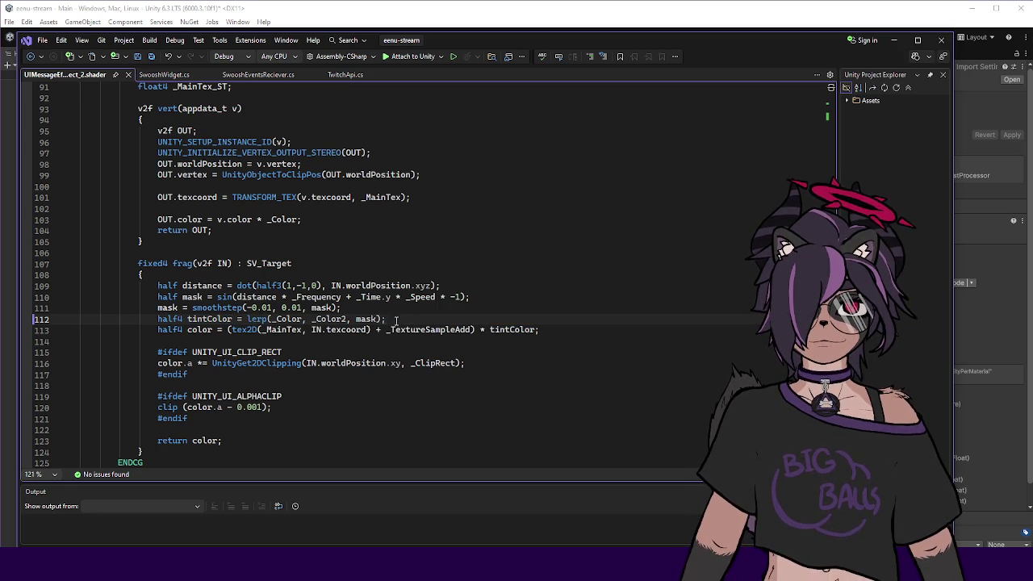
# Rename the mask variable to borderMask throughout lines 110–112.
pyautogui.doubleClick(366, 319)
pyautogui.doubleClick(192, 297)
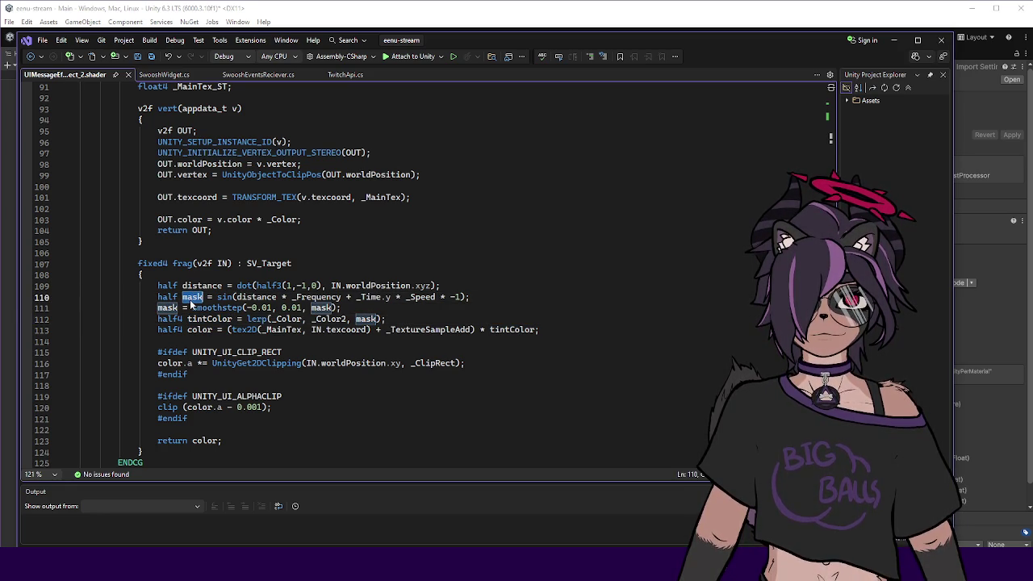
pyautogui.write('borderMask')
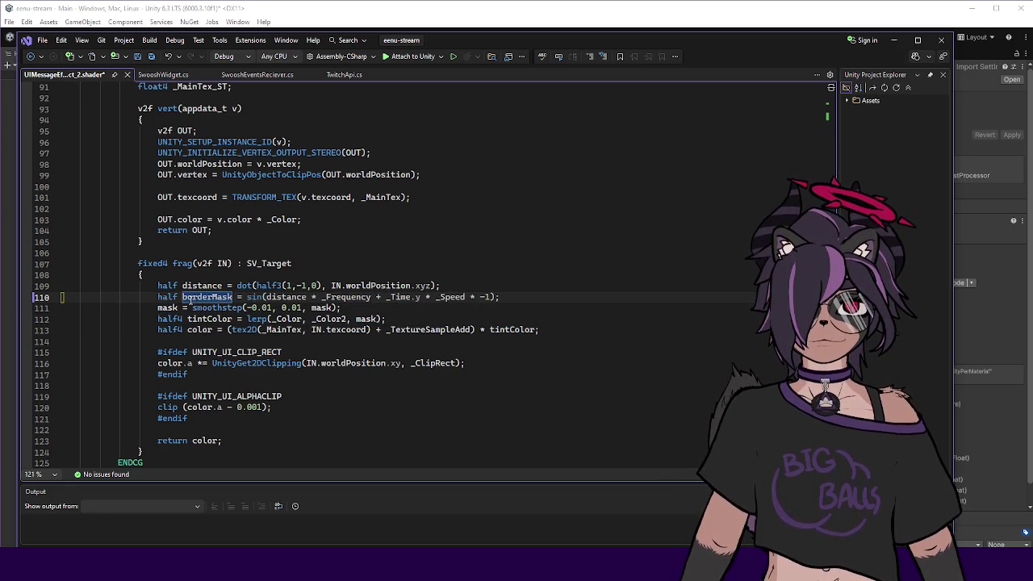
pyautogui.doubleClick(168, 308)
pyautogui.write('borderMask')
pyautogui.doubleClick(323, 308)
pyautogui.write('borderMask')
pyautogui.doubleClick(367, 319)
pyautogui.write('borderMask')
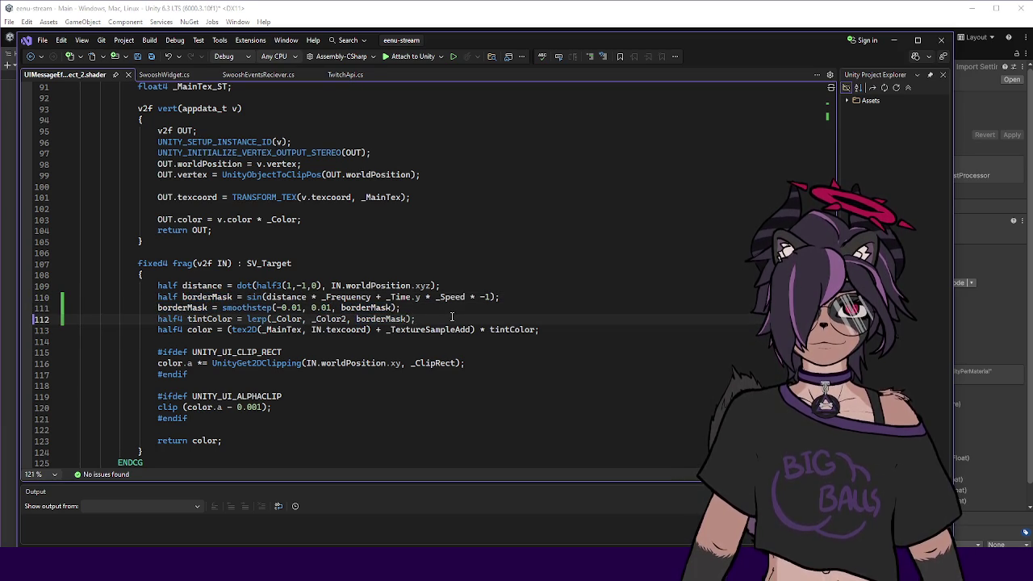
pyautogui.press('Return')
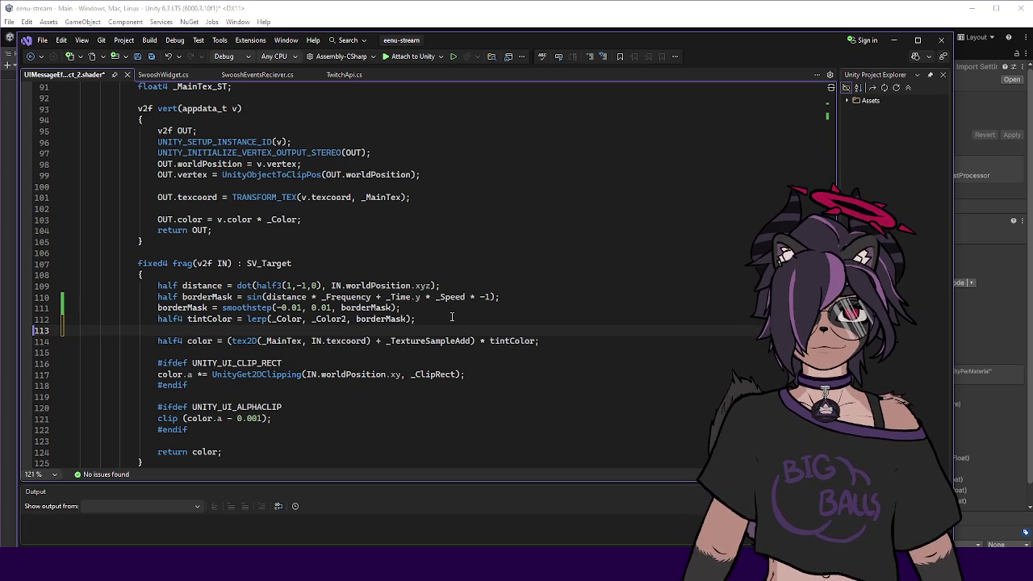
# Comment out the original colour line and open a new line beneath it.
pyautogui.moveTo(367, 341); pyautogui.dragTo(311, 341)
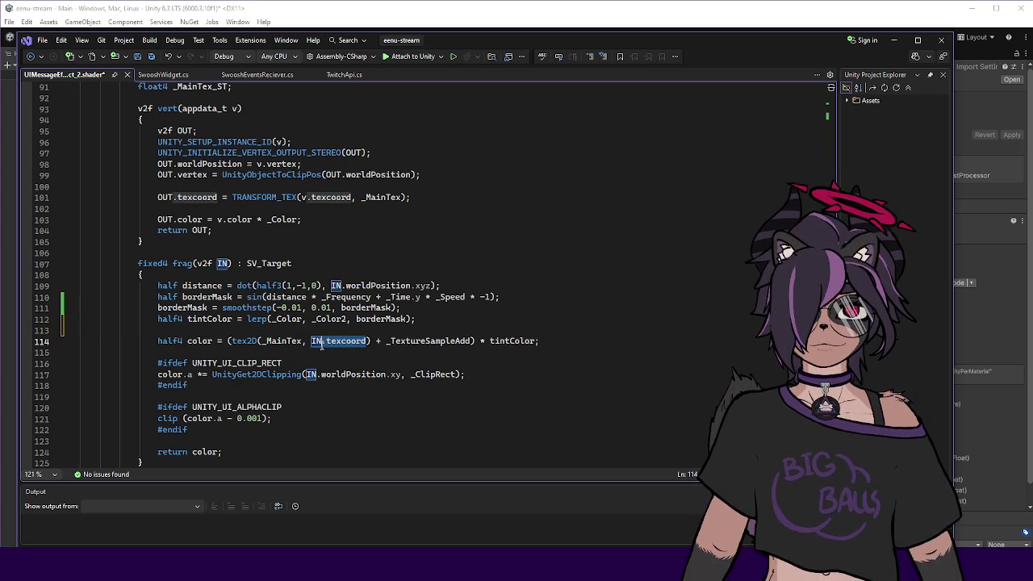
pyautogui.click(312, 330)
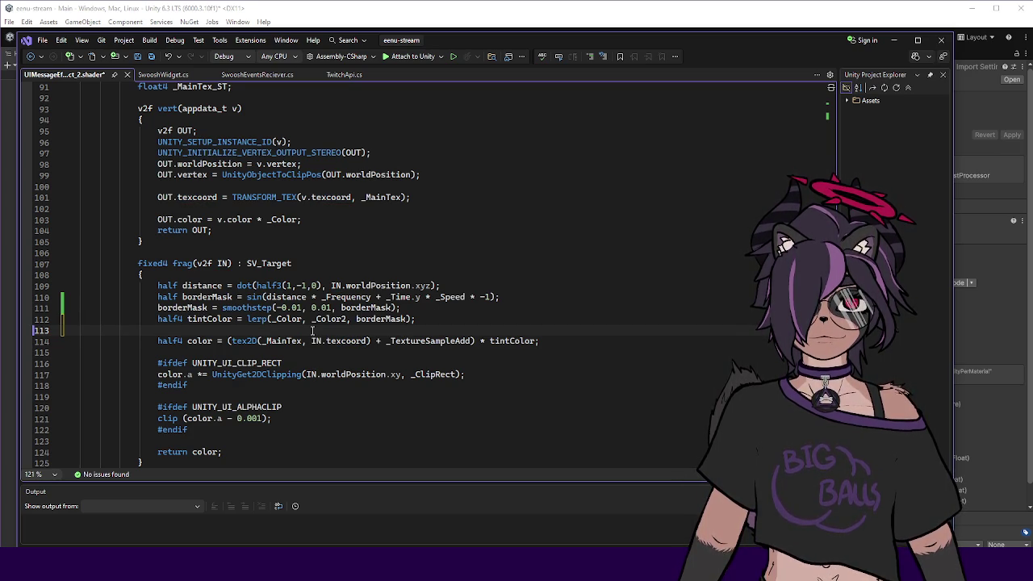
pyautogui.write('color')
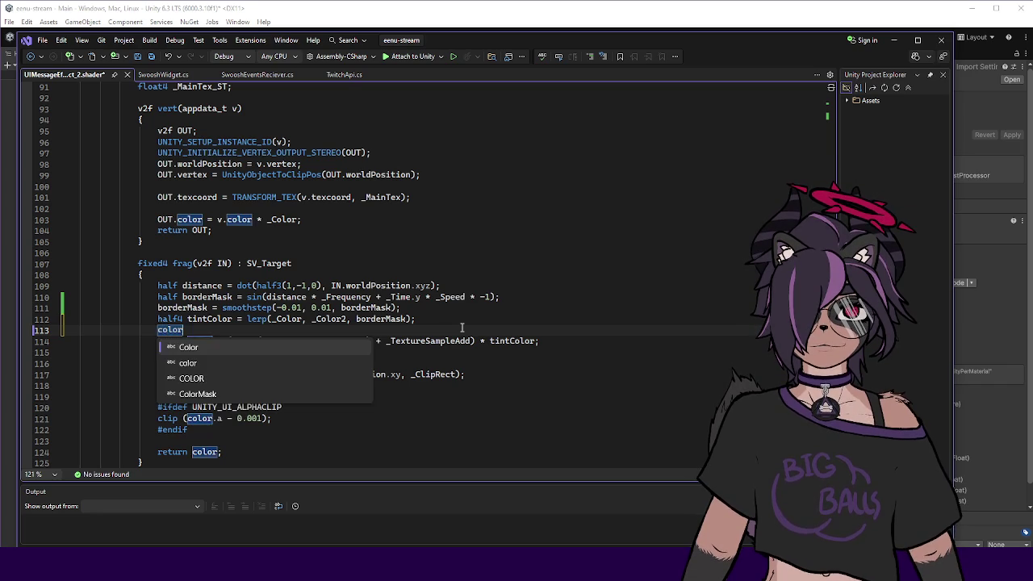
pyautogui.write('.')
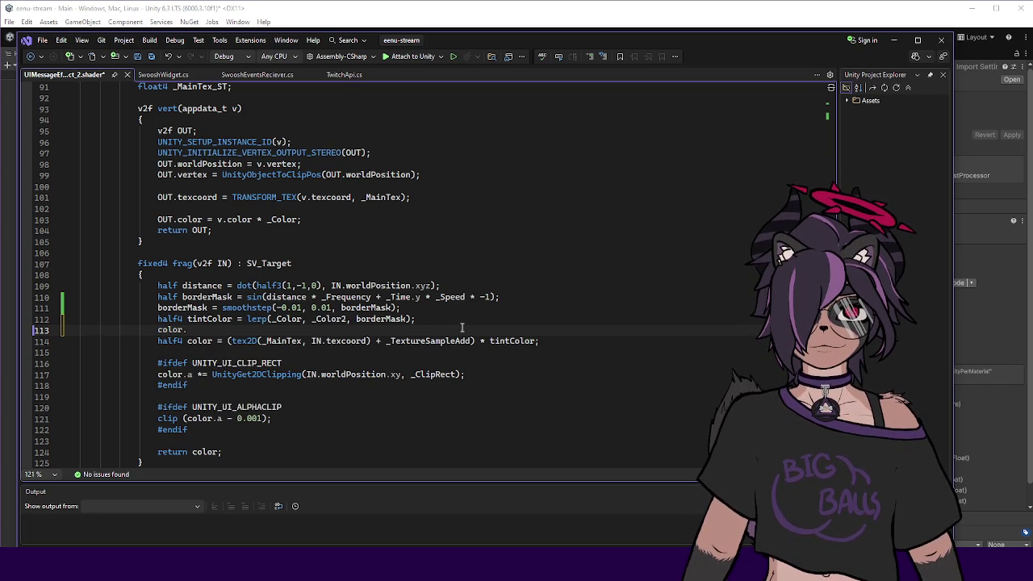
pyautogui.hotkey('ctrl', 'x')
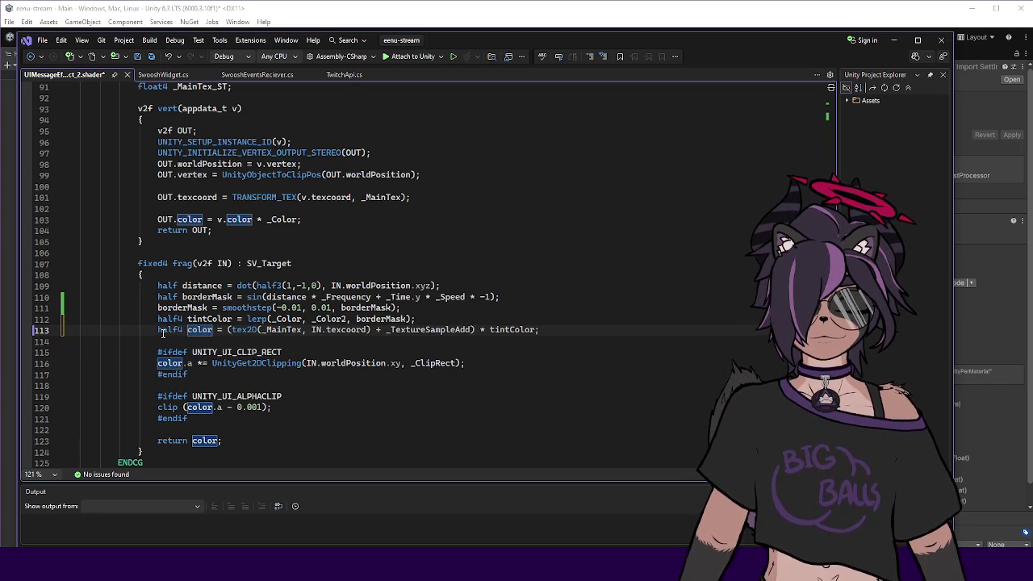
pyautogui.hotkey('ctrl', 'k')
pyautogui.hotkey('ctrl', 'c')
pyautogui.press('End')
pyautogui.press('Return')
# Add the debug line half4 color = half4(IN.texcoord, 0, 1);, save, and return to Unity.
pyautogui.write('half4 color = ')
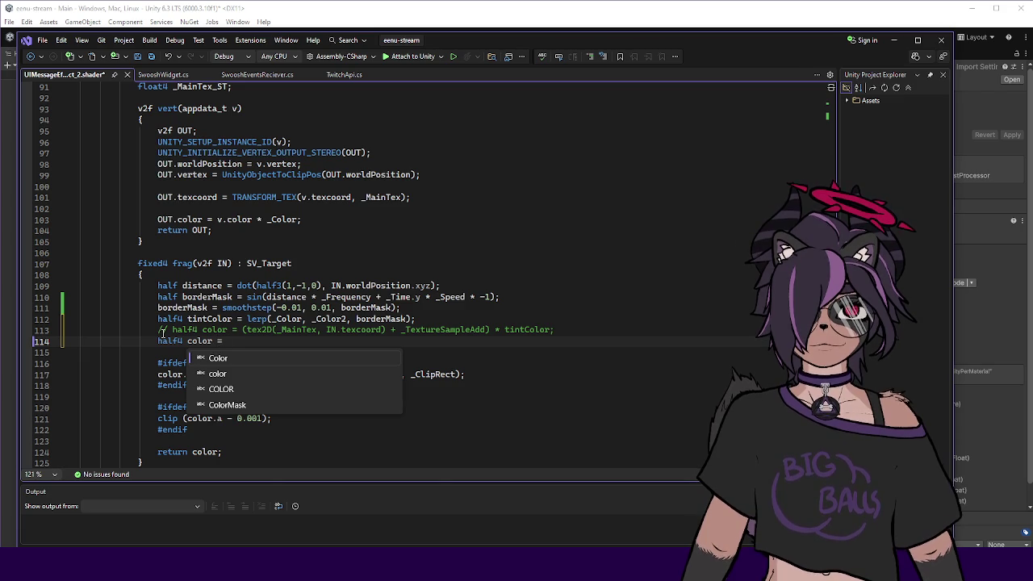
pyautogui.write('fixe')
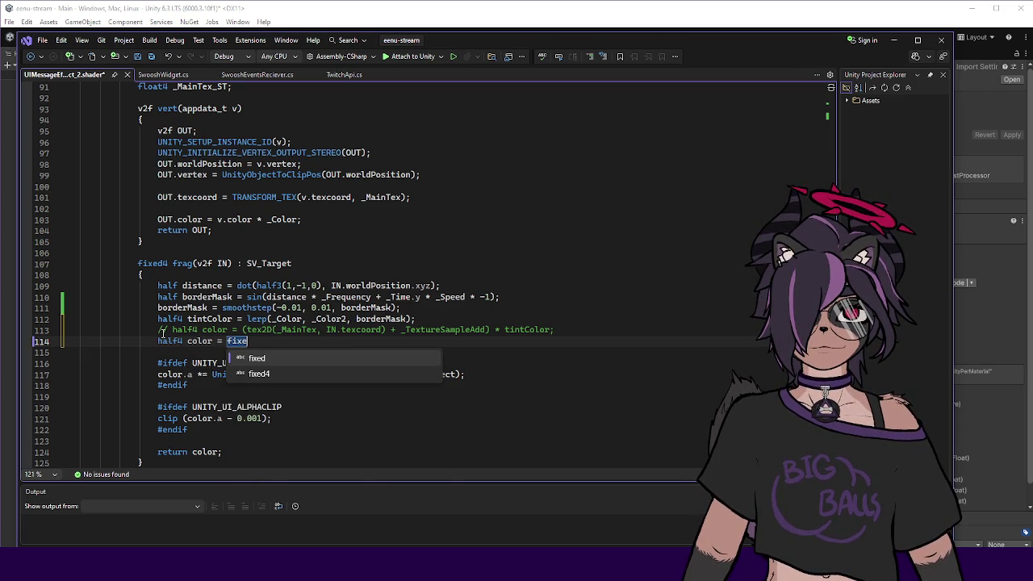
pyautogui.press('BackSpace')
pyautogui.press('BackSpace')
pyautogui.press('BackSpace')
pyautogui.write('half4(')
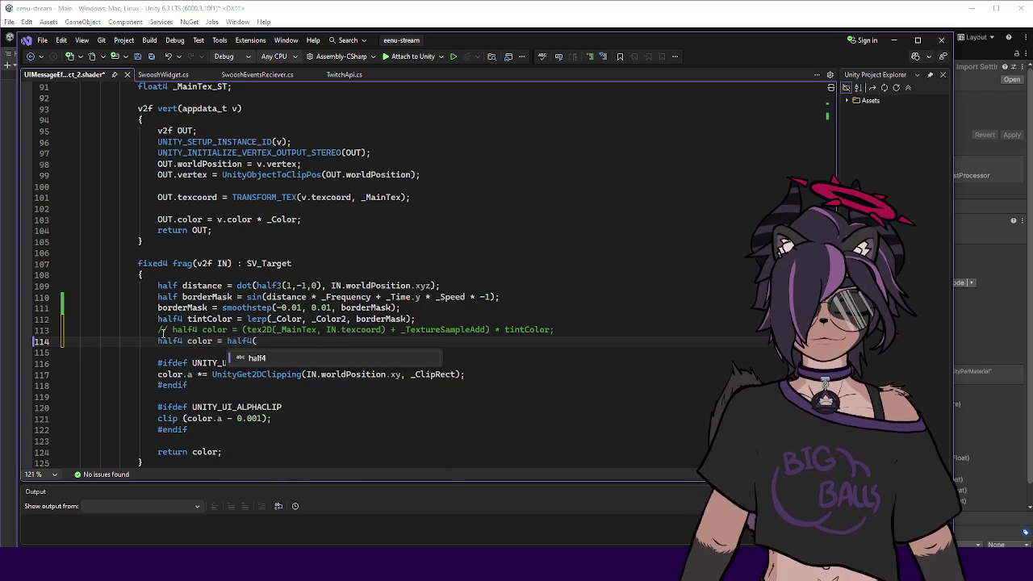
pyautogui.write('IN.texcoord, ')
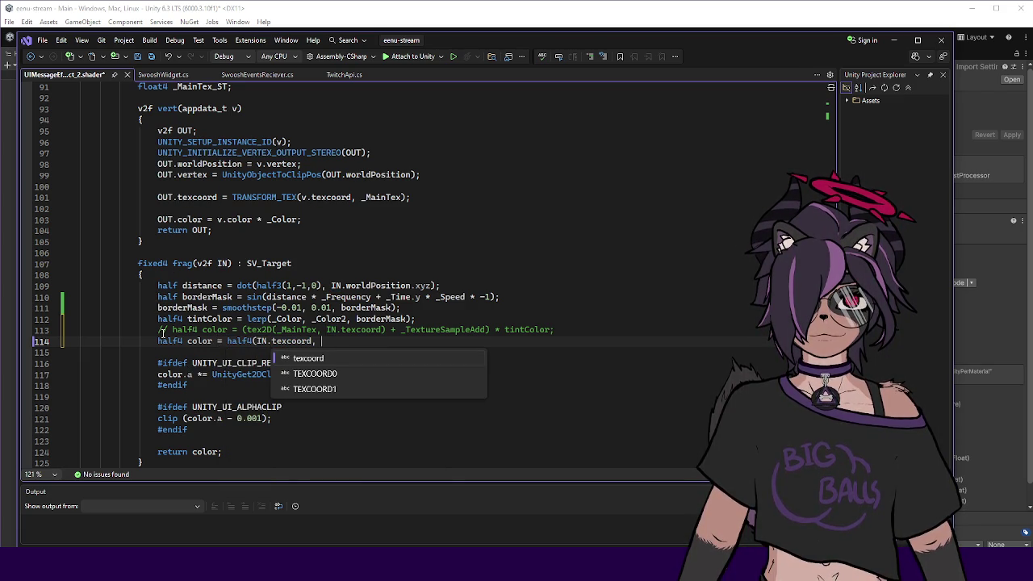
pyautogui.write('0, 1);')
pyautogui.hotkey('ctrl', 's')
pyautogui.hotkey('alt', 'Tab')
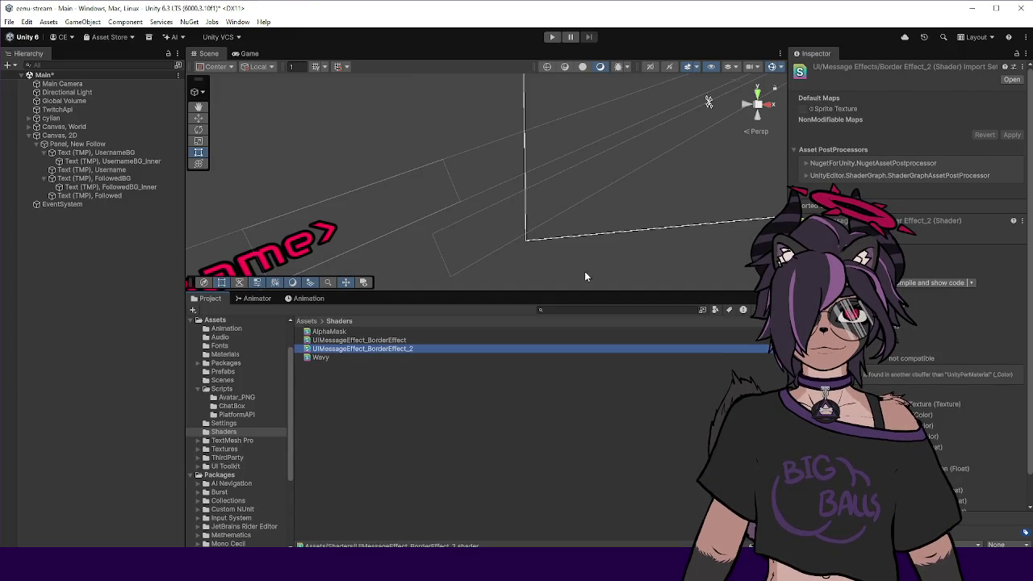
# Create the UI_MessageEffects_BorderEffect_2 material from the BorderEffect_2 shader and select UsernameBG_Inner.
pyautogui.rightClick(363, 349)
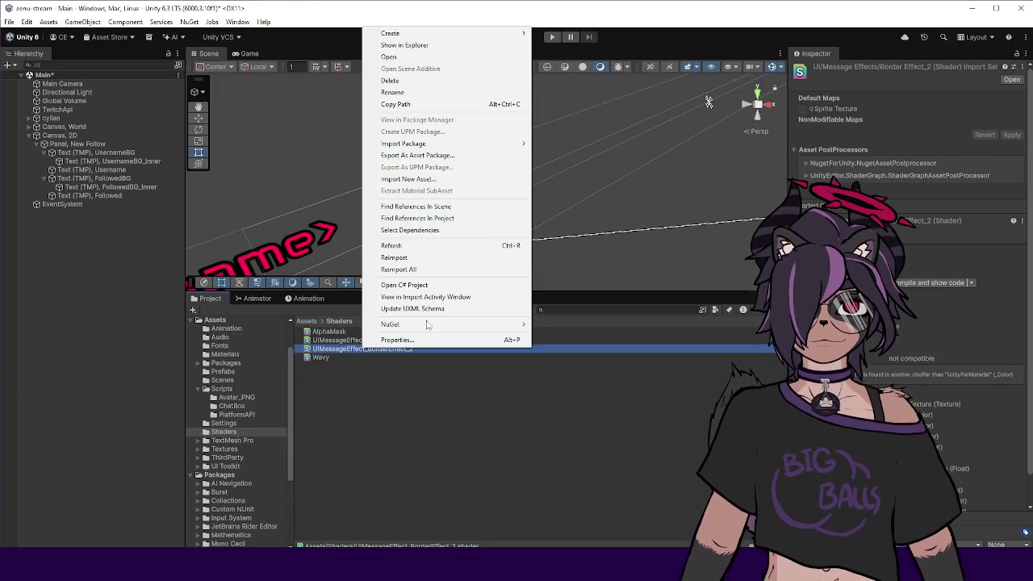
pyautogui.moveTo(434, 35)
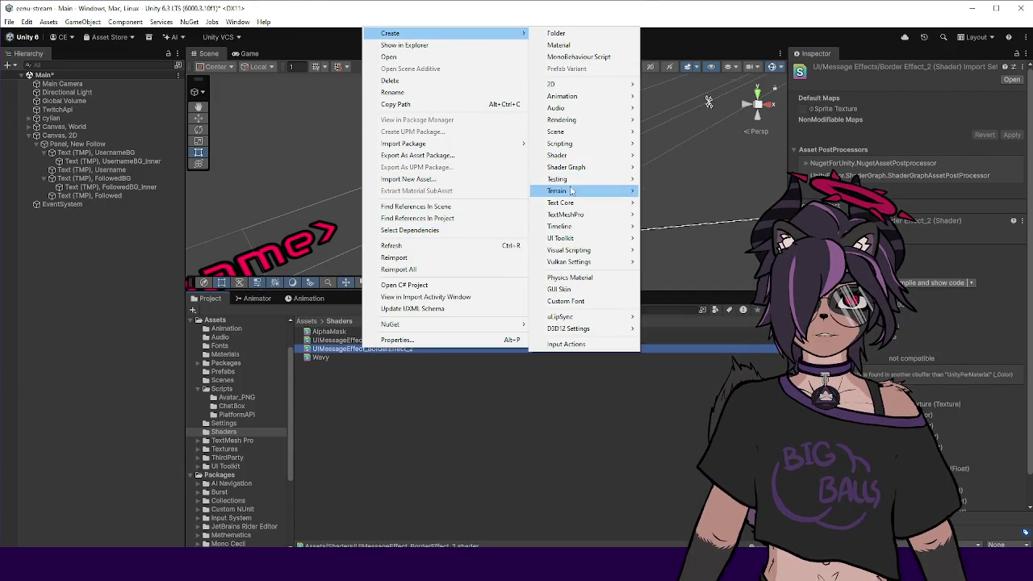
pyautogui.click(572, 58)
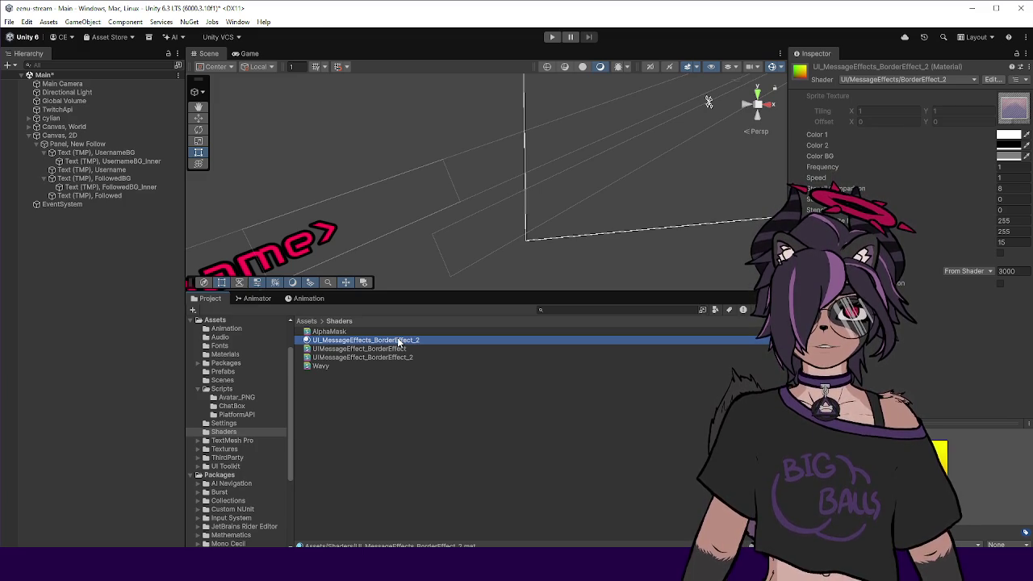
pyautogui.click(141, 161)
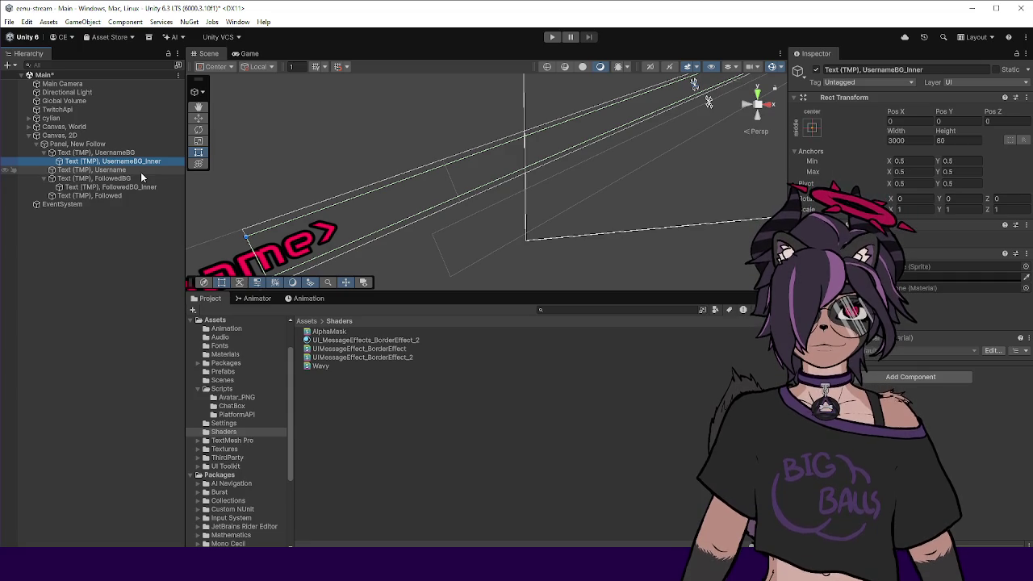
# Widen the Hierarchy and drag the new border-effect material onto UsernameBG_Inner.
pyautogui.click(142, 171)
pyautogui.click(142, 161)
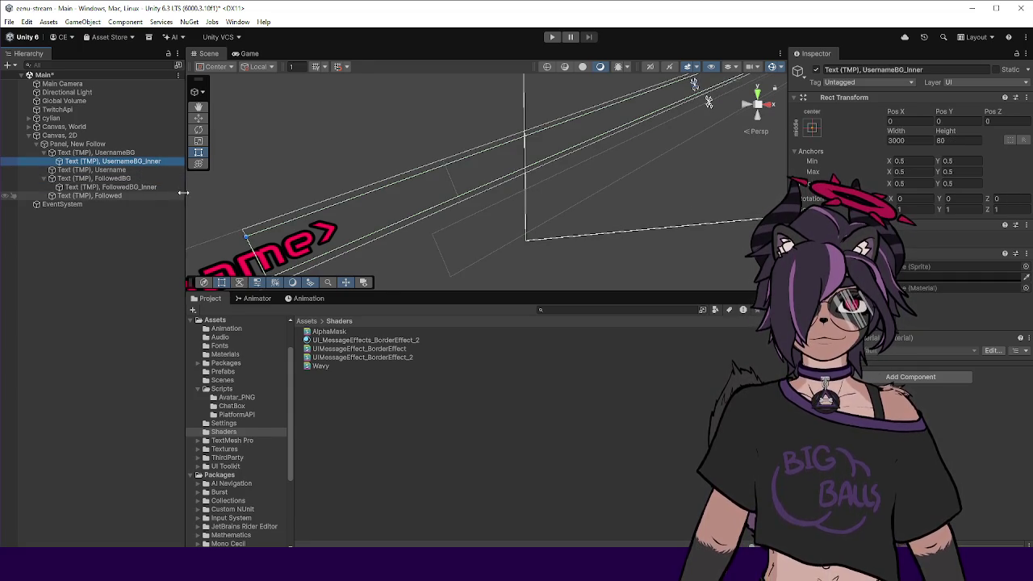
pyautogui.moveTo(185, 196); pyautogui.dragTo(198, 196)
pyautogui.click(136, 154)
pyautogui.press('Up')
pyautogui.click(136, 161)
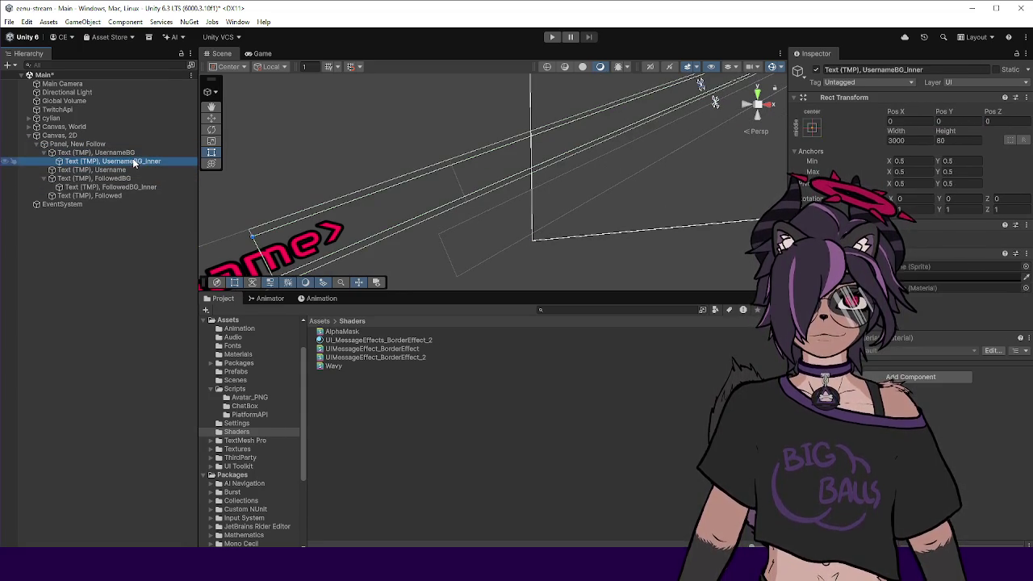
pyautogui.moveTo(192, 249); pyautogui.dragTo(188, 249)
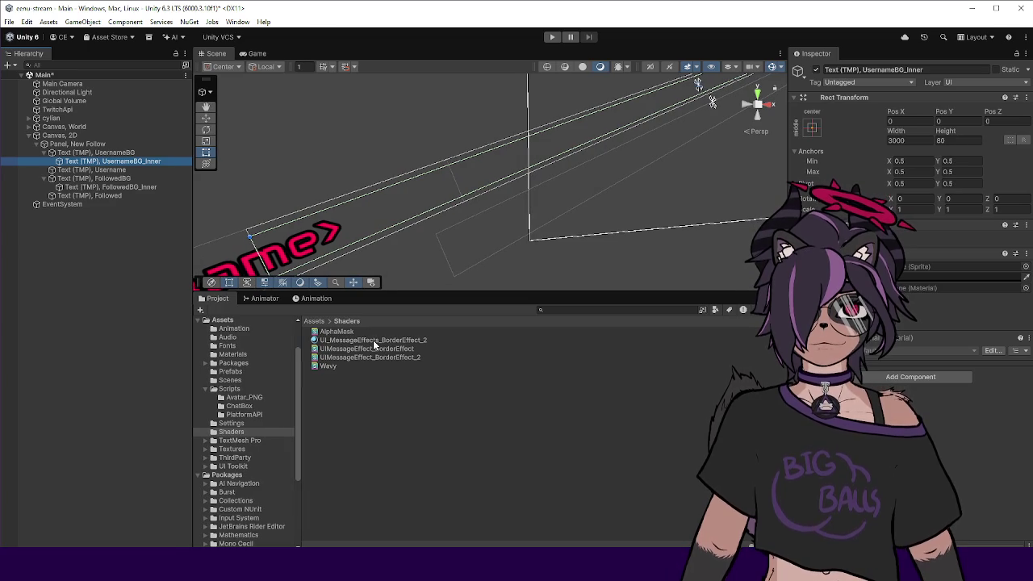
pyautogui.moveTo(368, 339)
pyautogui.mouseDown()
pyautogui.moveTo(904, 310)
pyautogui.moveTo(936, 292)
pyautogui.mouseUp()
# Scrub the follow animation between frames 39 and 21, then delete UsernameBG_Inner.
pyautogui.click(314, 299)
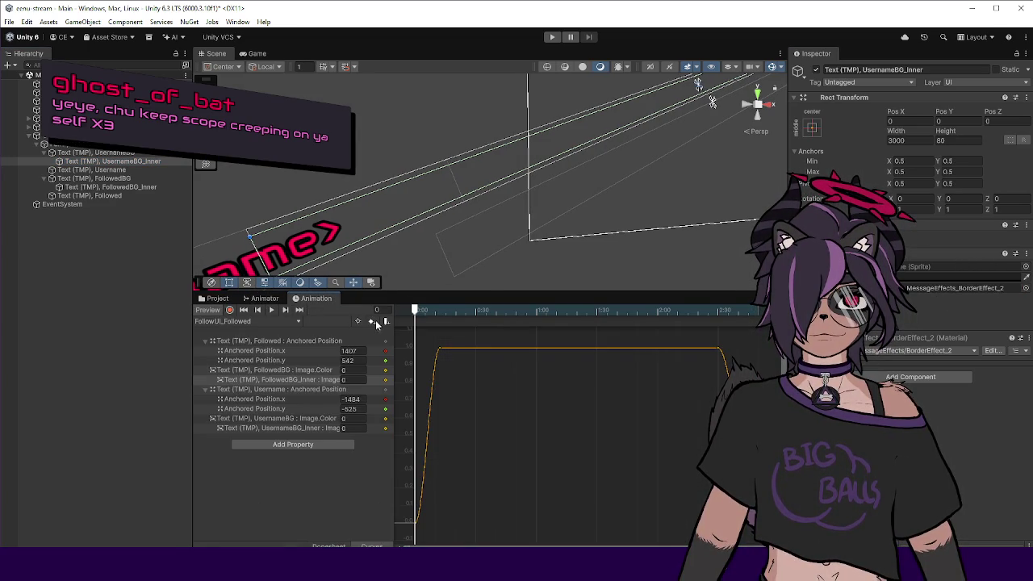
pyautogui.moveTo(448, 311)
pyautogui.mouseDown()
pyautogui.moveTo(495, 311)
pyautogui.moveTo(457, 311)
pyautogui.mouseUp()
pyautogui.click(128, 161)
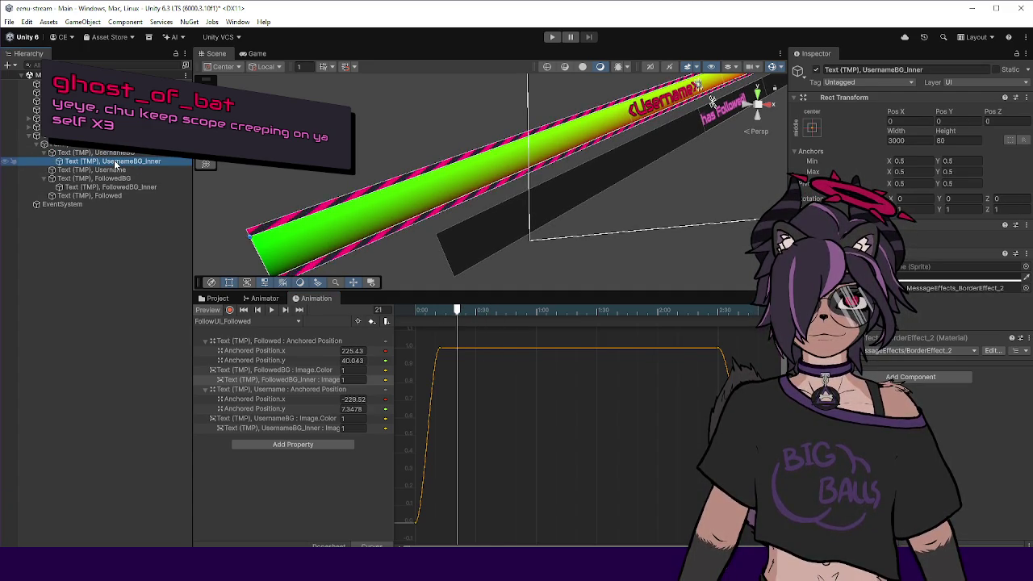
pyautogui.press('Delete')
# Delete FollowedBG_Inner and remove the missing UsernameBG_Inner property from the New Follow clip.
pyautogui.click(118, 178)
pyautogui.press('Delete')
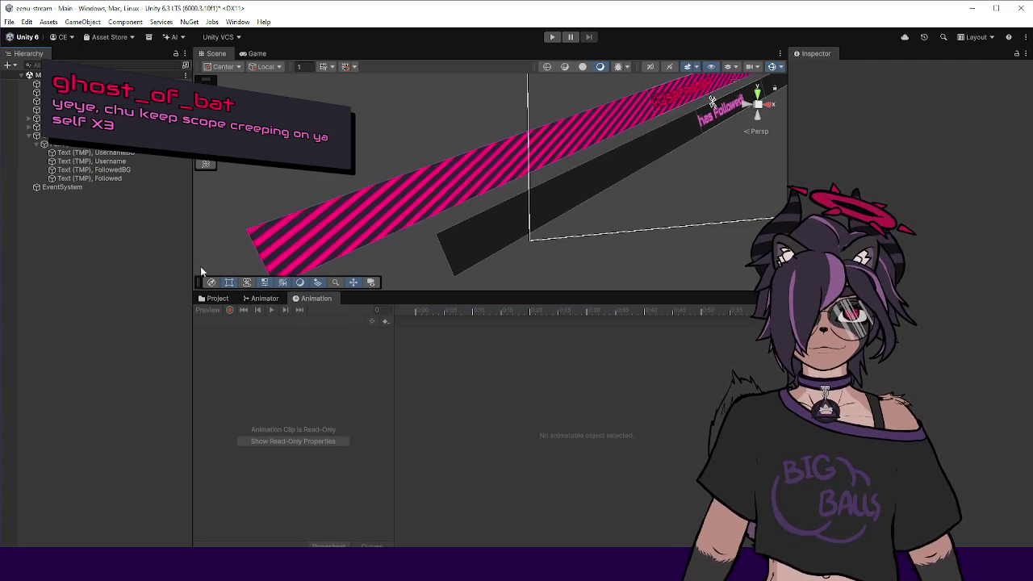
pyautogui.click(80, 144)
pyautogui.press('Delete')
# Switch to the FollowUI_Followed clip, preview its timeline, and select UsernameBG.
pyautogui.click(249, 320)
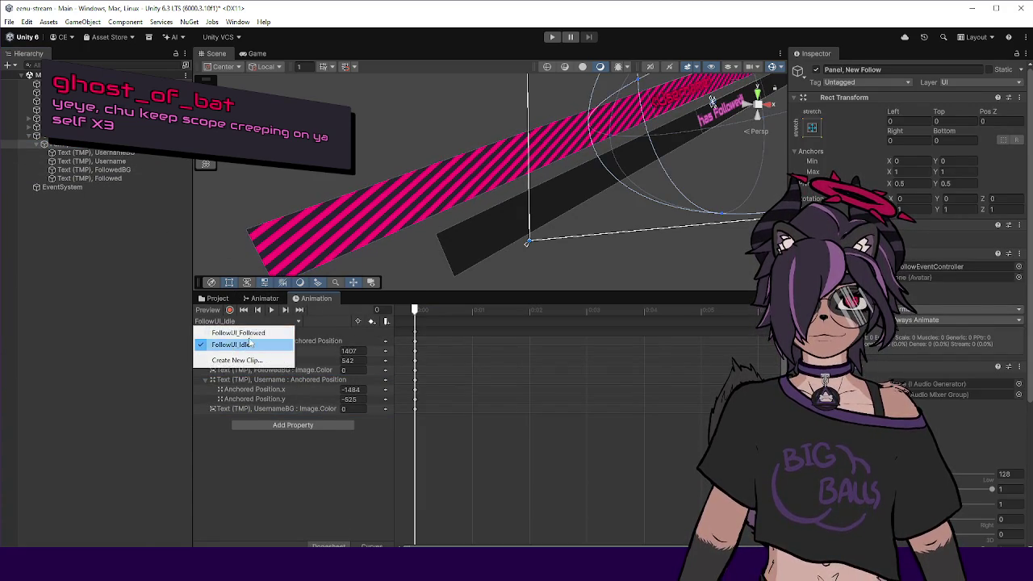
pyautogui.click(238, 333)
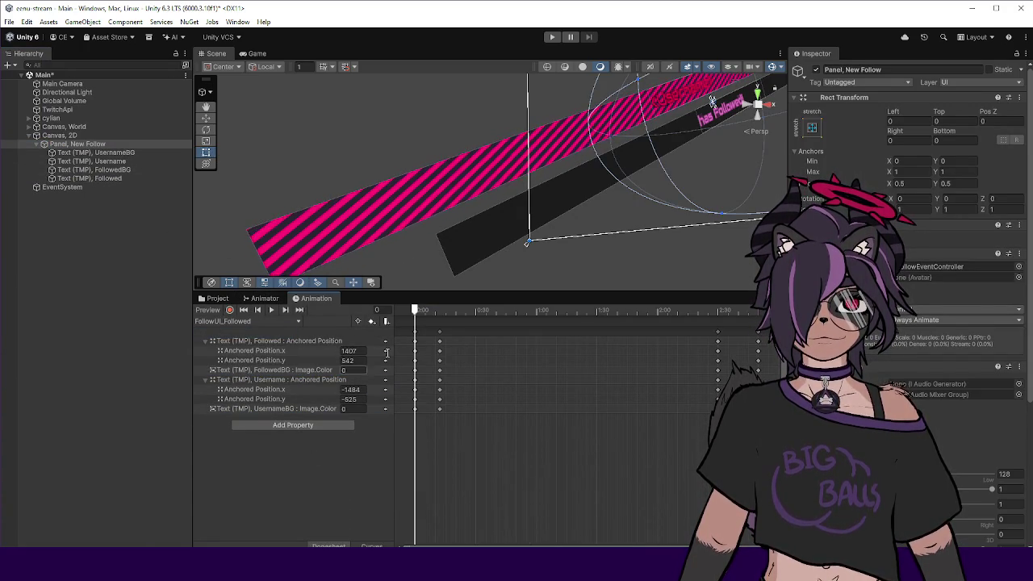
pyautogui.moveTo(415, 311)
pyautogui.mouseDown()
pyautogui.moveTo(531, 312)
pyautogui.moveTo(415, 311)
pyautogui.mouseUp()
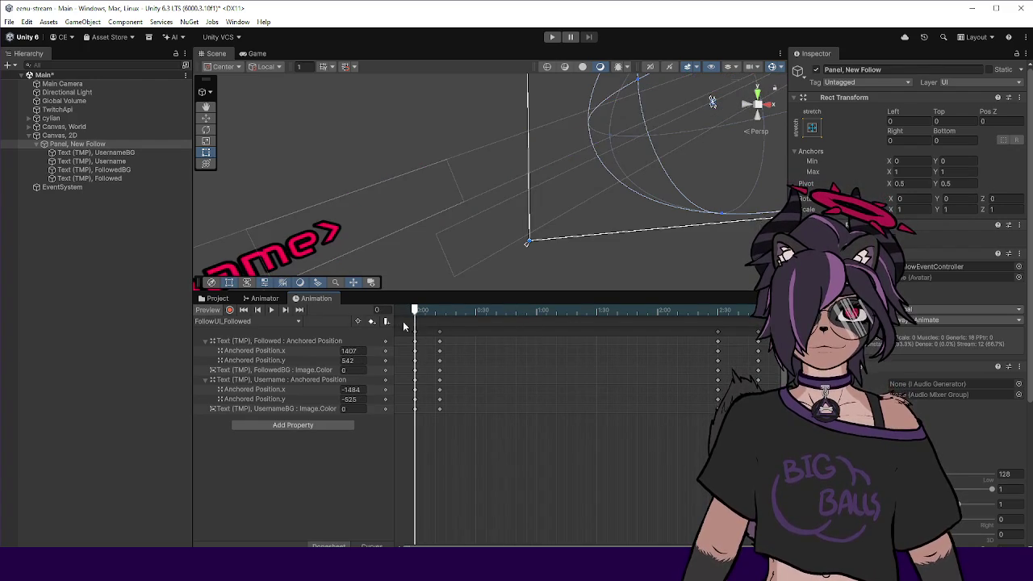
pyautogui.click(104, 153)
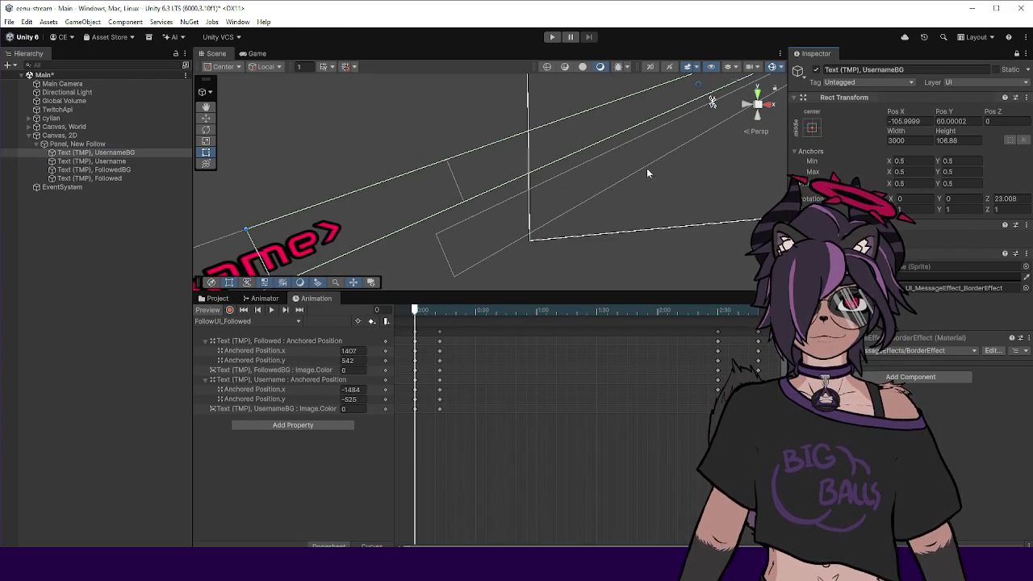
# Re-dock the Animation panel and assign UI_MessageEffects_BorderEffect_2 to UsernameBG's Material slot.
pyautogui.moveTo(316, 298)
pyautogui.mouseDown()
pyautogui.moveTo(599, 357)
pyautogui.moveTo(631, 413)
pyautogui.moveTo(339, 300)
pyautogui.mouseUp()
pyautogui.moveTo(218, 298); pyautogui.dragTo(118, 408)
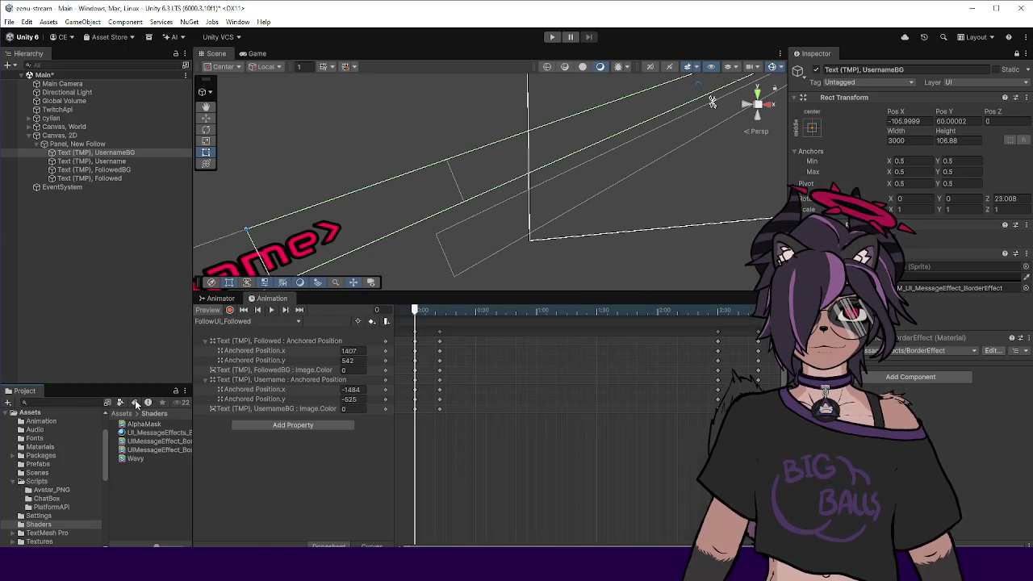
pyautogui.moveTo(193, 363); pyautogui.dragTo(256, 364)
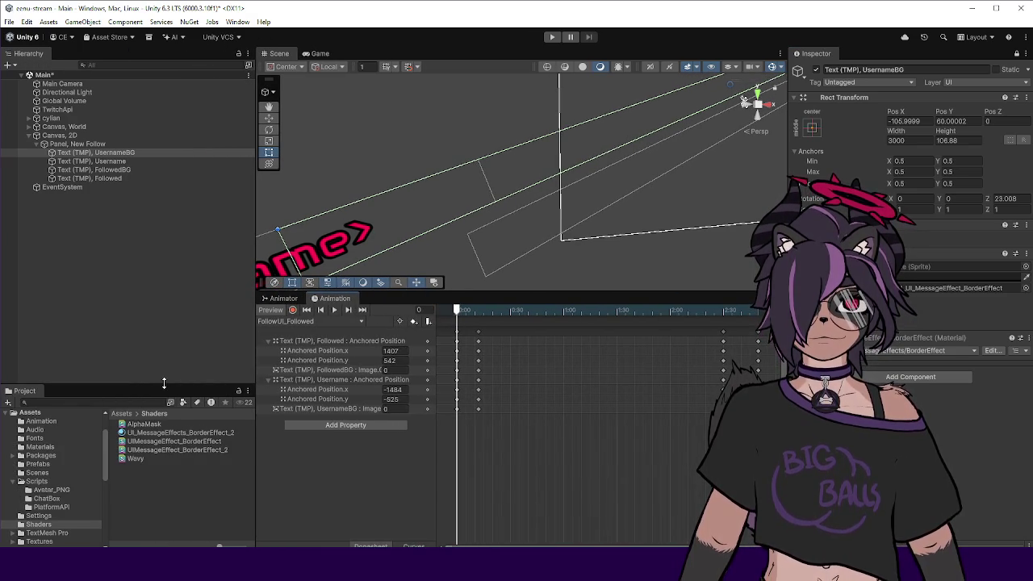
pyautogui.moveTo(164, 384); pyautogui.dragTo(163, 355)
pyautogui.moveTo(181, 404)
pyautogui.mouseDown()
pyautogui.moveTo(162, 152)
pyautogui.moveTo(914, 287)
pyautogui.mouseUp()
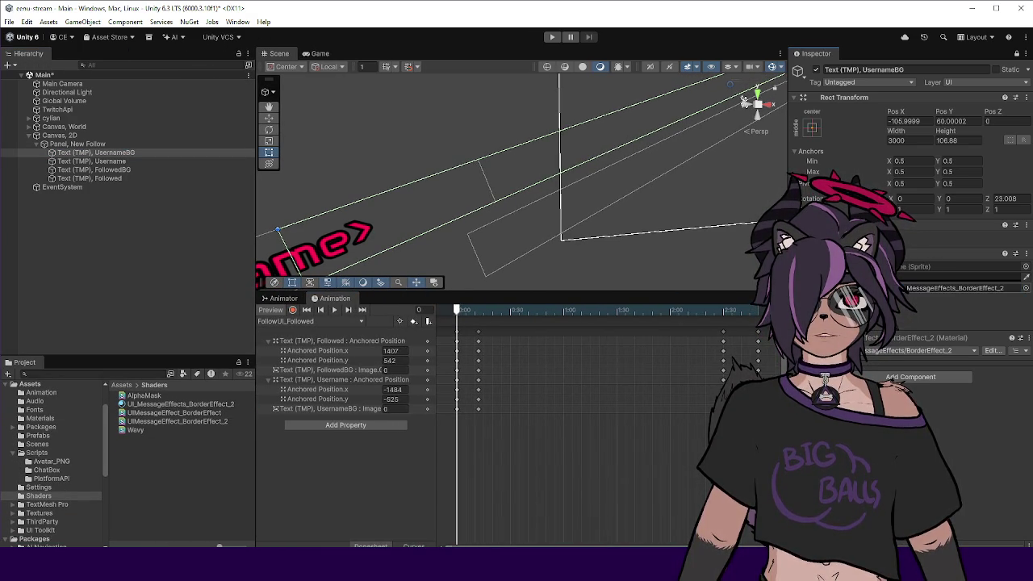
# Preview the FollowUI_Idle clip in the scene, then return to the shader in Visual Studio.
pyautogui.click(513, 310)
pyautogui.click(355, 321)
pyautogui.click(307, 344)
pyautogui.click(459, 310)
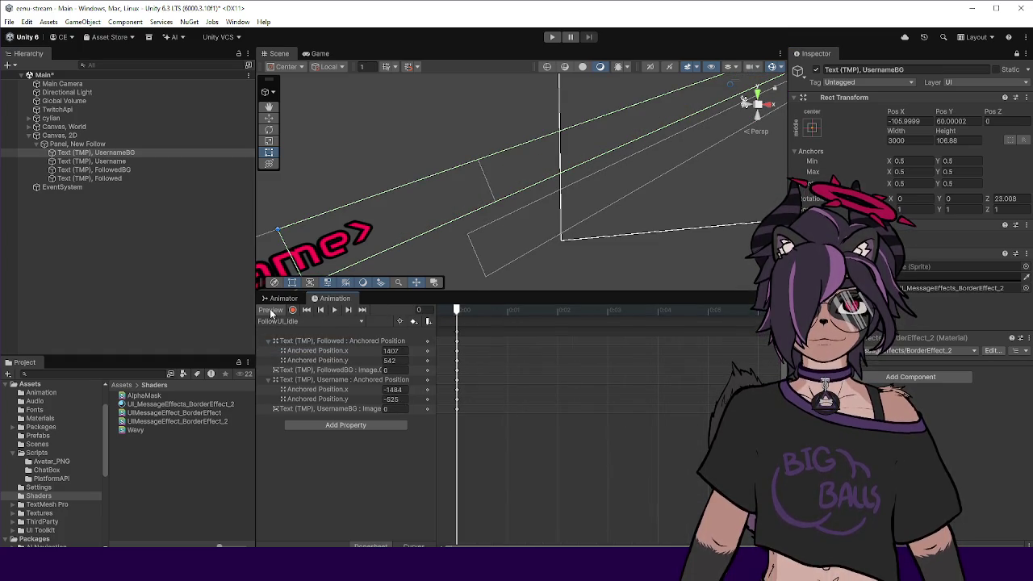
pyautogui.click(272, 310)
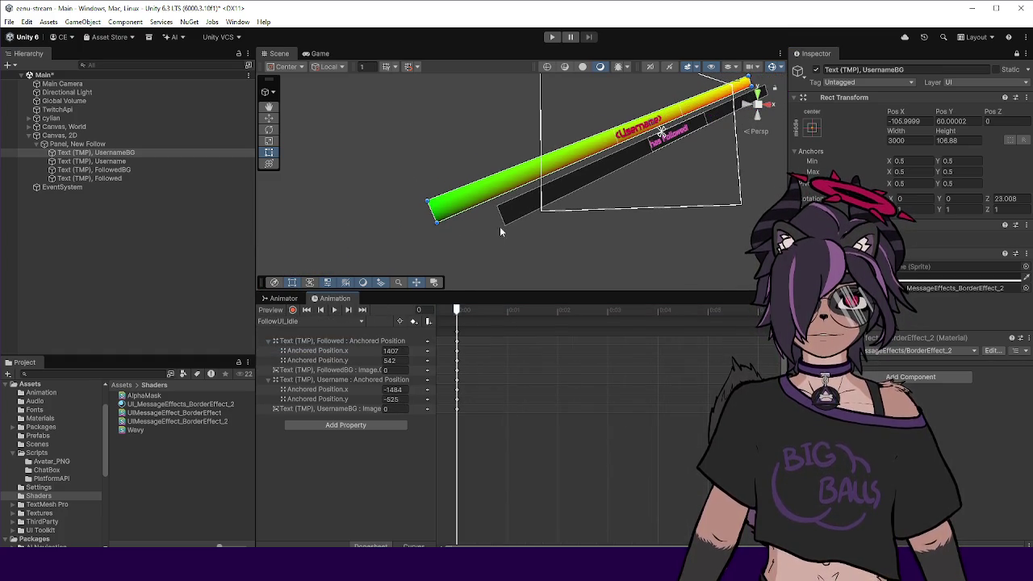
pyautogui.scroll(5, 557, 215)
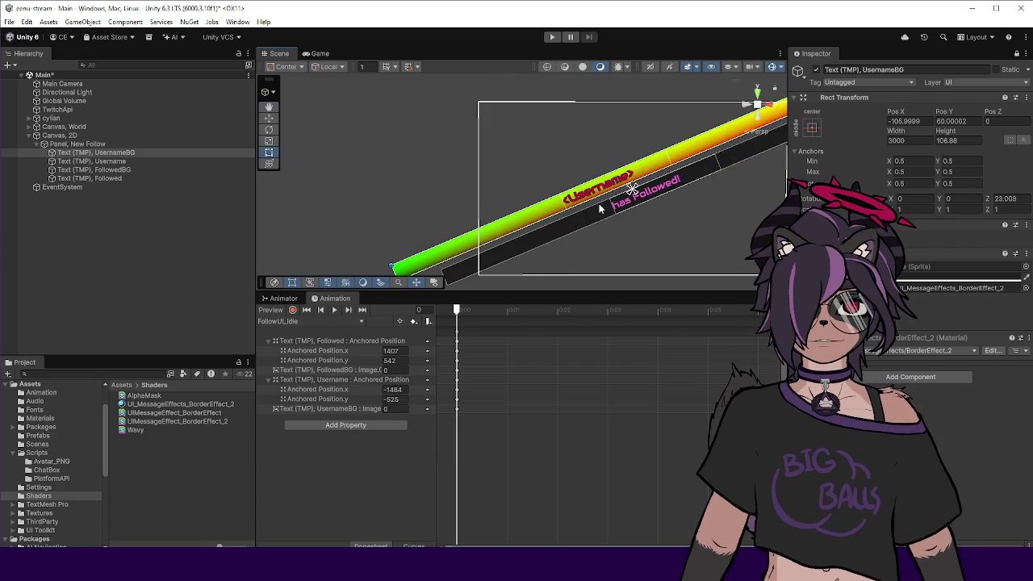
pyautogui.scroll(3, 549, 215)
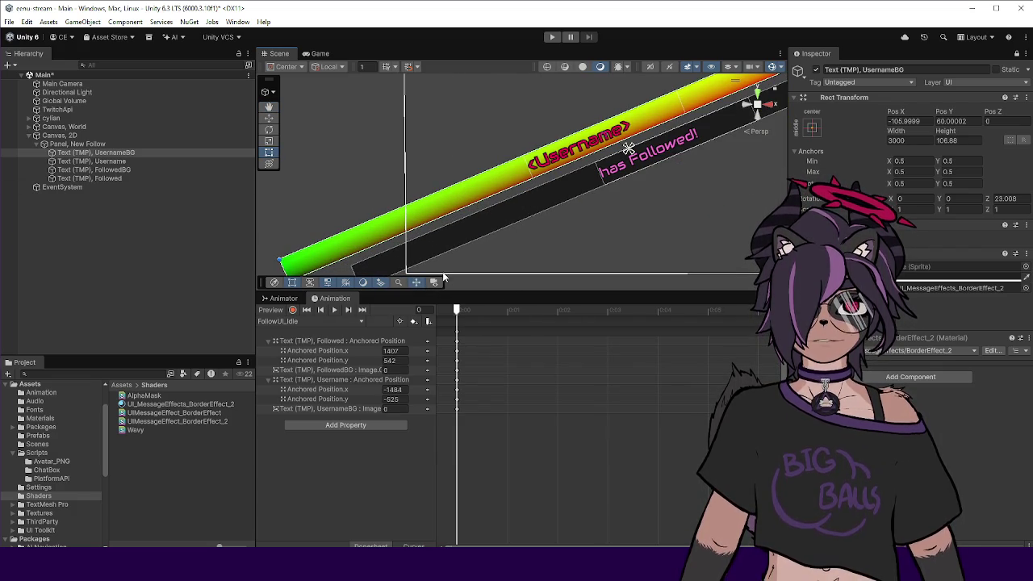
pyautogui.hotkey('alt', 'Tab')
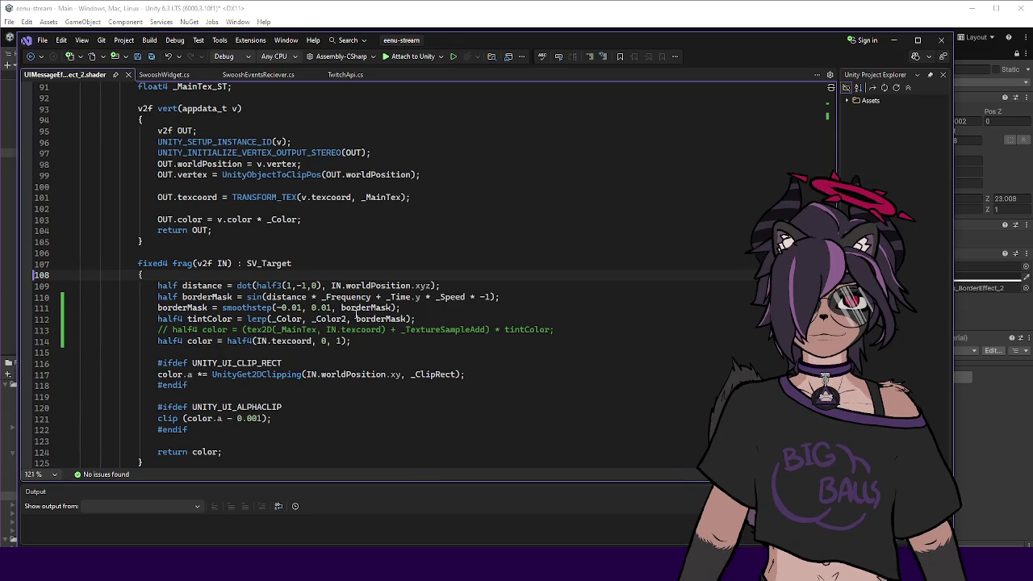
# Delete the half4(IN.texcoord,0,1) debug line and uncomment the tex2D colour line.
pyautogui.click(445, 329)
pyautogui.hotkey('ctrl', 'x')
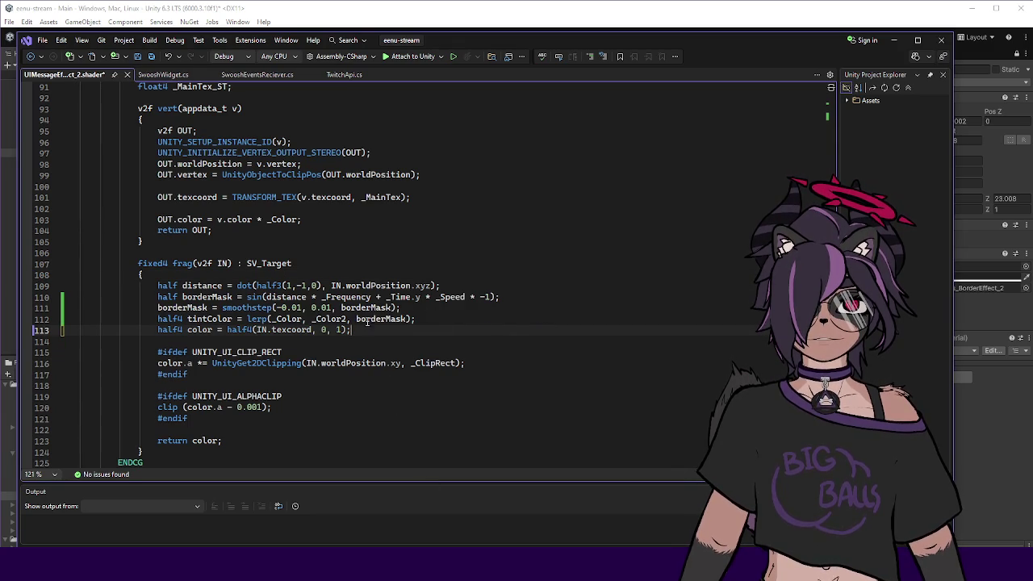
pyautogui.hotkey('ctrl', 'z')
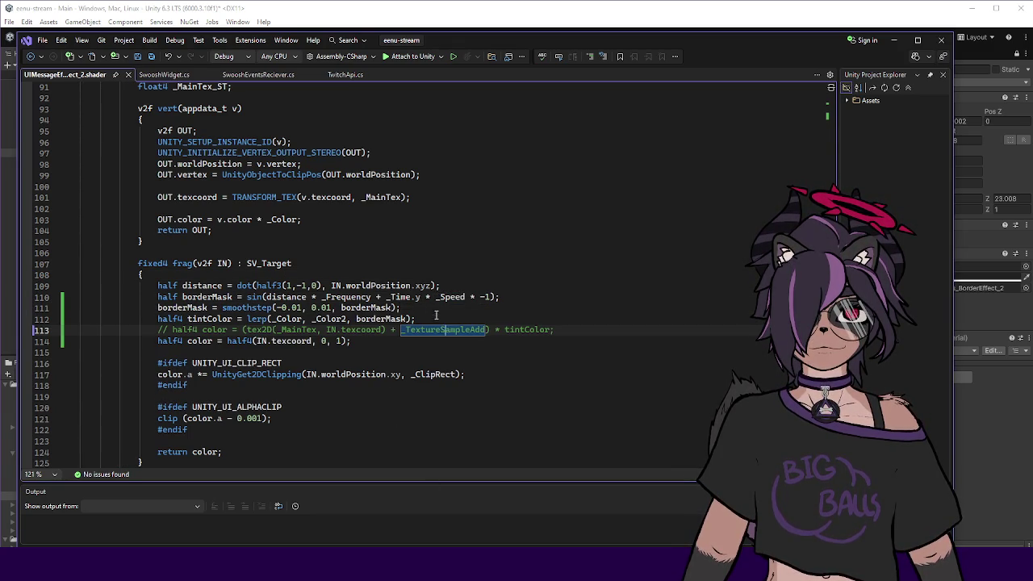
pyautogui.click(122, 341)
pyautogui.hotkey('ctrl', 'x')
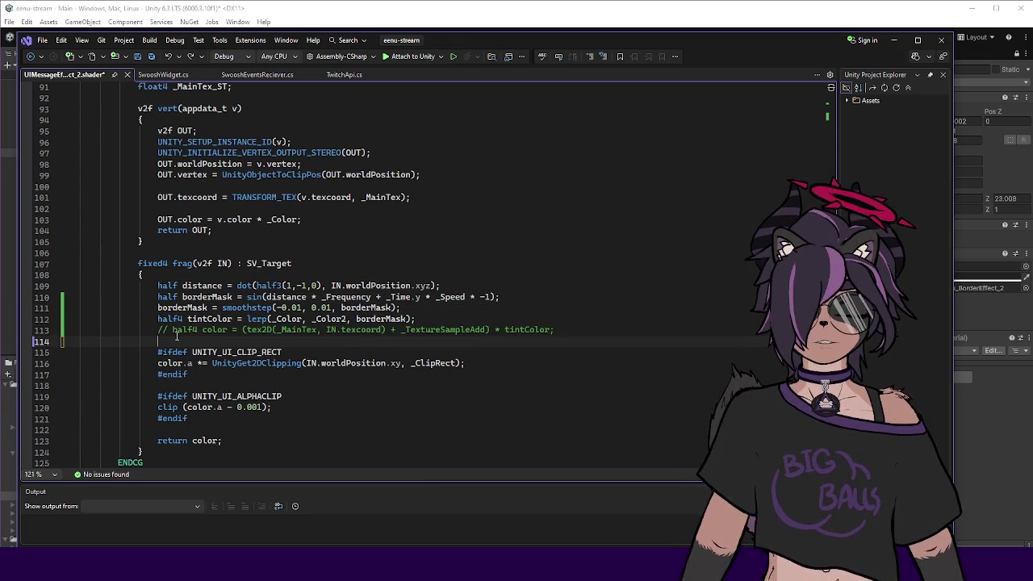
pyautogui.doubleClick(174, 330)
pyautogui.press('Home')
pyautogui.press('Delete')
pyautogui.press('Delete')
pyautogui.press('Delete')
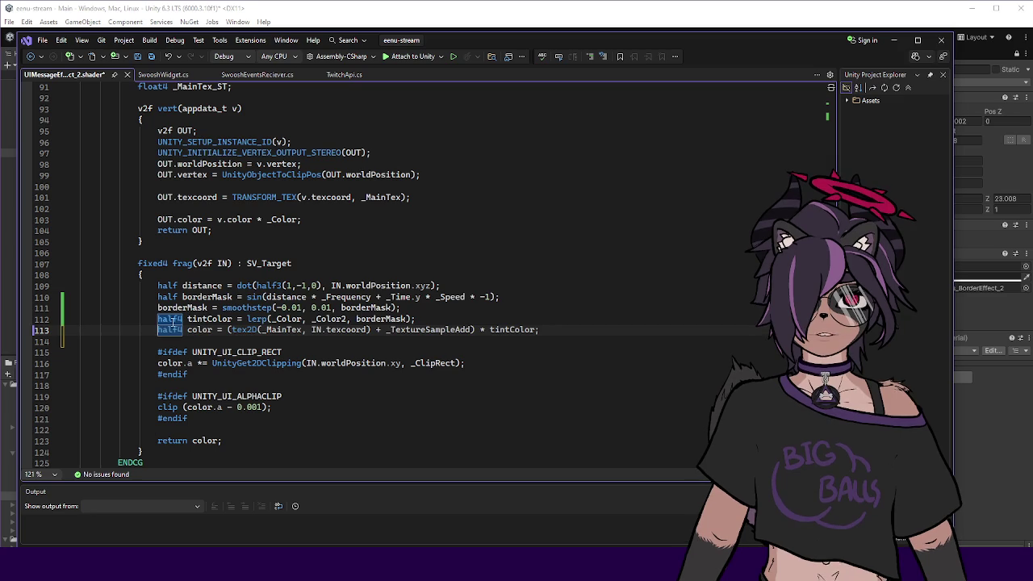
# Rename tintColor to borderColor in both lines and add a blank line below.
pyautogui.click(210, 319)
pyautogui.doubleClick(210, 320)
pyautogui.write('bo')
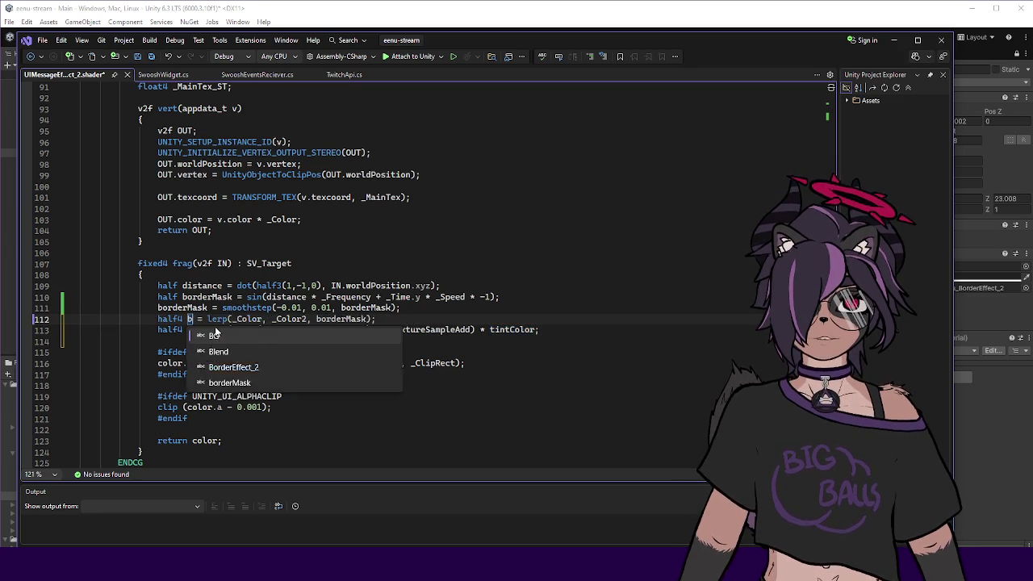
pyautogui.write('rder')
pyautogui.press('Escape')
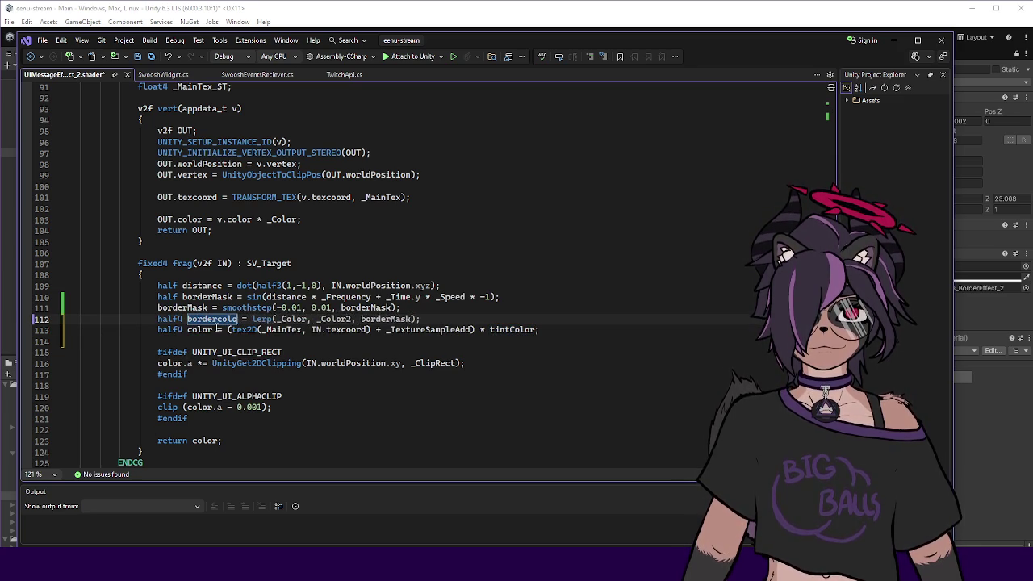
pyautogui.write('Color')
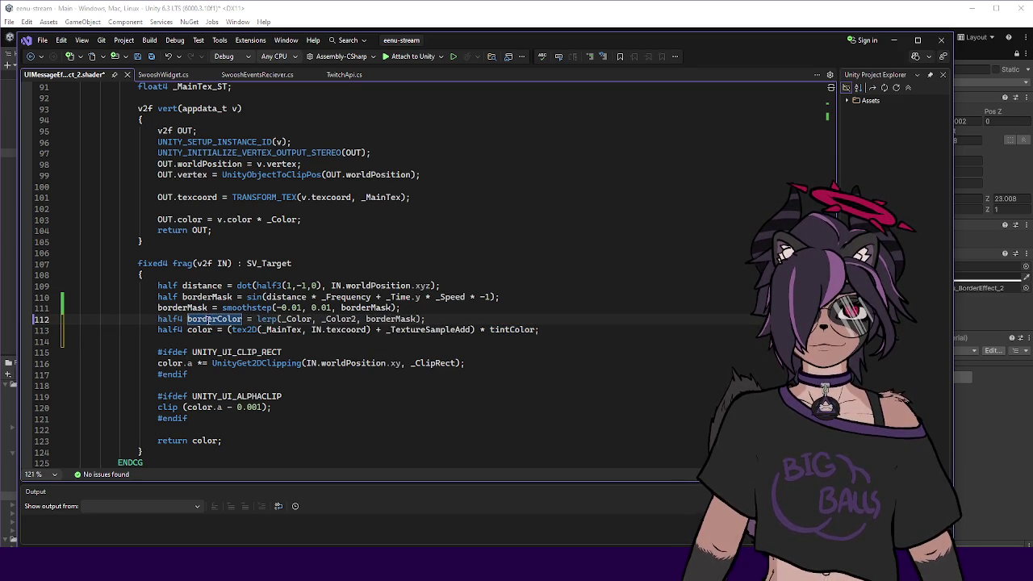
pyautogui.doubleClick(236, 320)
pyautogui.hotkey('ctrl', 'c')
pyautogui.doubleClick(517, 330)
pyautogui.hotkey('ctrl', 'v')
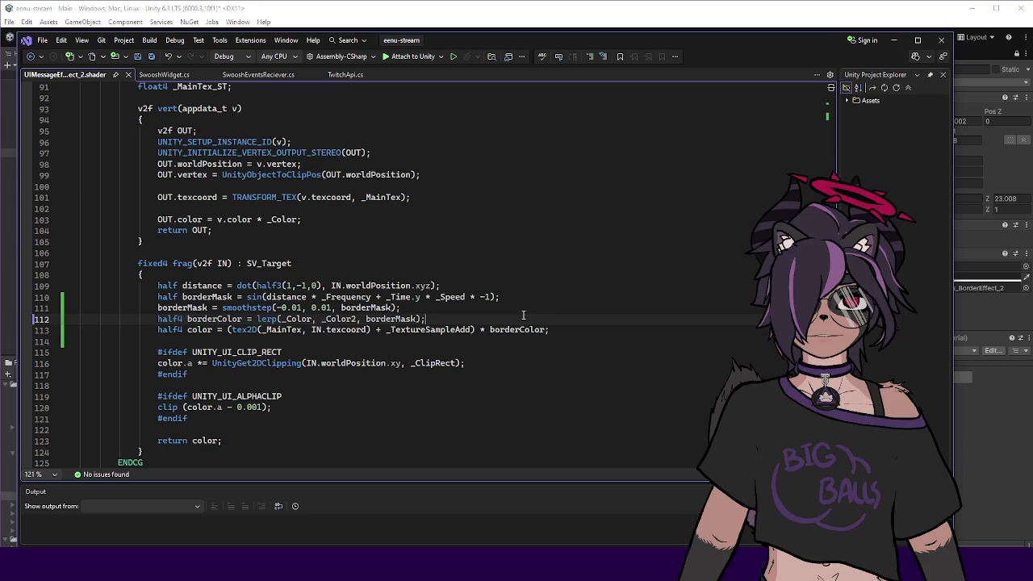
pyautogui.press('Return')
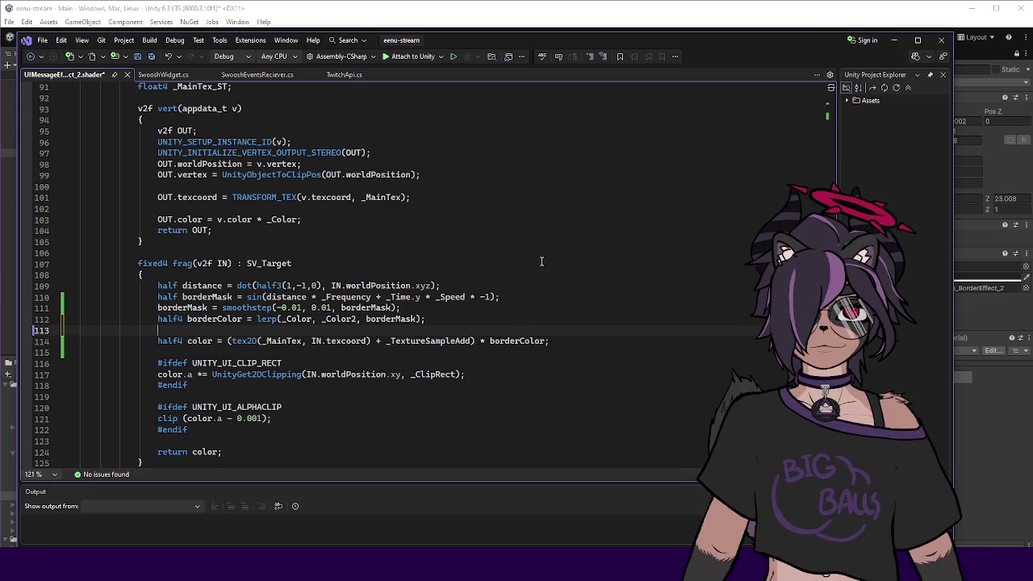
# Write abs(IN.texcoord.y - 0.5) on the new blank line 113.
pyautogui.moveTo(311, 342); pyautogui.dragTo(367, 342)
pyautogui.hotkey('ctrl', 'c')
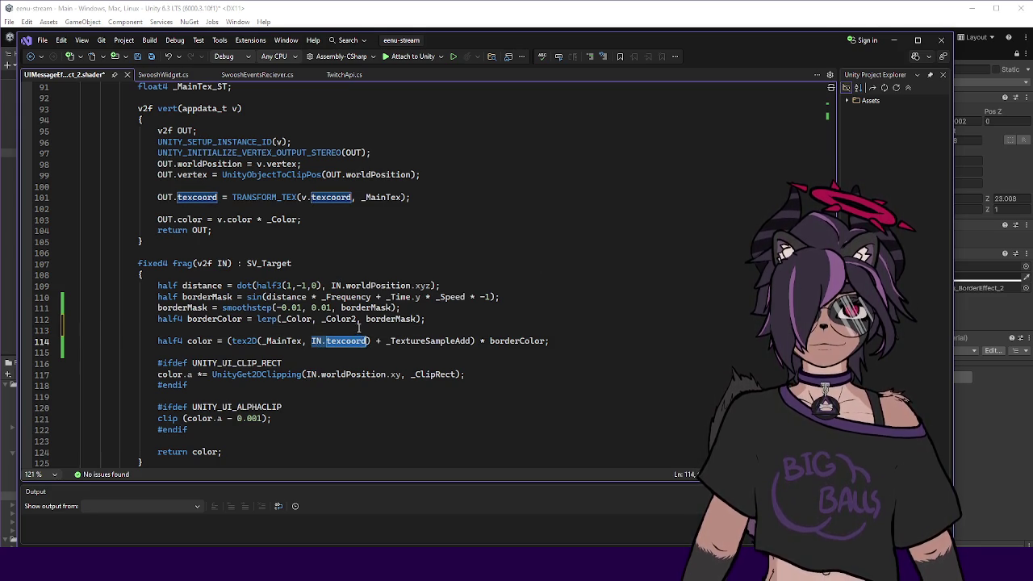
pyautogui.click(358, 329)
pyautogui.hotkey('ctrl', 'v')
pyautogui.write('.y ')
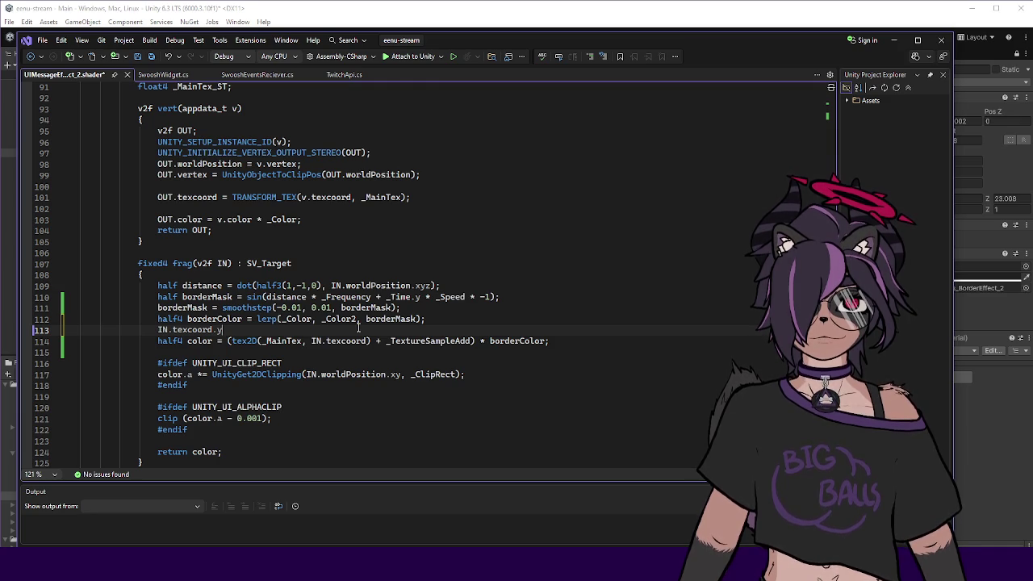
pyautogui.write('- 0.5')
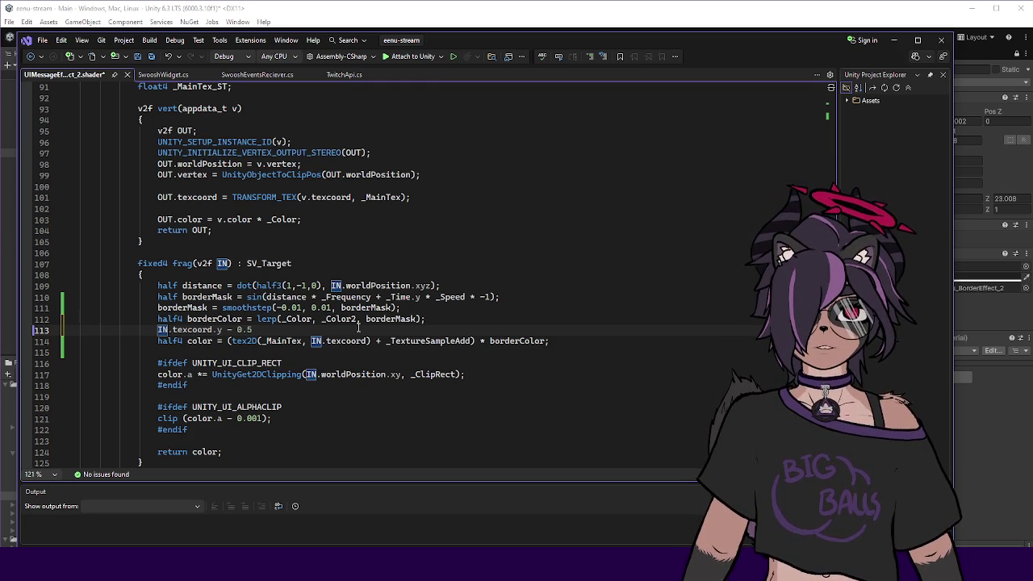
pyautogui.write('abs(')
pyautogui.press('End')
pyautogui.write(')')
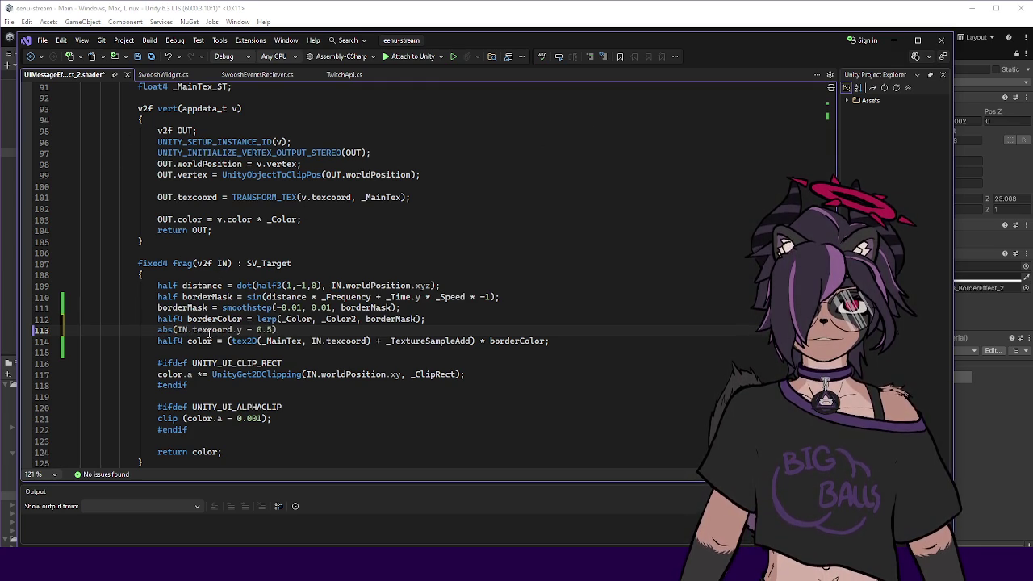
# Wrap it as fixed smoothstep(0.4, 0.41, abs(IN.texcoord.y - 0.5)).
pyautogui.doubleClick(165, 330)
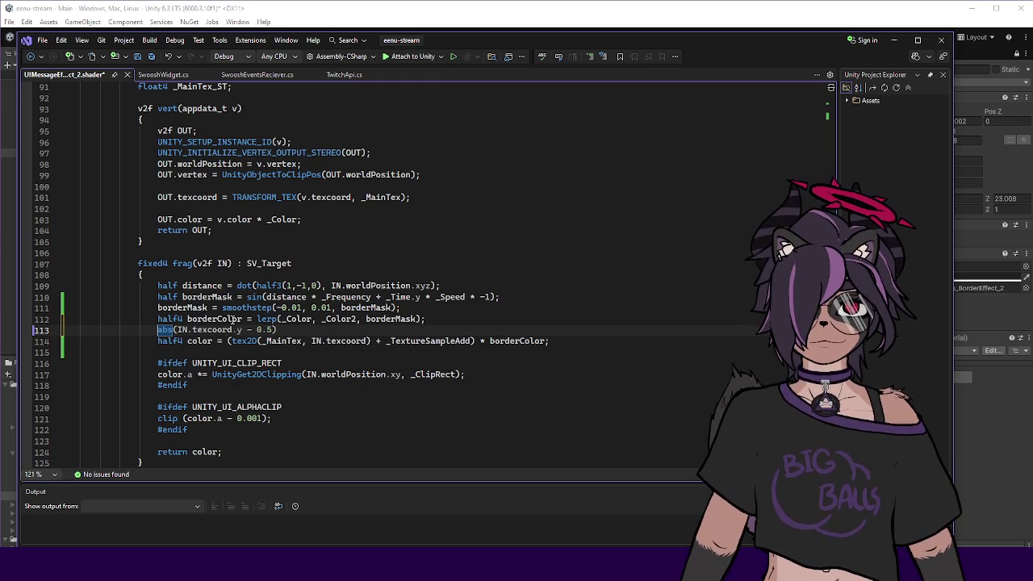
pyautogui.write('smoothstep(abs')
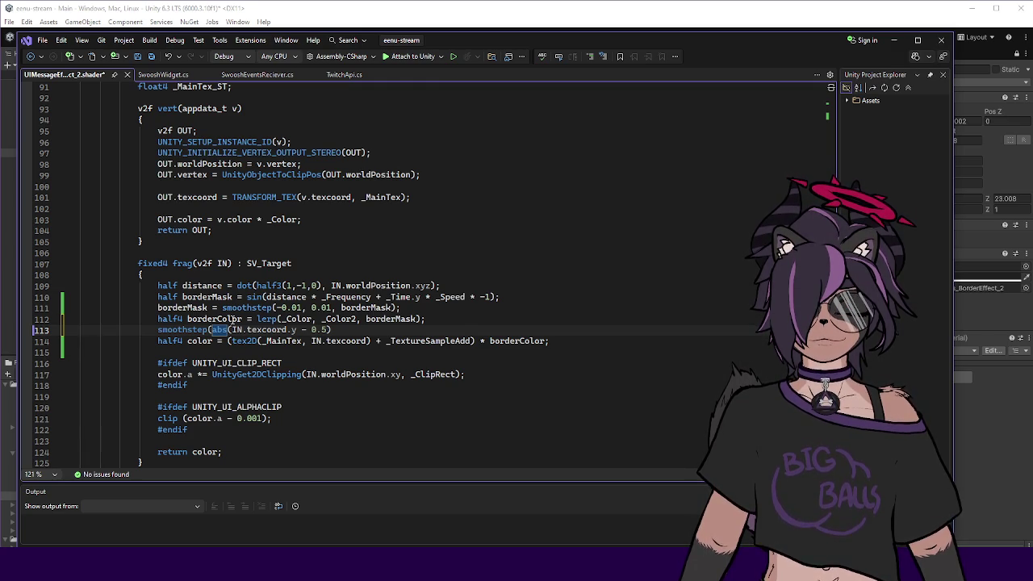
pyautogui.write('-0.')
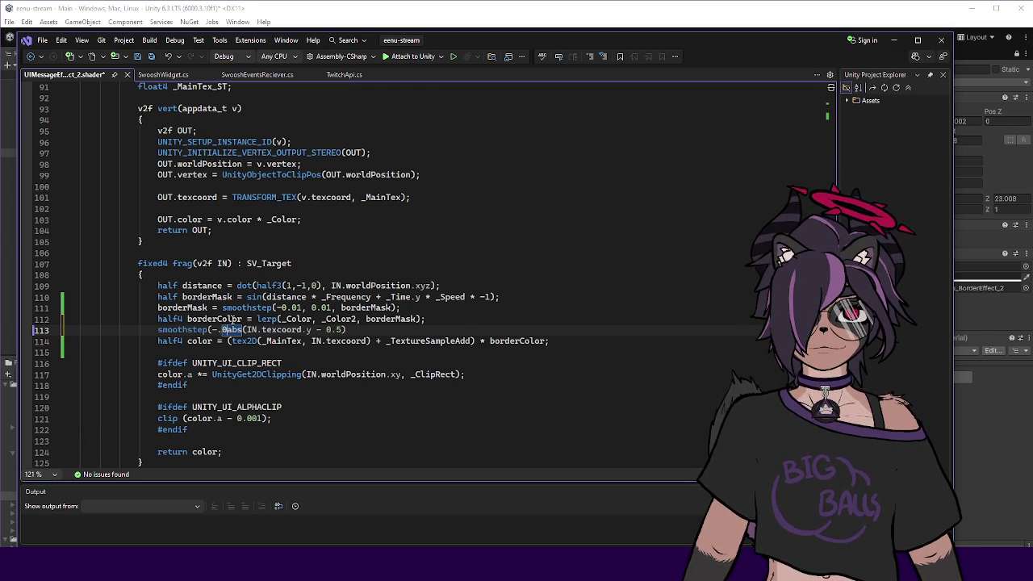
pyautogui.press('BackSpace')
pyautogui.press('BackSpace')
pyautogui.write('0.')
pyautogui.write('4')
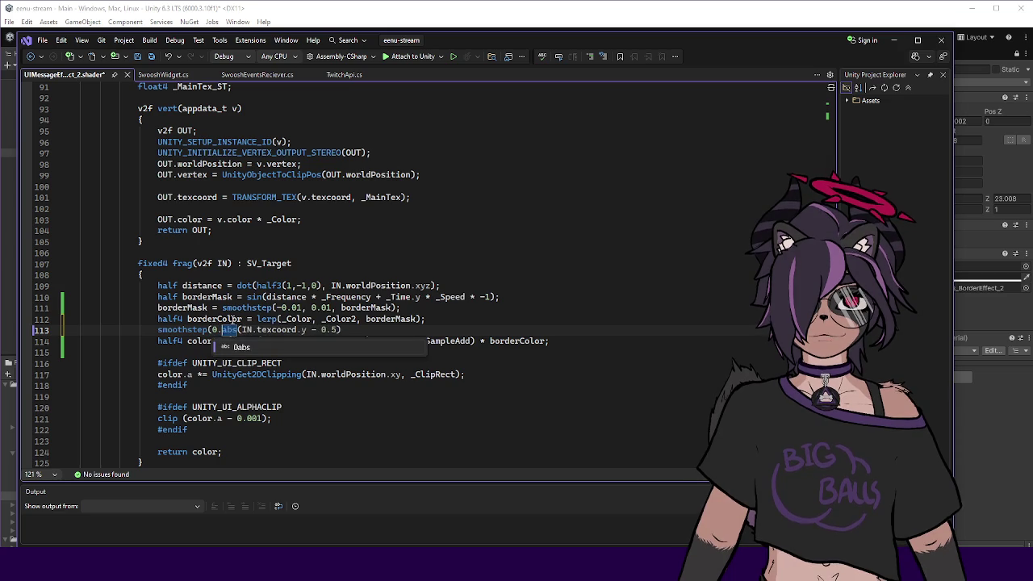
pyautogui.write(', ')
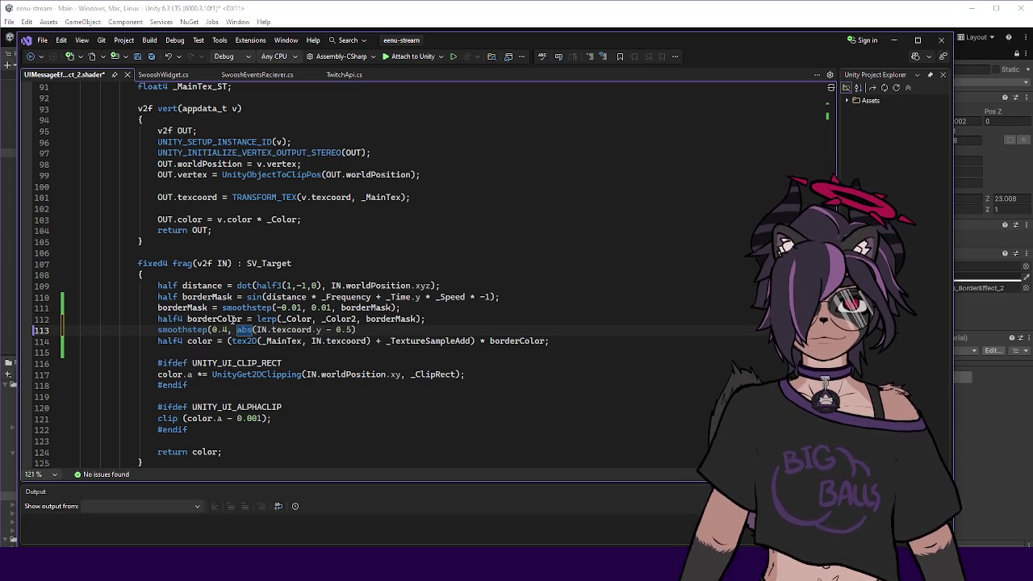
pyautogui.write('0.41,')
pyautogui.press('End')
pyautogui.write(')')
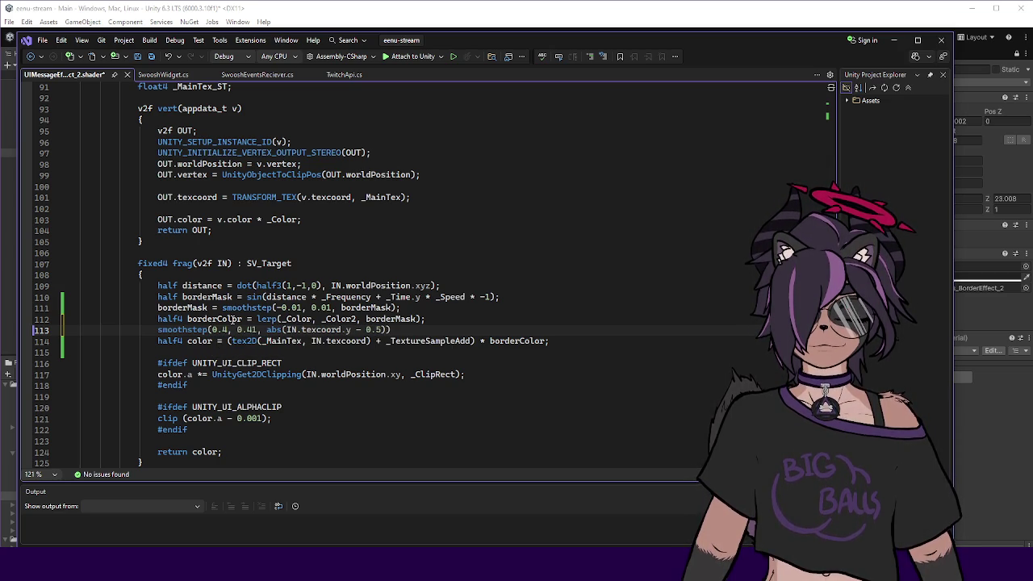
pyautogui.press('Home')
pyautogui.write('fixed')
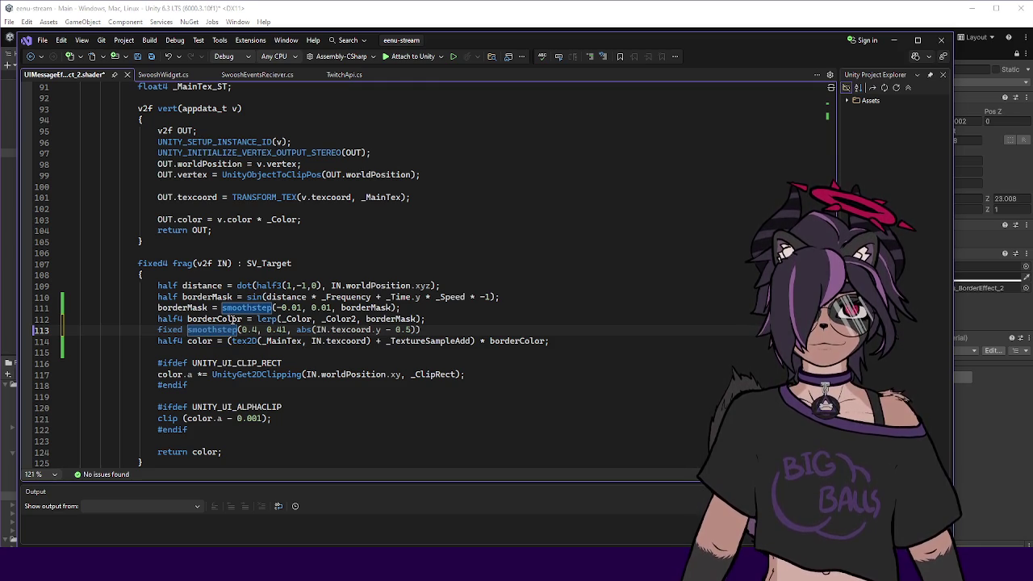
# Rename the stripe mask borderMask to checkerMask on lines 110–112.
pyautogui.doubleClick(206, 298)
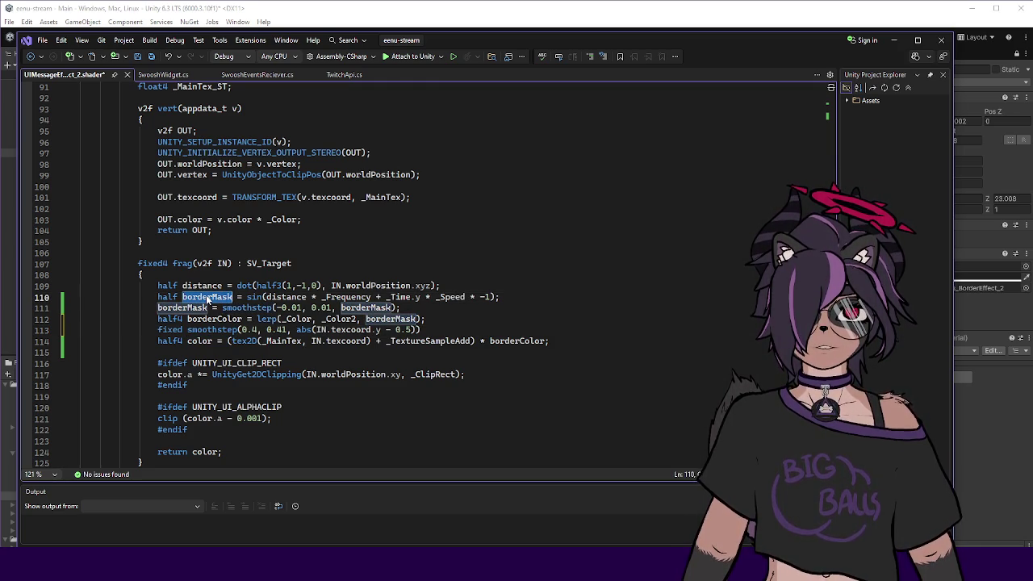
pyautogui.write('checkerMask')
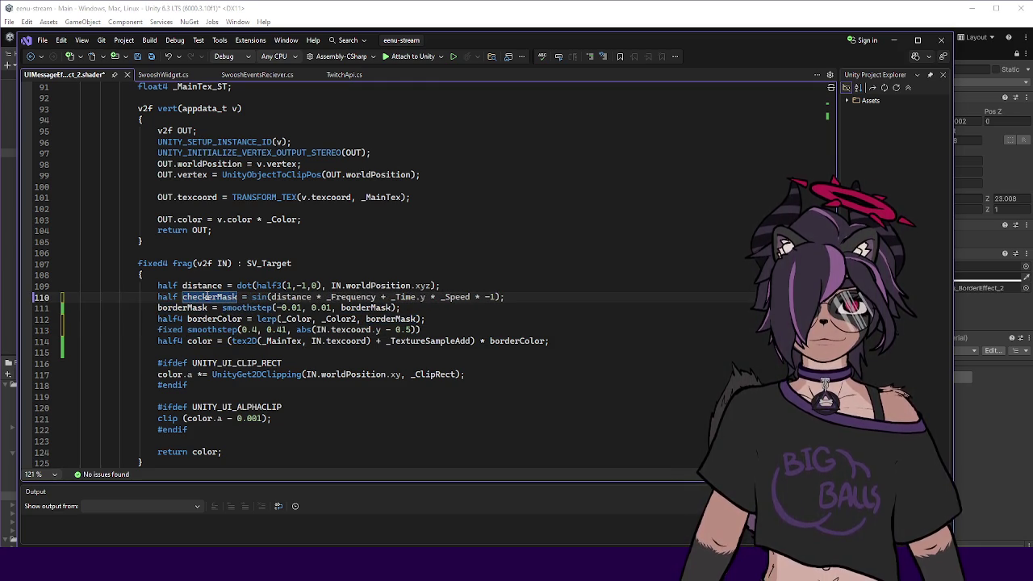
pyautogui.doubleClick(182, 308)
pyautogui.write('checkerMask')
pyautogui.doubleClick(376, 308)
pyautogui.write('checkerMask')
pyautogui.doubleClick(392, 318)
pyautogui.write('checkerMask')
# Assign the edge smoothstep on line 113 to borderMask and save.
pyautogui.doubleClick(199, 341)
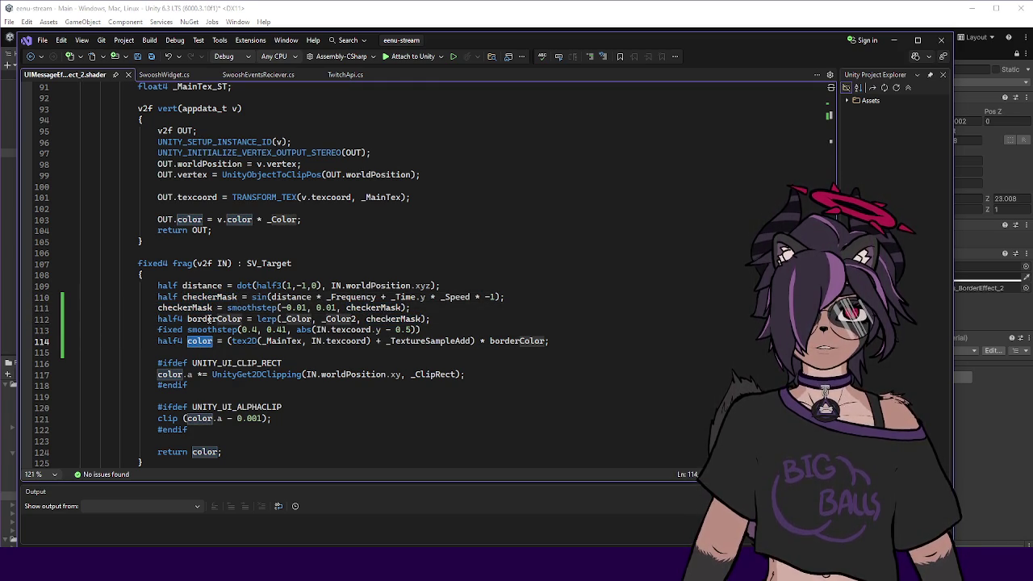
pyautogui.click(188, 330)
pyautogui.write('borderMask')
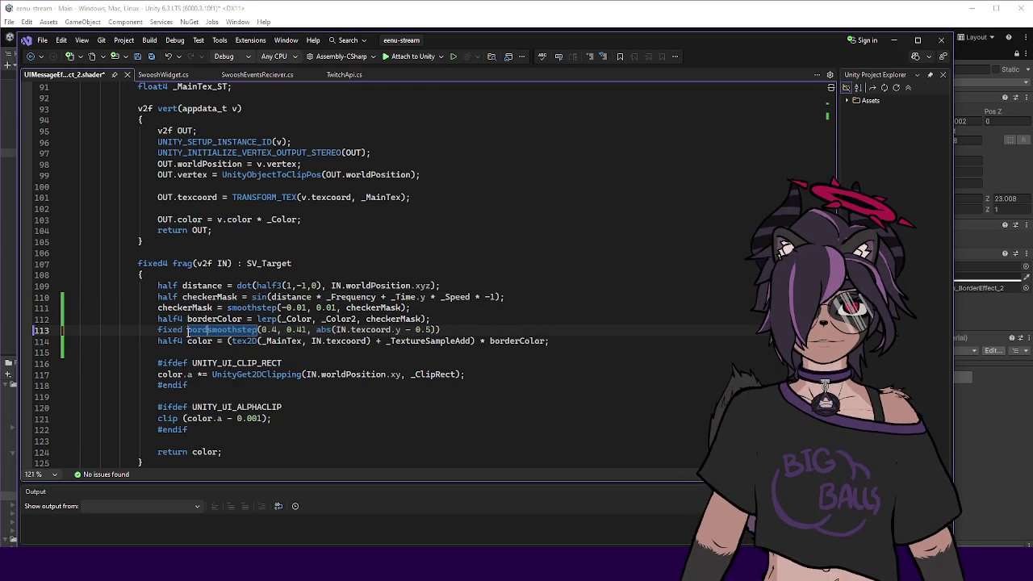
pyautogui.write(' =')
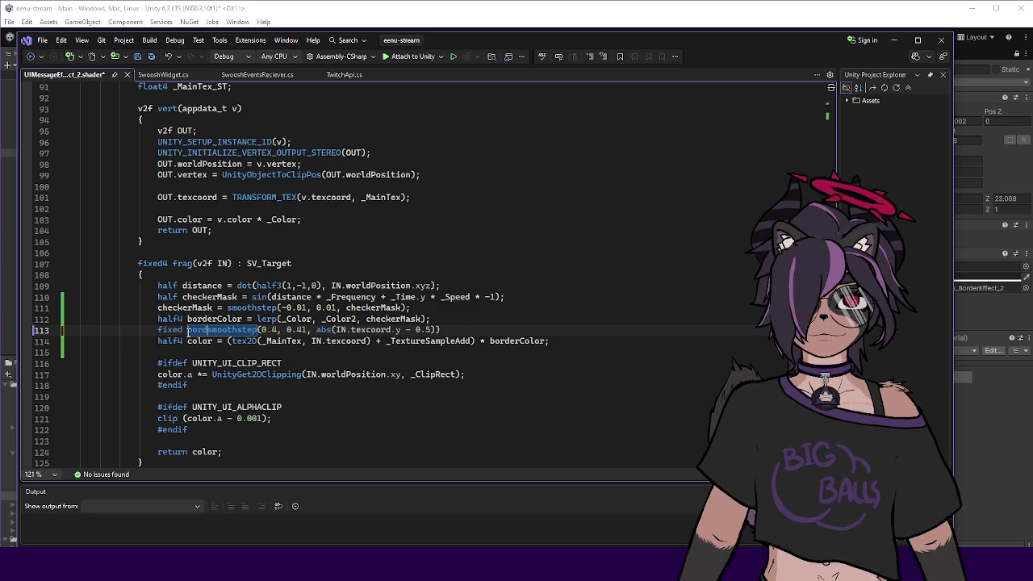
pyautogui.press('End')
pyautogui.write(';')
pyautogui.hotkey('ctrl', 's')
# Comment out the textured colour line, add a half4 color debug line from borderMask, and save.
pyautogui.doubleClick(193, 330)
pyautogui.click(158, 340)
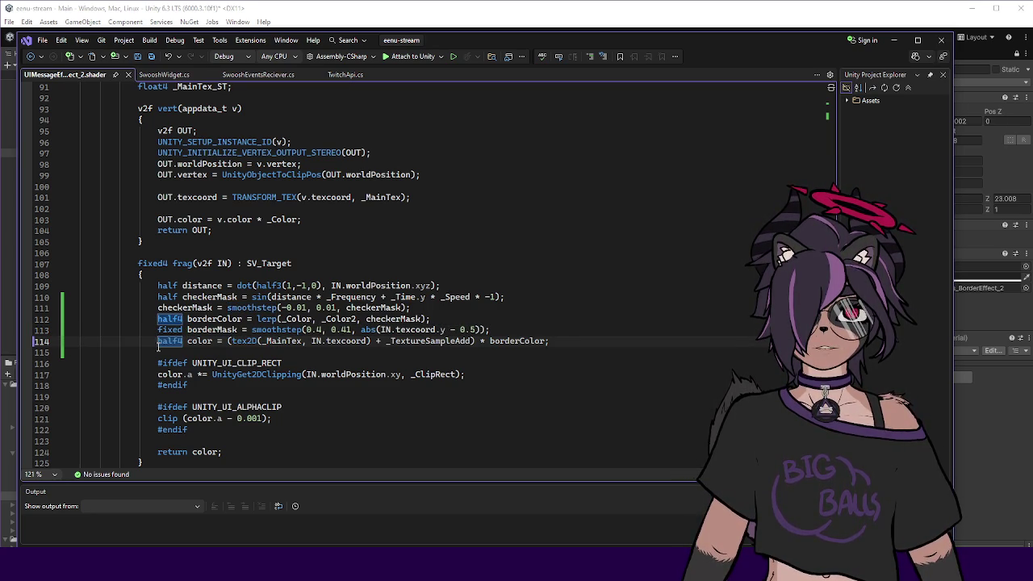
pyautogui.write('//')
pyautogui.press('End')
pyautogui.press('Return')
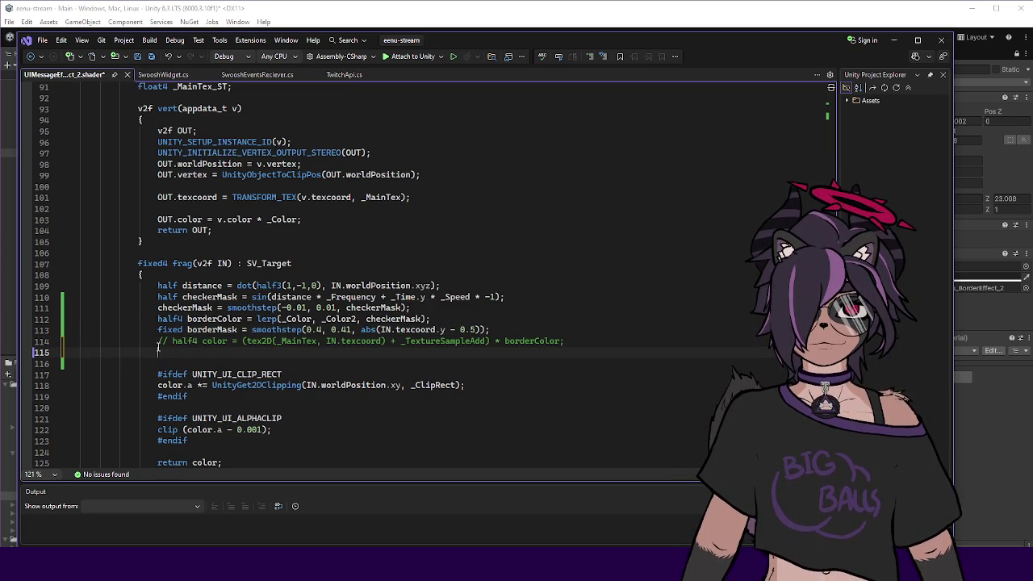
pyautogui.write('half4 color = ')
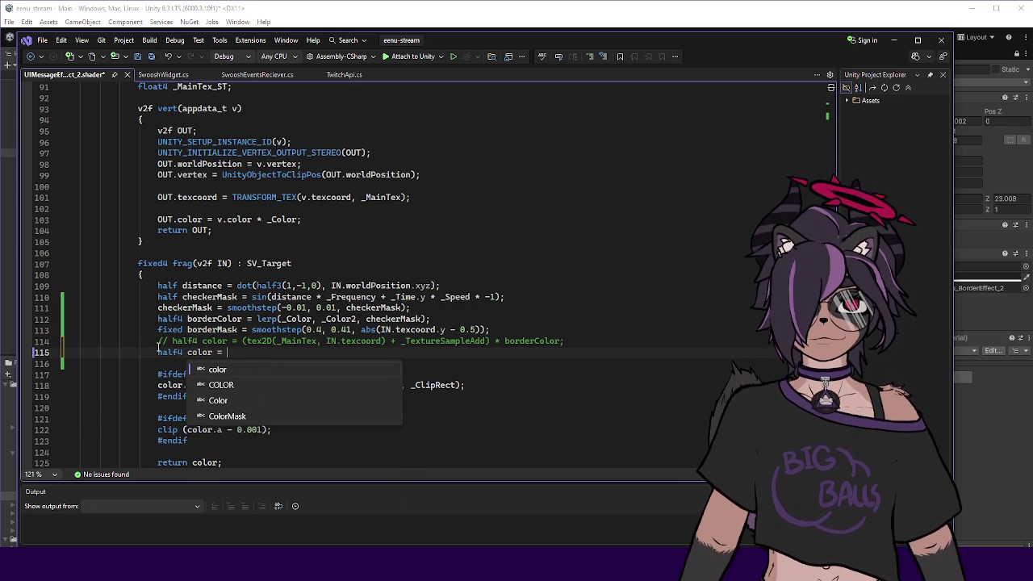
pyautogui.write('half4(borderMask')
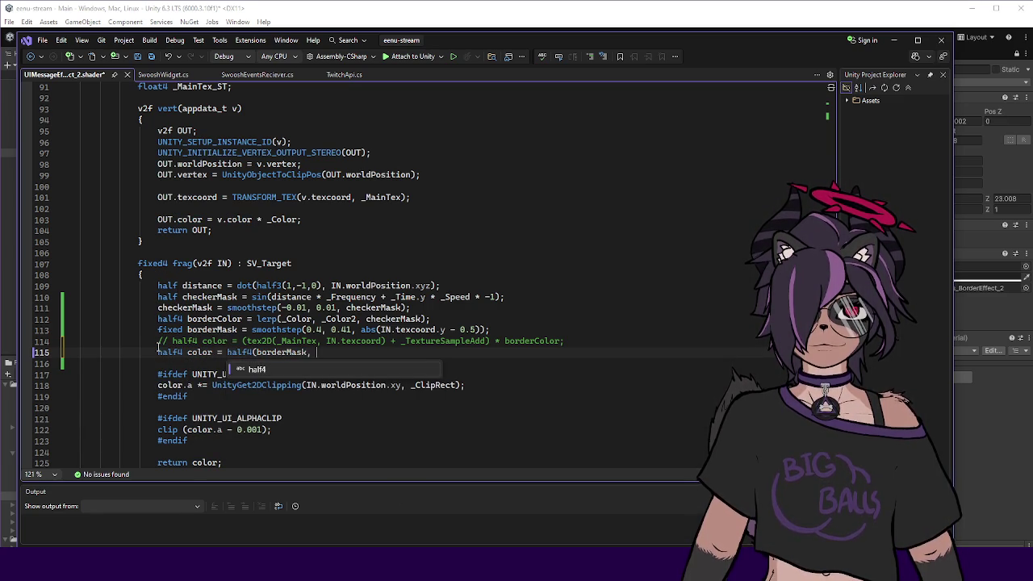
pyautogui.write(', 0,0,0);')
pyautogui.hotkey('ctrl', 's')
# Zoom in on the recompiled banner to check black bars with red border strips, then return to Visual Studio.
pyautogui.click(974, 428)
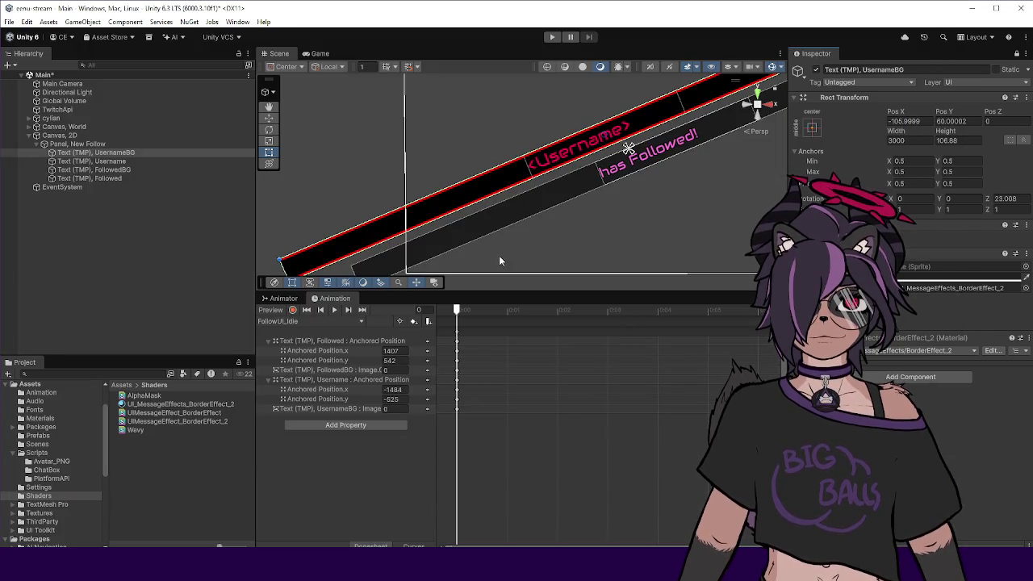
pyautogui.scroll(5, 421, 190)
pyautogui.scroll(-5, 420, 190)
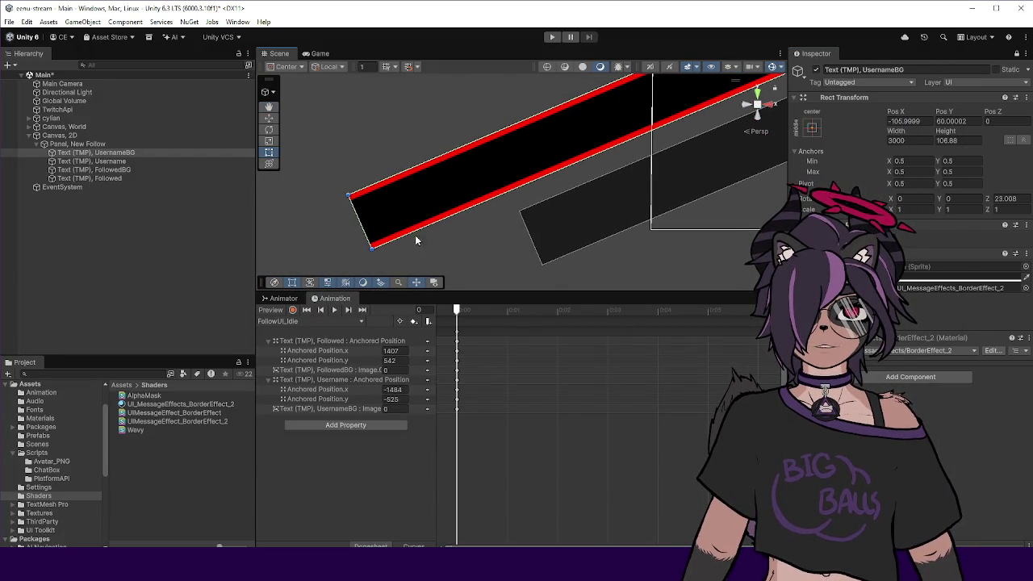
pyautogui.scroll(-3, 420, 185)
pyautogui.scroll(2, 430, 176)
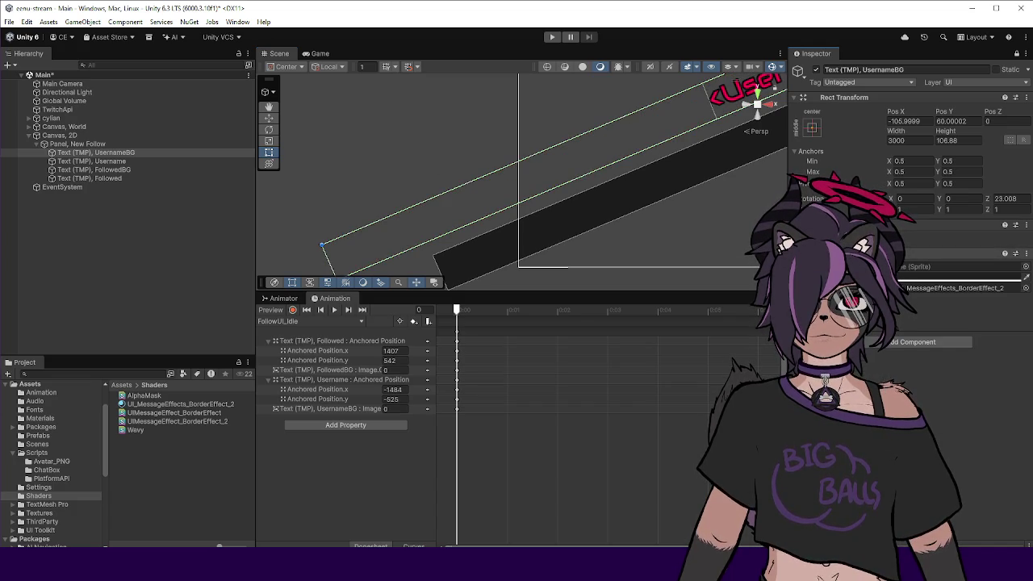
pyautogui.hotkey('alt', 'Tab')
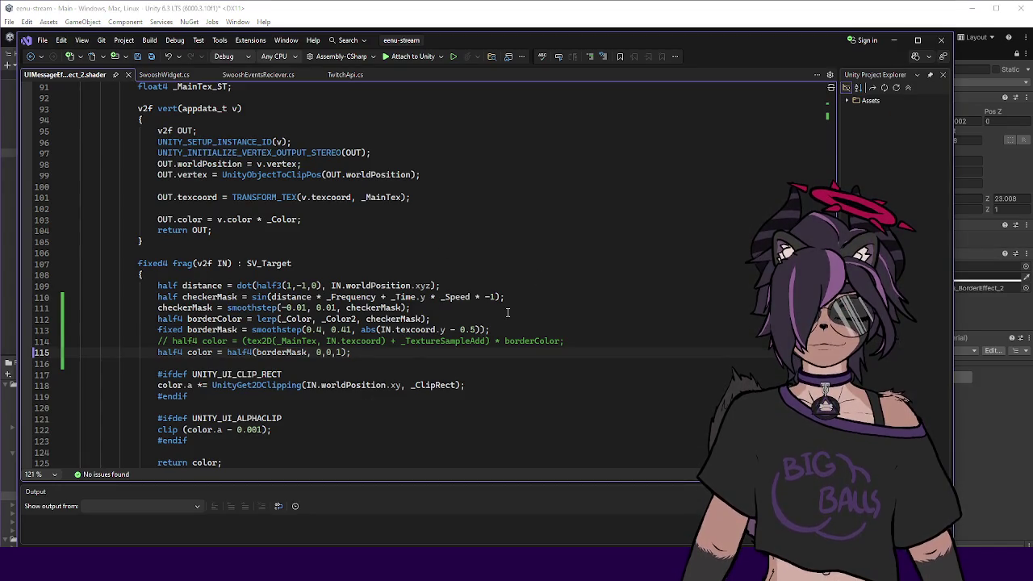
# Add a Border Threshold float property defaulting to 0.4 below Color BG.
pyautogui.press('End')
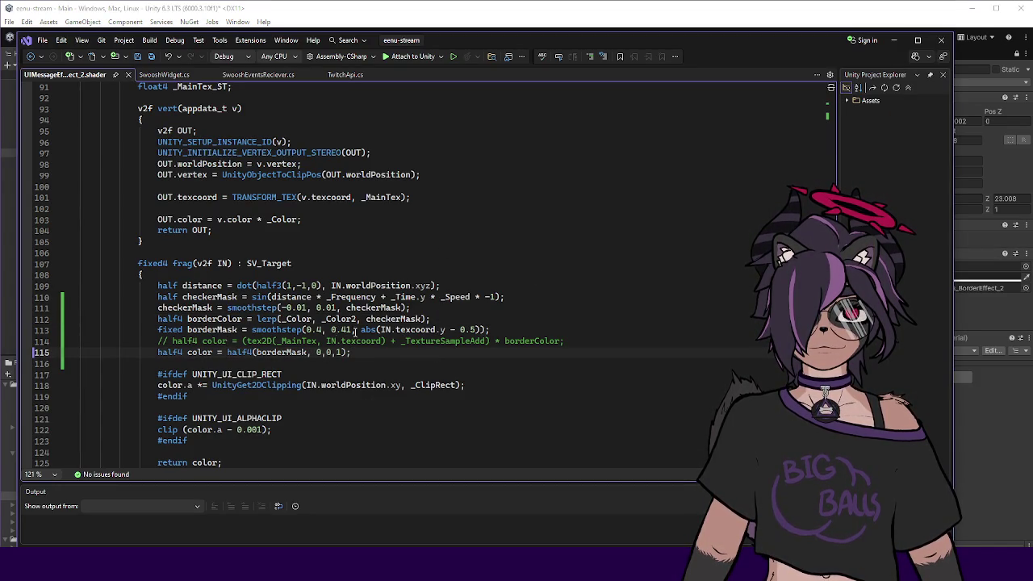
pyautogui.click(323, 330)
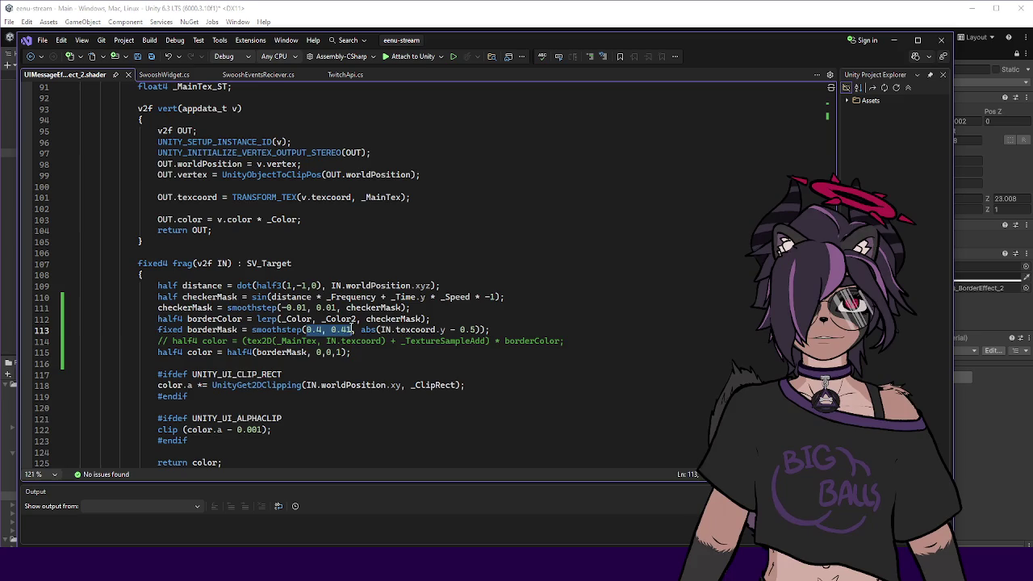
pyautogui.scroll(20, 461, 289)
pyautogui.scroll(2, 461, 290)
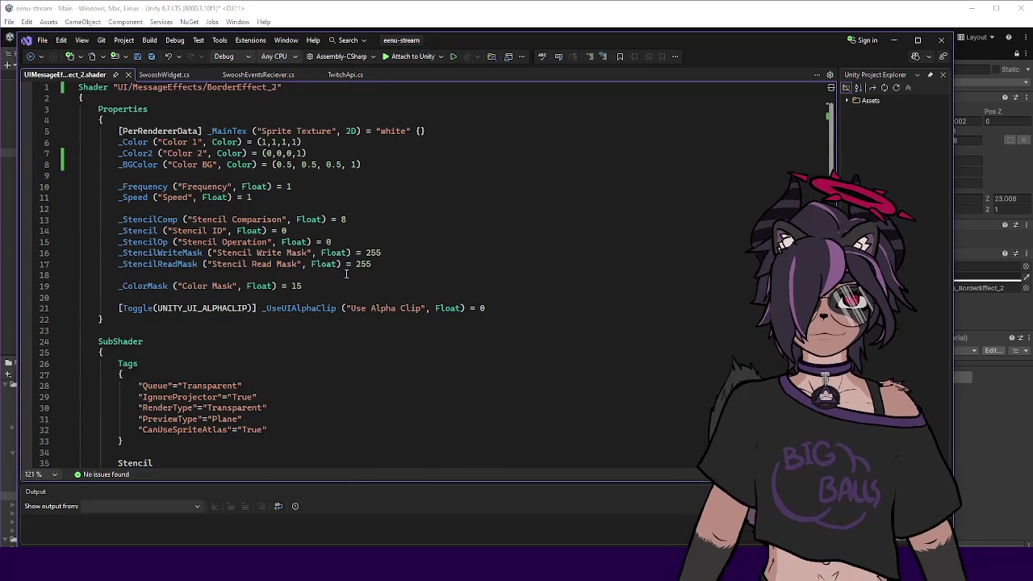
pyautogui.click(381, 160)
pyautogui.press('Return')
pyautogui.write('_BorderThreshold')
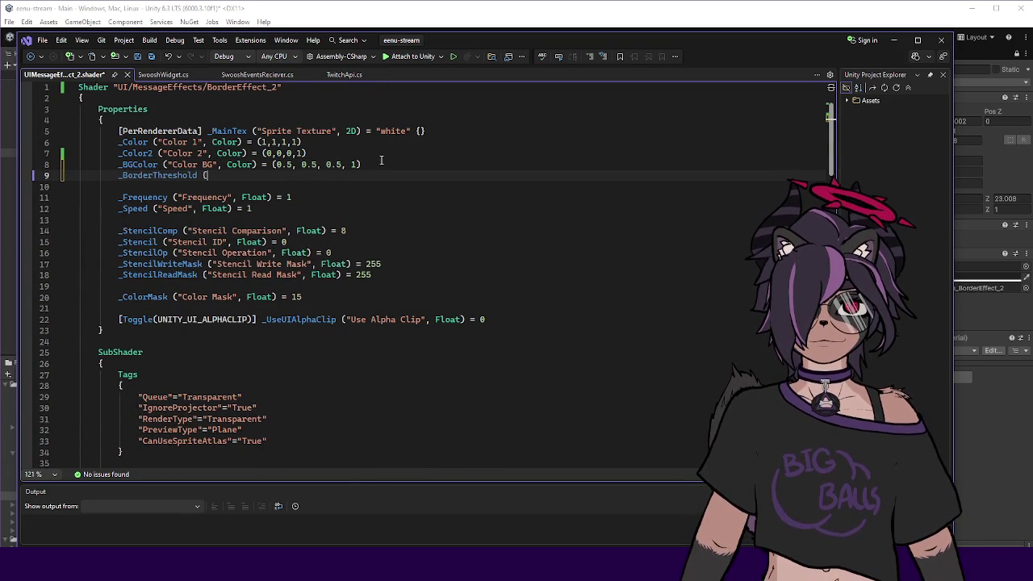
pyautogui.write('("Border Threshold')
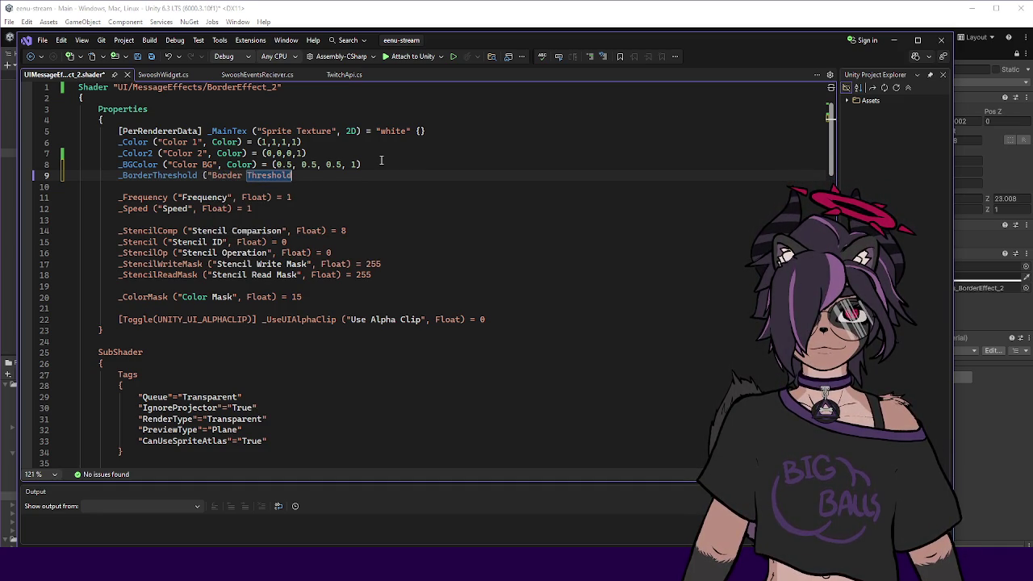
pyautogui.write('", 0.')
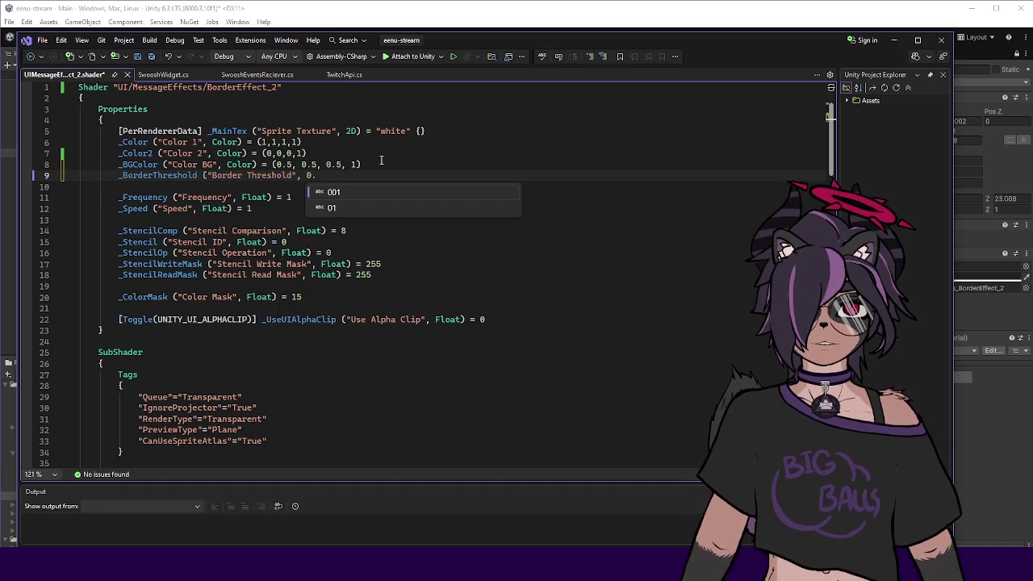
pyautogui.press('BackSpace')
pyautogui.write('f')
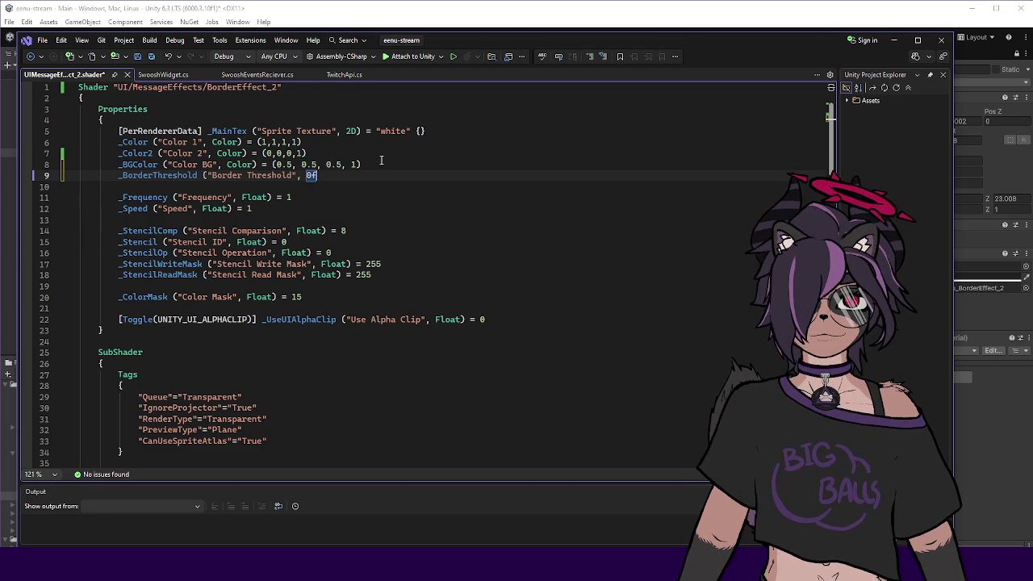
pyautogui.write('Float)  0.')
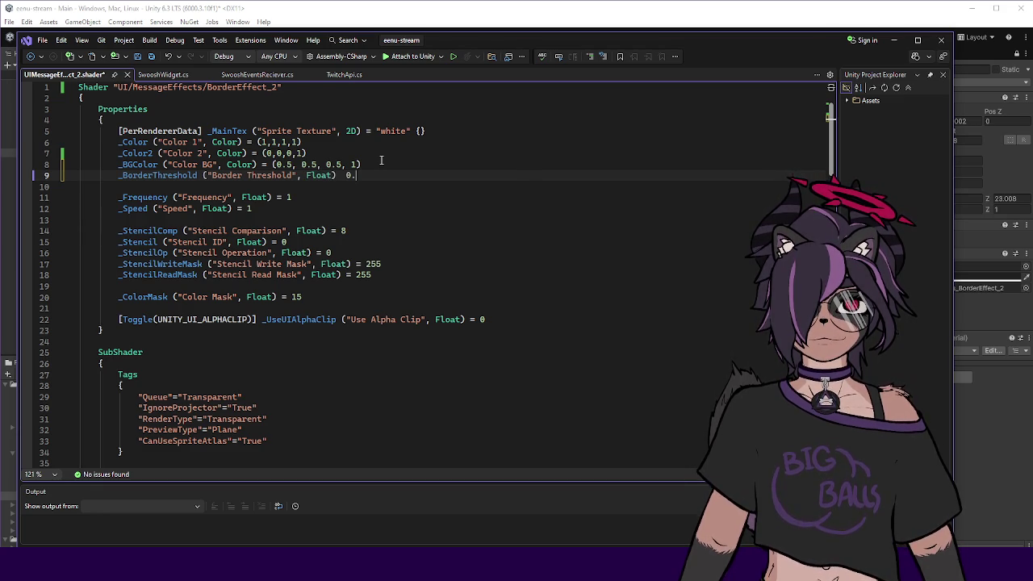
pyautogui.press('BackSpace')
pyautogui.press('BackSpace')
pyautogui.press('BackSpace')
pyautogui.write('= 0.4')
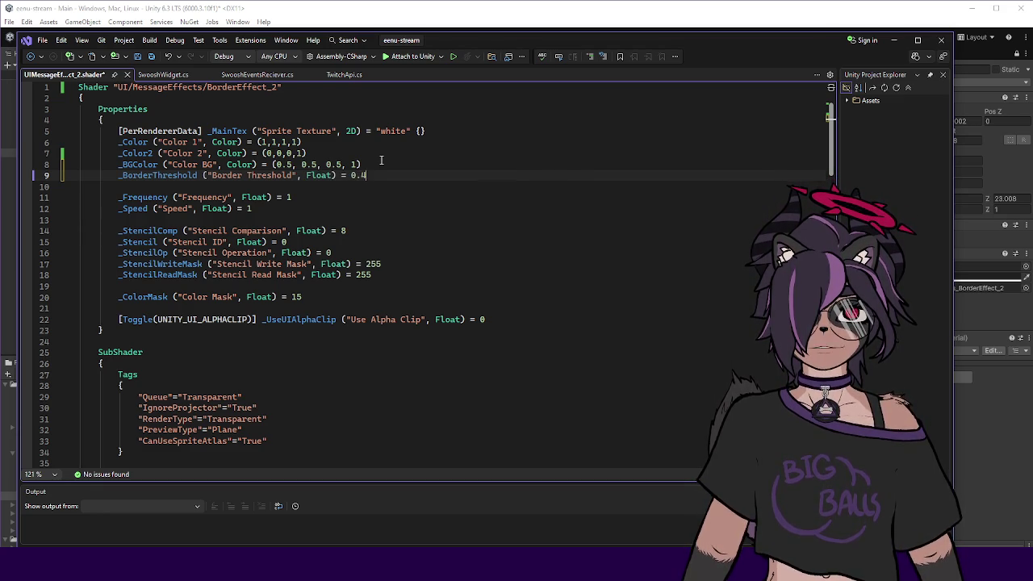
# Declare float _BorderThreshold; among the shader variables and copy the name.
pyautogui.doubleClick(162, 177)
pyautogui.hotkey('ctrl', 'c')
pyautogui.scroll(-18, 269, 297)
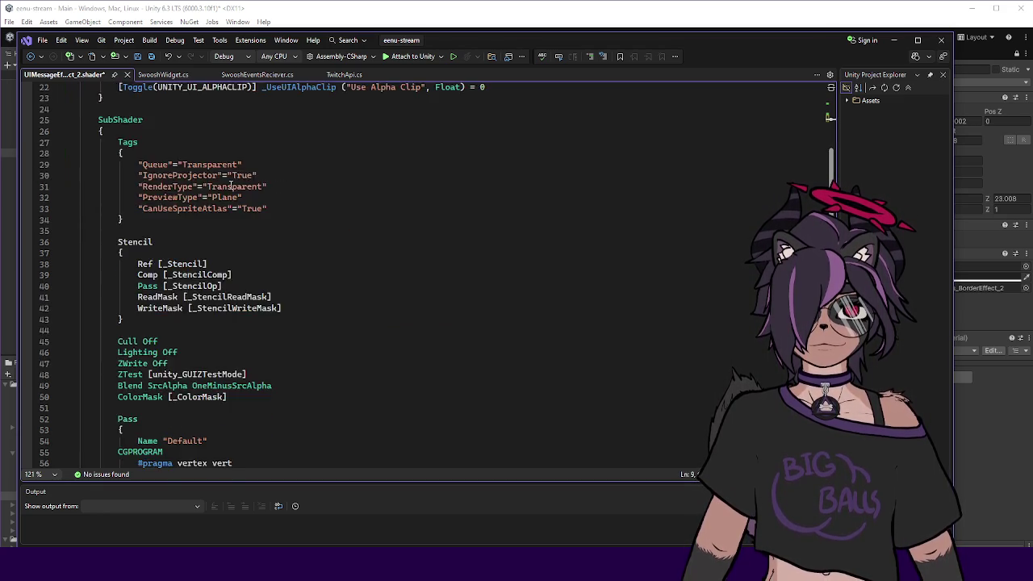
pyautogui.scroll(4, 270, 297)
pyautogui.scroll(-8, 268, 232)
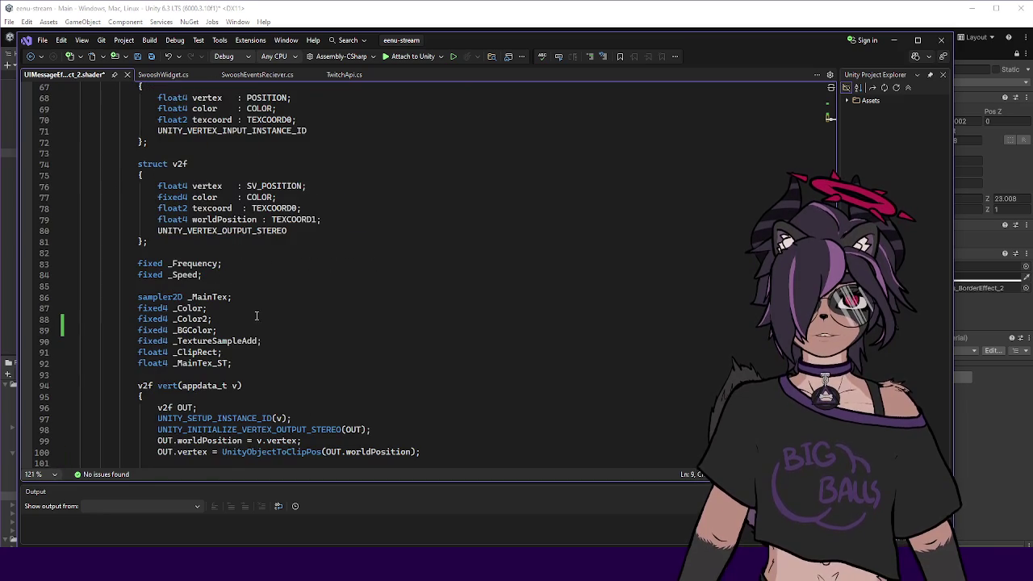
pyautogui.press('Return')
pyautogui.write('float')
pyautogui.hotkey('ctrl', 'v')
pyautogui.write('l;')
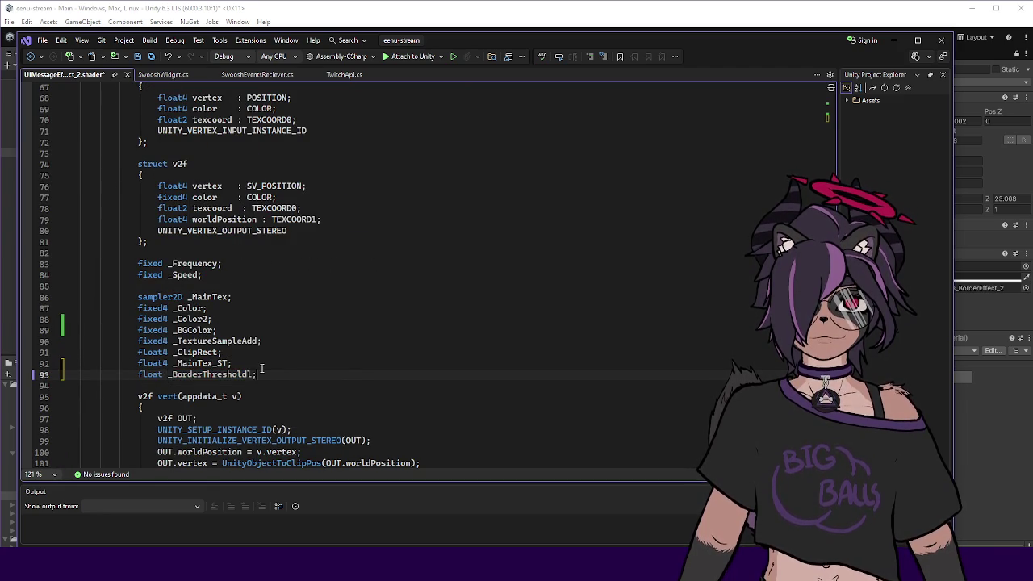
pyautogui.press('BackSpace')
pyautogui.press('BackSpace')
pyautogui.write(';')
pyautogui.doubleClick(231, 374)
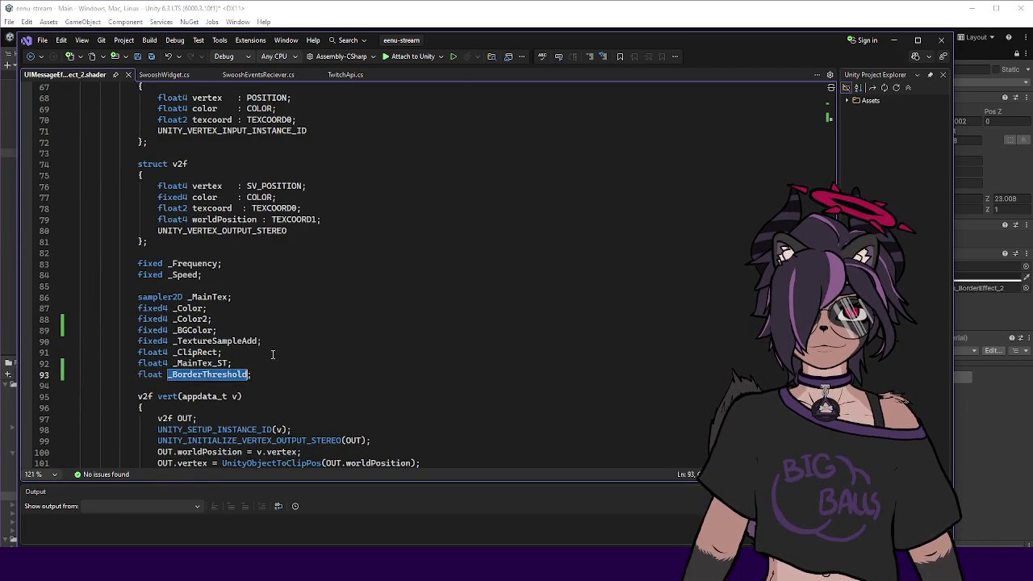
pyautogui.scroll(-12, 263, 297)
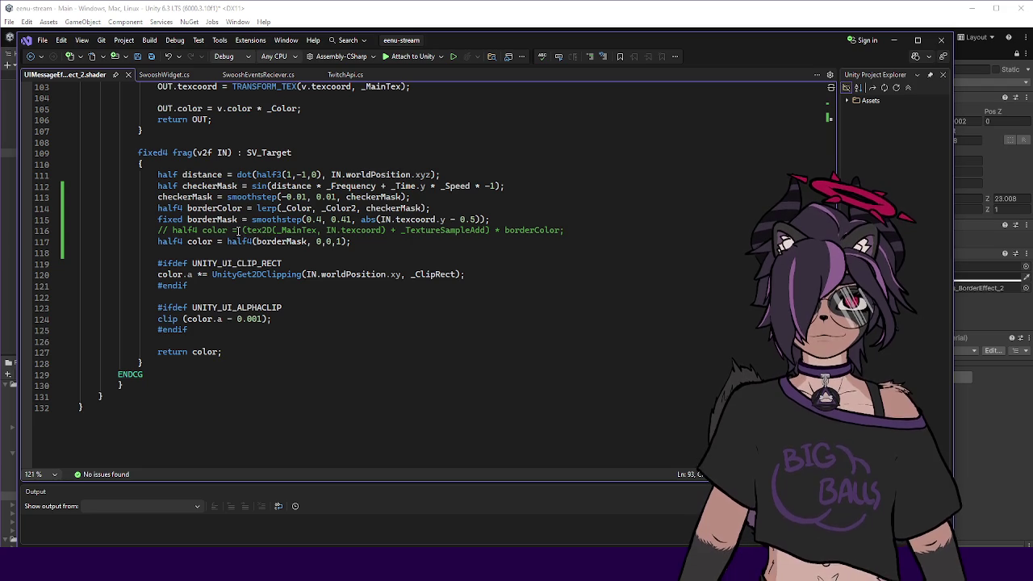
# Replace the smoothstep edges 0.4 and 0.41 with _BorderThreshold and _BorderThreshold + 0.01.
pyautogui.doubleClick(317, 219)
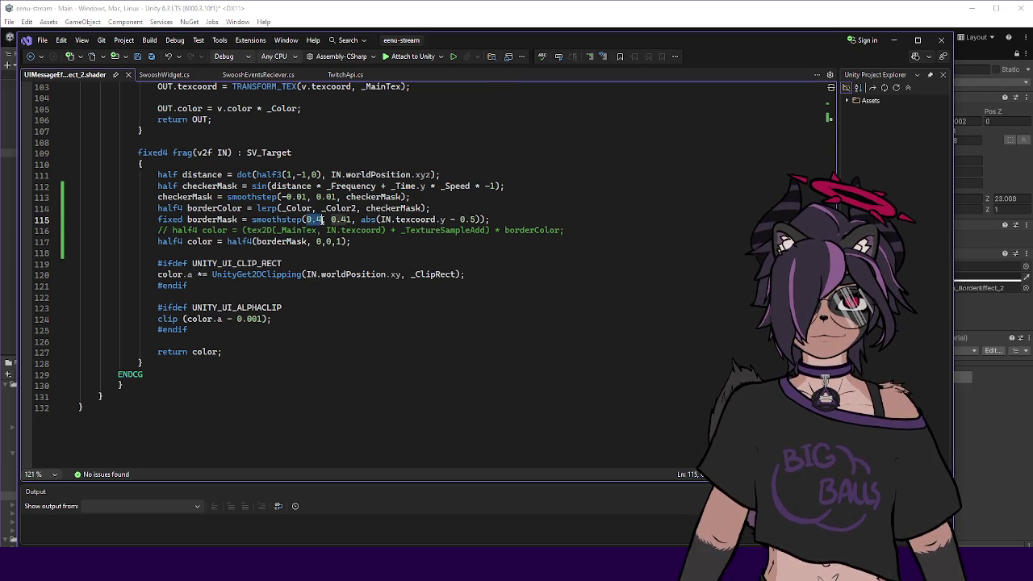
pyautogui.hotkey('ctrl', 'v')
pyautogui.click(410, 220)
pyautogui.doubleClick(409, 220)
pyautogui.hotkey('ctrl', 'v')
pyautogui.write('0')
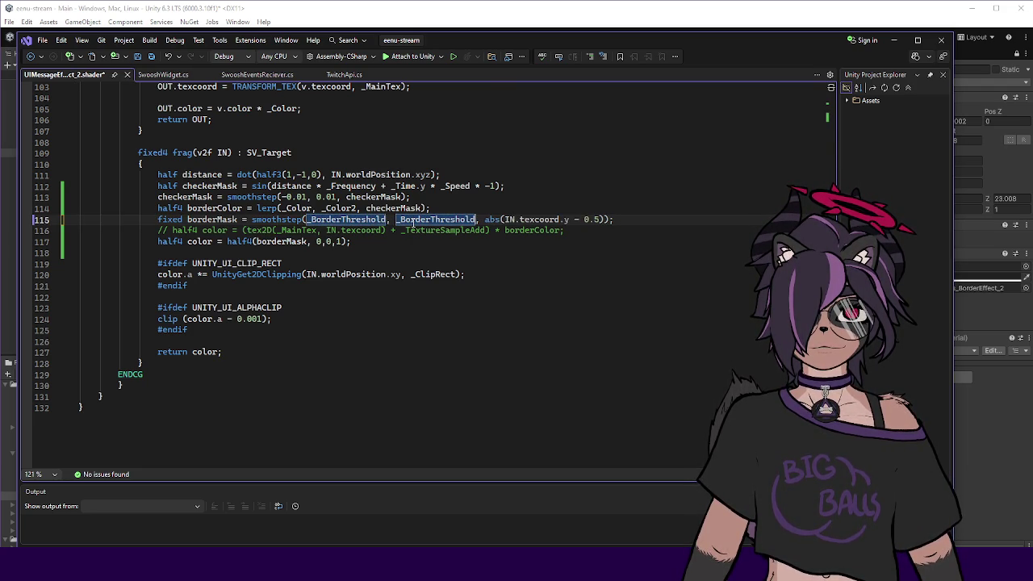
pyautogui.press('BackSpace')
pyautogui.write('+ 0.1')
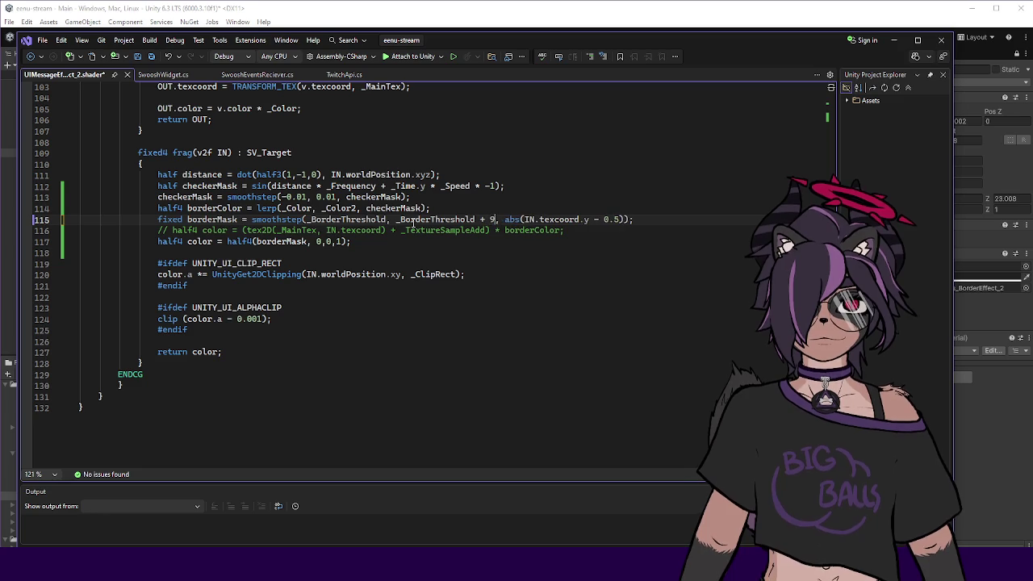
pyautogui.press('Left')
pyautogui.write('0')
# Uncomment the textured colour line 116 and select the whole line.
pyautogui.click(621, 235)
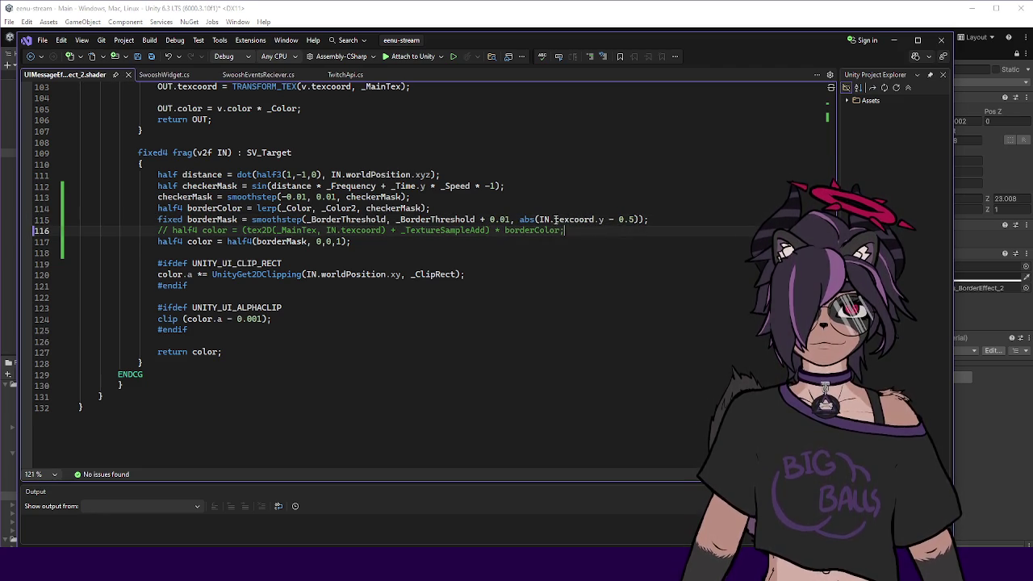
pyautogui.doubleClick(218, 219)
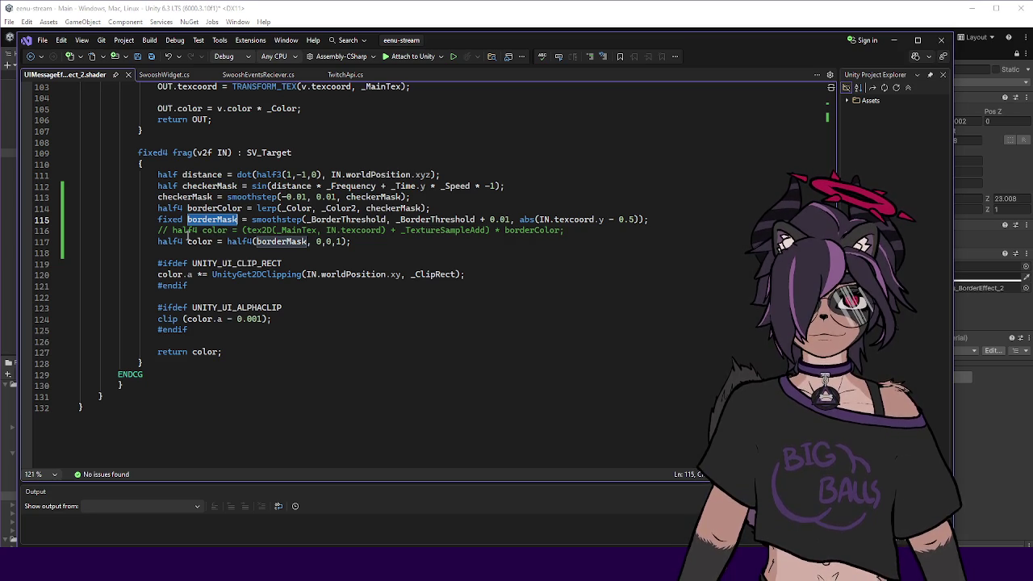
pyautogui.click(172, 231)
pyautogui.press('BackSpace')
pyautogui.press('BackSpace')
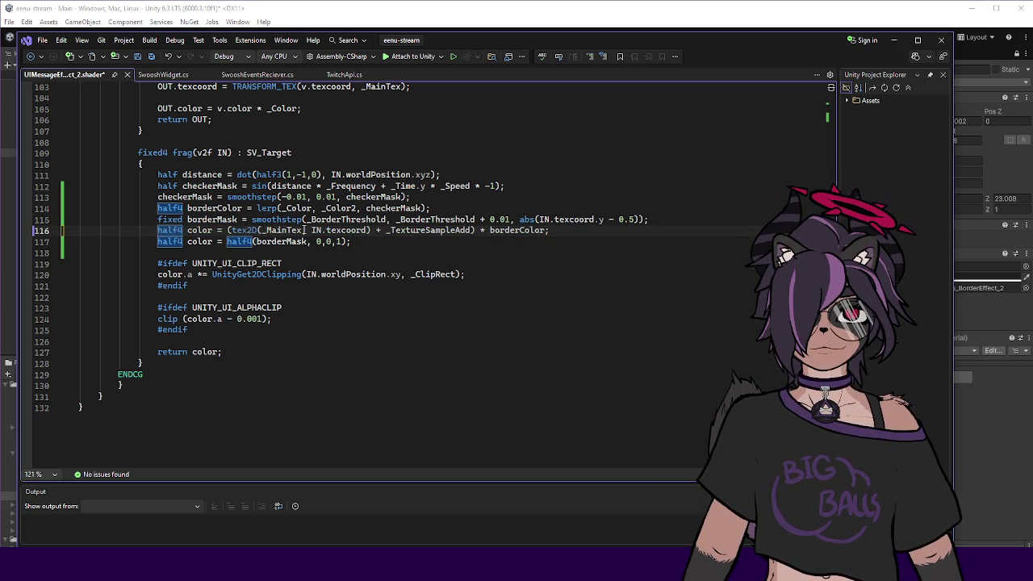
pyautogui.moveTo(229, 231); pyautogui.dragTo(303, 231)
pyautogui.click(172, 231)
pyautogui.tripleClick(172, 231)
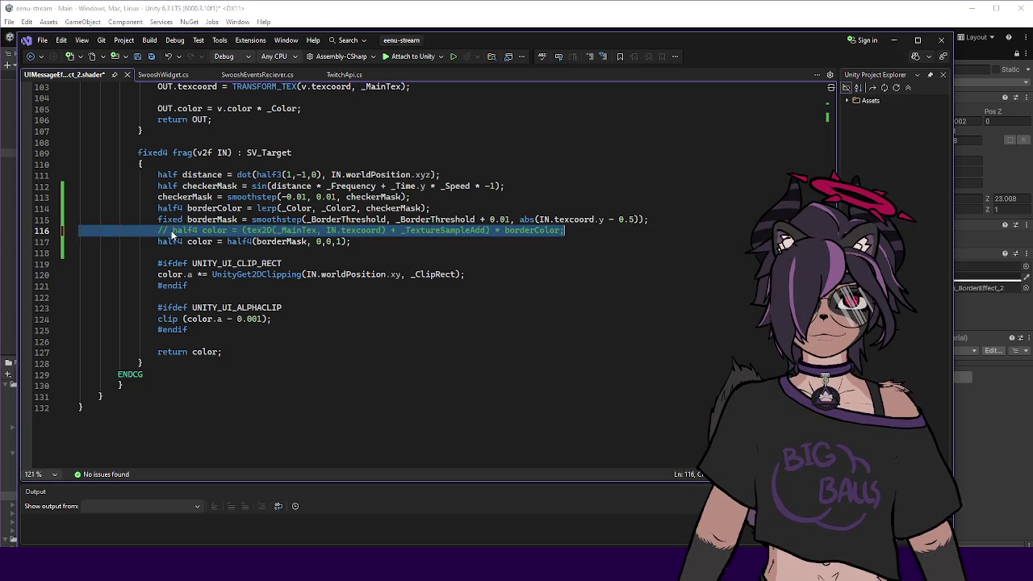
# Comment out line 116 again and remove the extra blank line below it.
pyautogui.hotkey('ctrl', 'k')
pyautogui.hotkey('ctrl', 'c')
pyautogui.press('End')
pyautogui.press('Return')
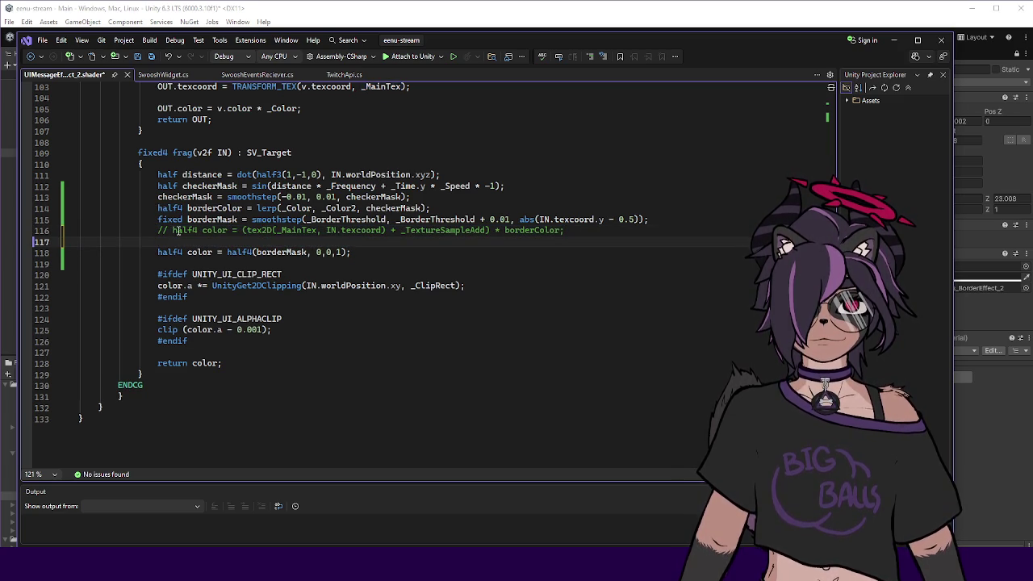
pyautogui.press('Delete')
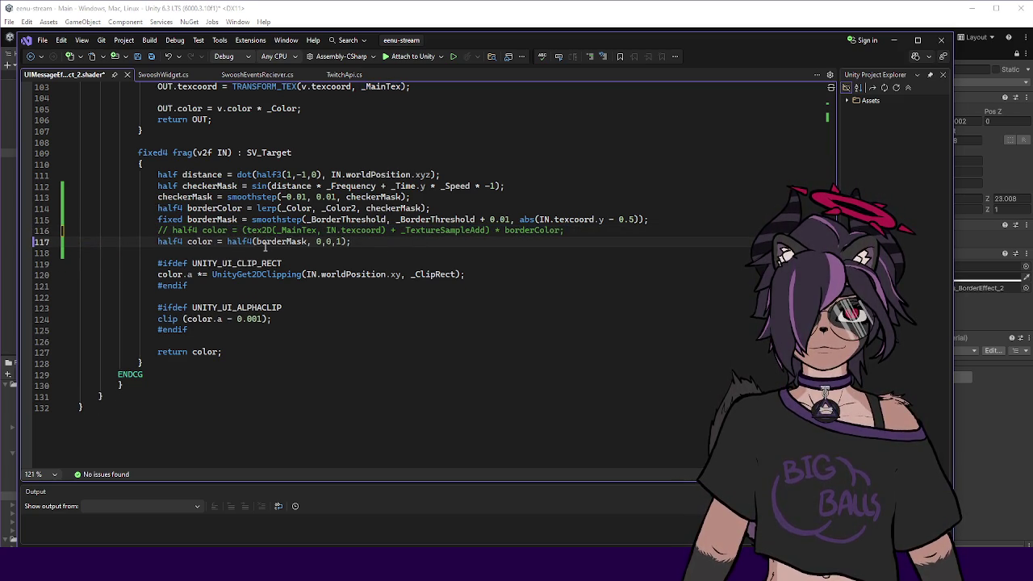
# Replace the half4(borderMask, 0,0,1) output with a lerp call starting from _BGColor.
pyautogui.doubleClick(267, 245)
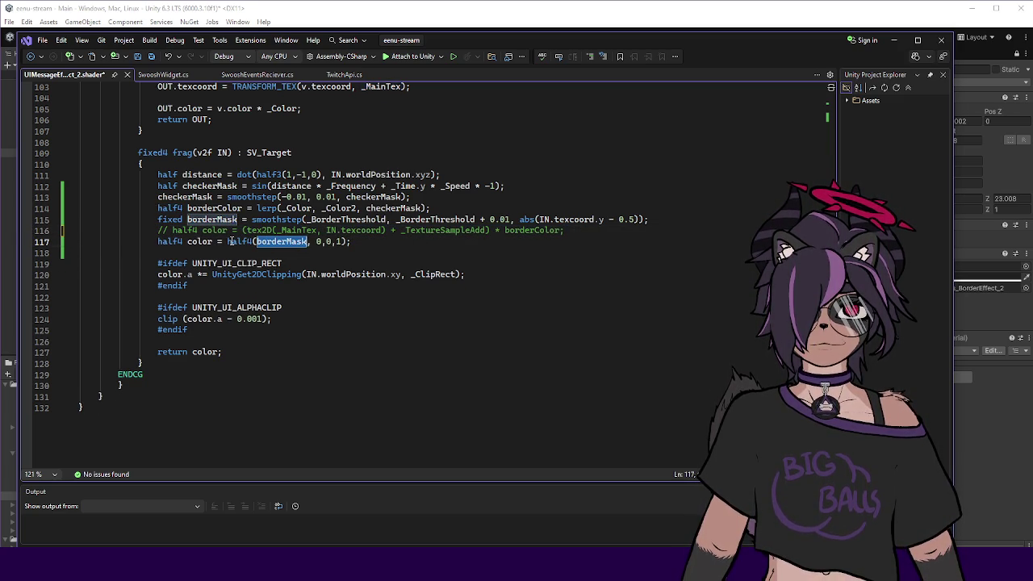
pyautogui.moveTo(227, 242); pyautogui.dragTo(362, 240)
pyautogui.write('lerp')
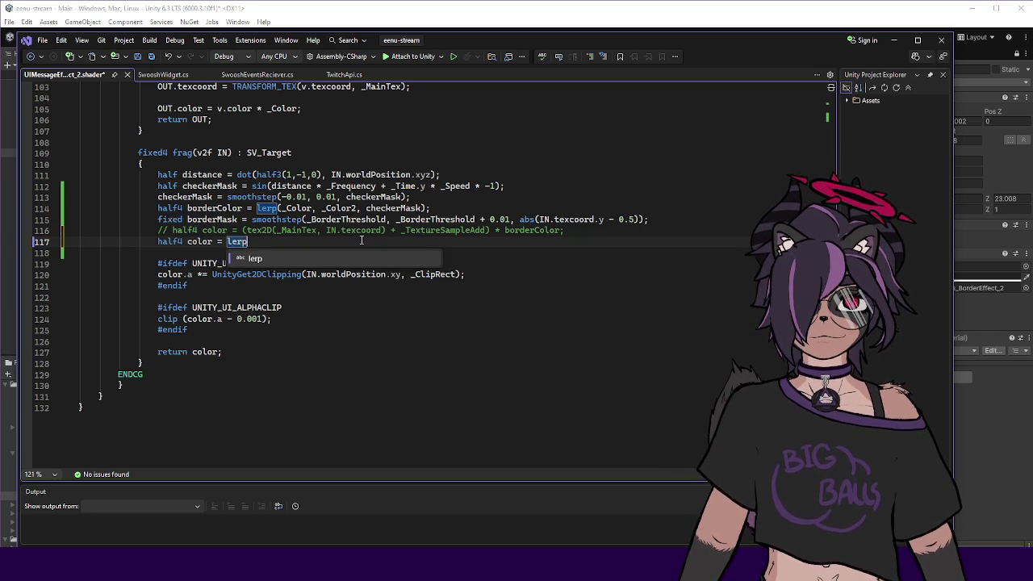
pyautogui.write('(_ColorBG,')
pyautogui.press('BackSpace')
pyautogui.press('BackSpace')
pyautogui.press('BackSpace')
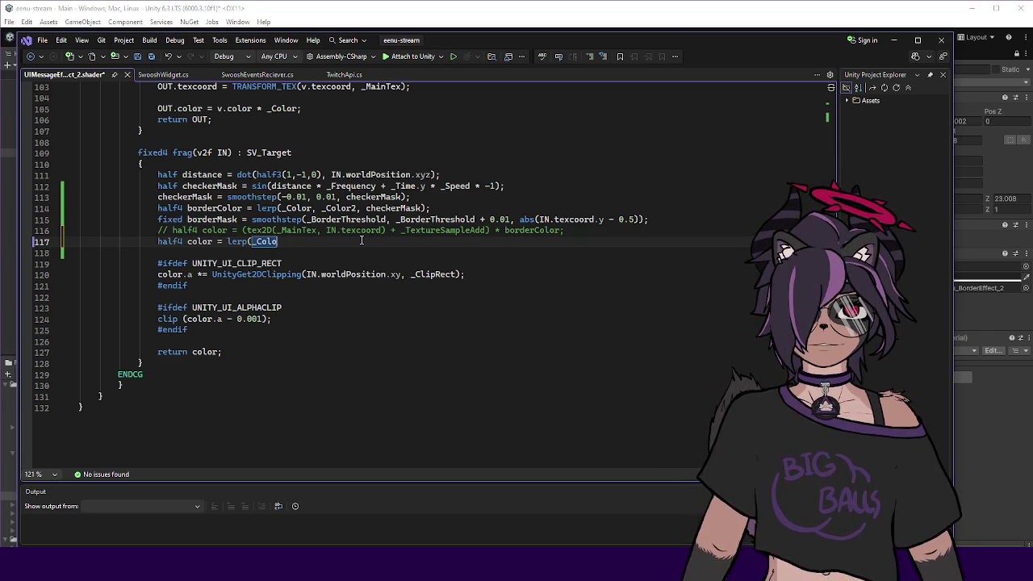
pyautogui.write('_Color')
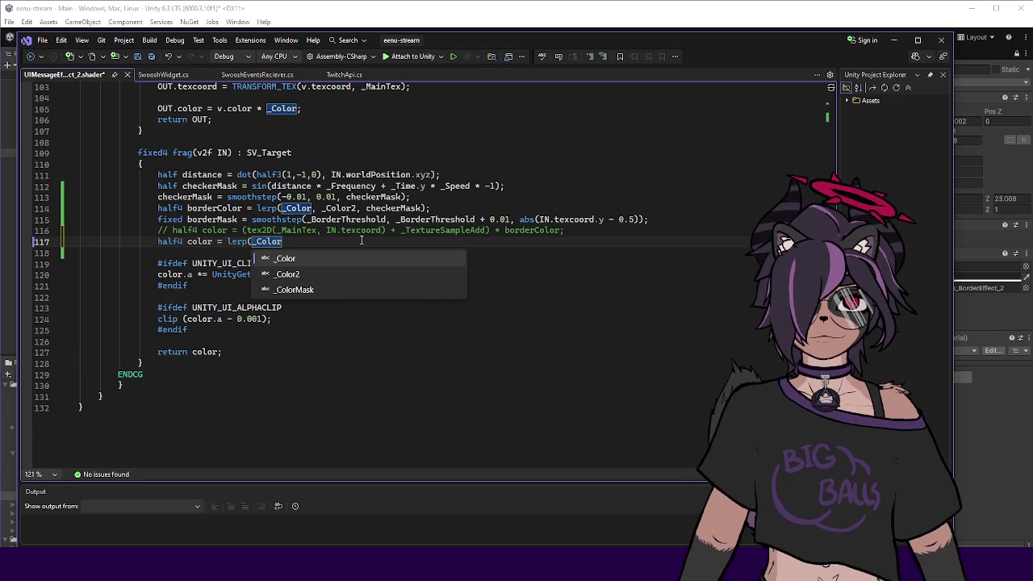
pyautogui.press('Escape')
pyautogui.scroll(12, 300, 232)
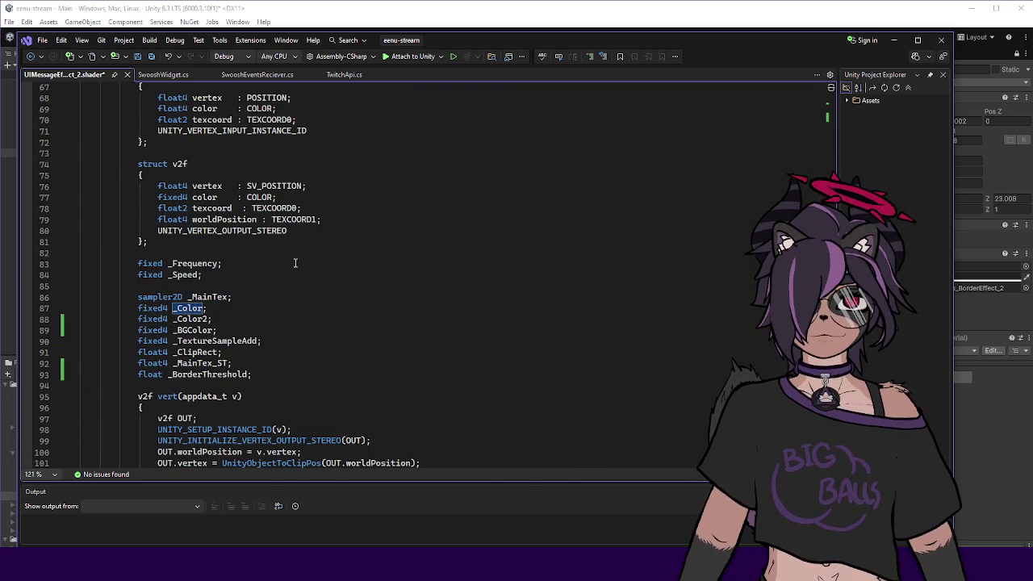
pyautogui.doubleClick(194, 330)
pyautogui.scroll(-12, 281, 323)
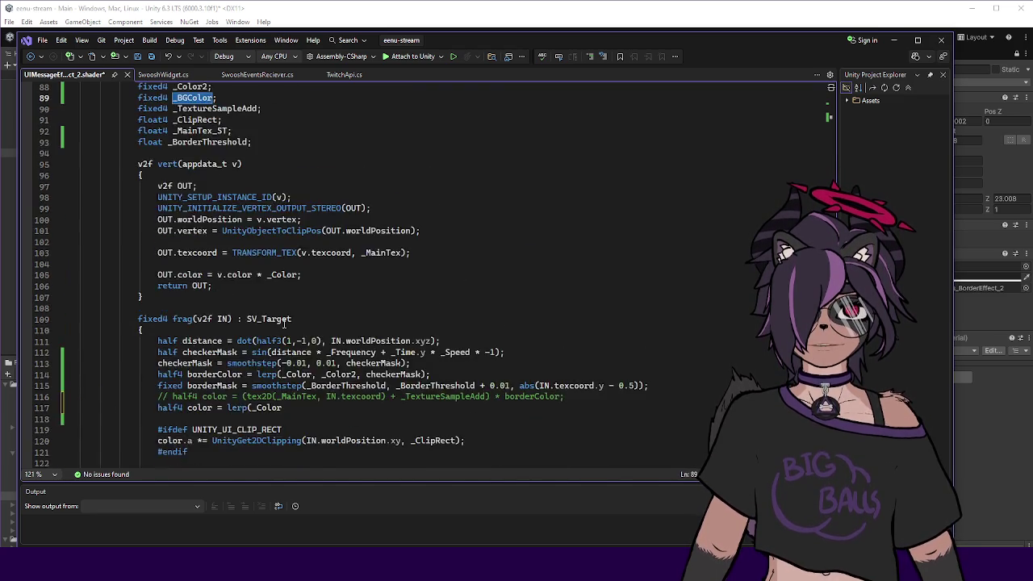
pyautogui.doubleClick(278, 242)
pyautogui.hotkey('ctrl', 'v')
# Complete the line as lerp(_BGColor, borderColor, borderMask); using IntelliSense completions.
pyautogui.write(', ')
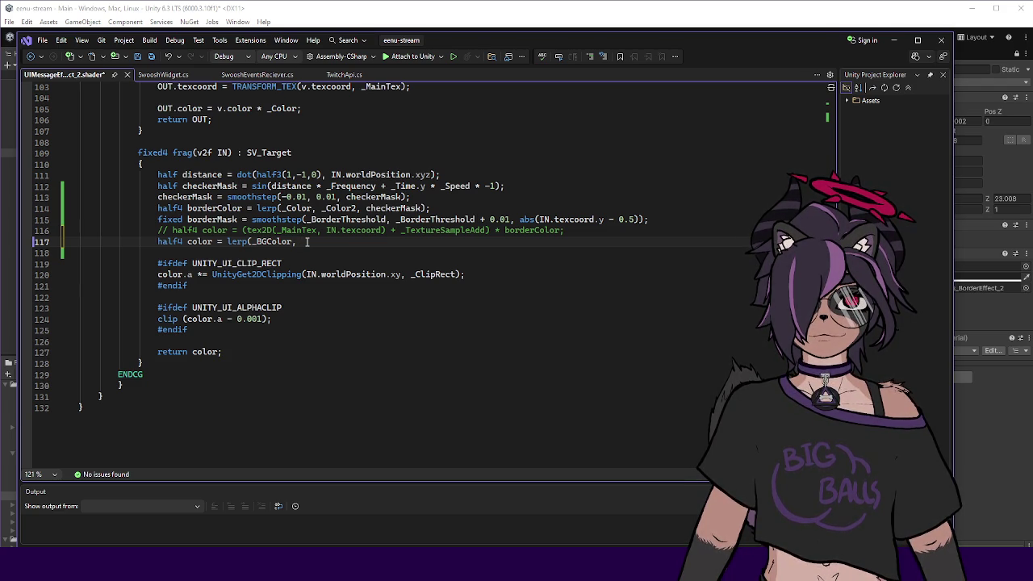
pyautogui.write('bblo')
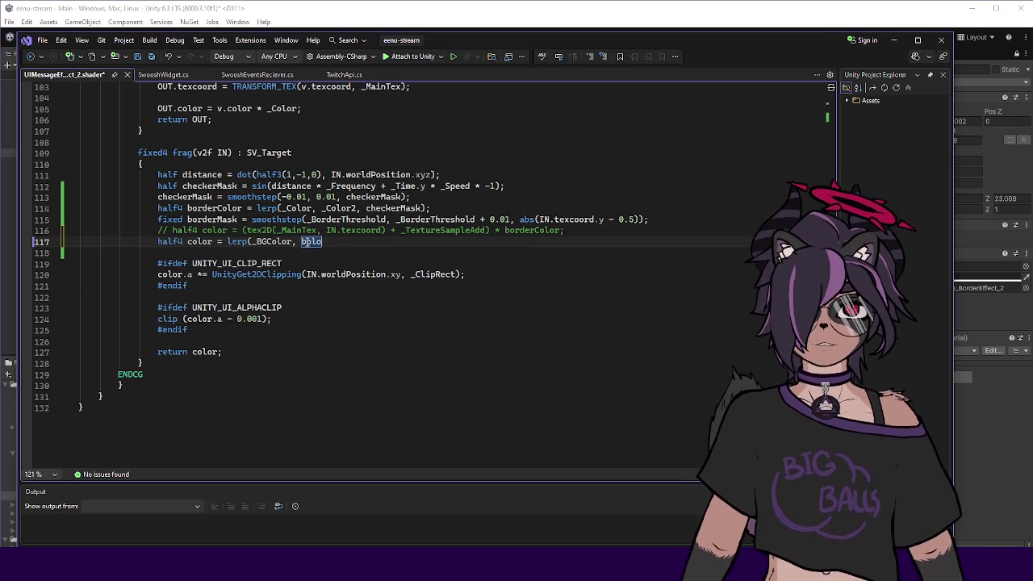
pyautogui.write('borderCo')
pyautogui.press('Tab')
pyautogui.write(', bord')
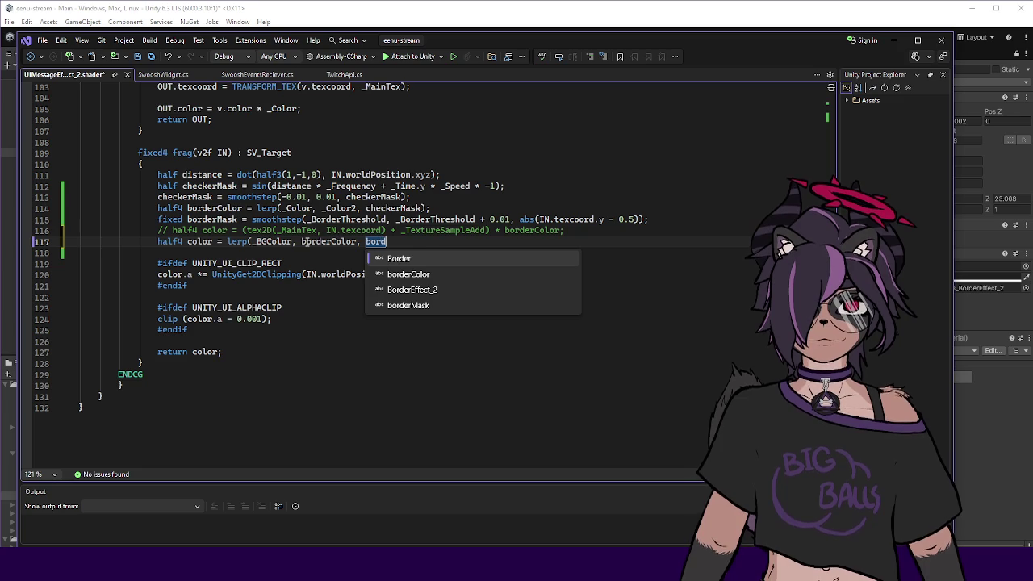
pyautogui.write('erMask')
pyautogui.press('Tab')
pyautogui.write(');')
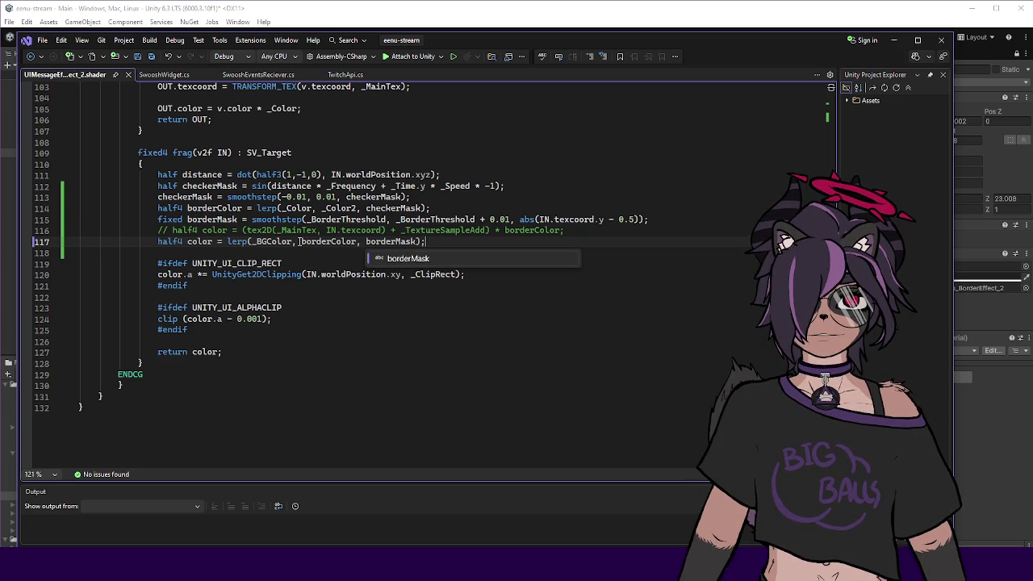
pyautogui.press('Escape')
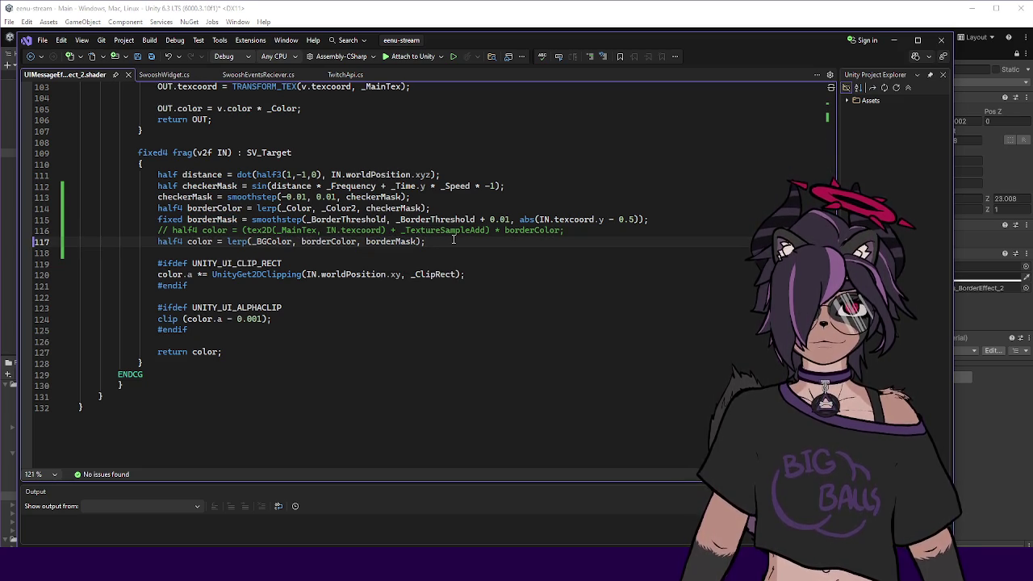
pyautogui.click(380, 17)
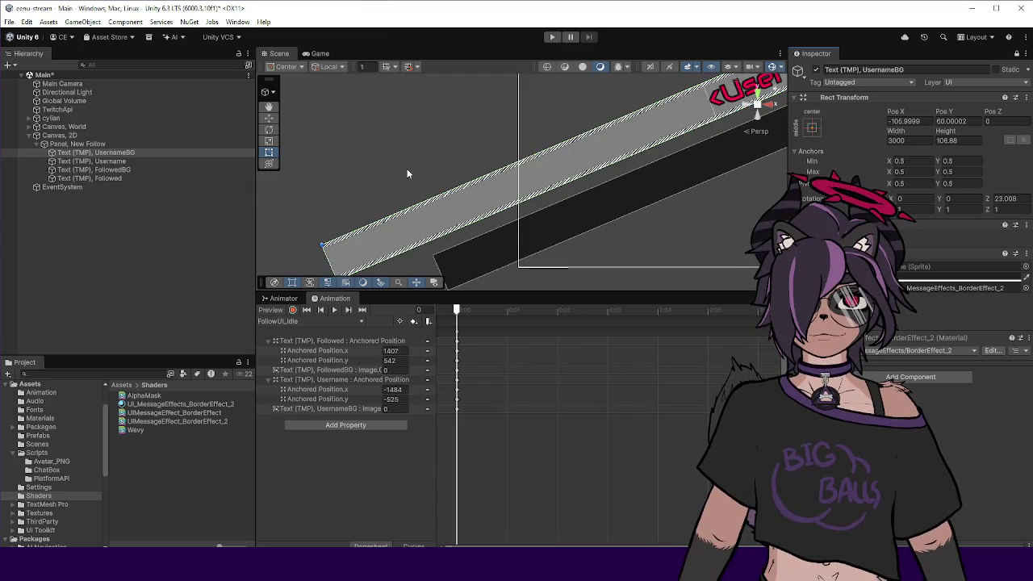
# Set the banner material's border colour to pure red (FF0000), then switch back to Visual Studio.
pyautogui.scroll(3, 404, 210)
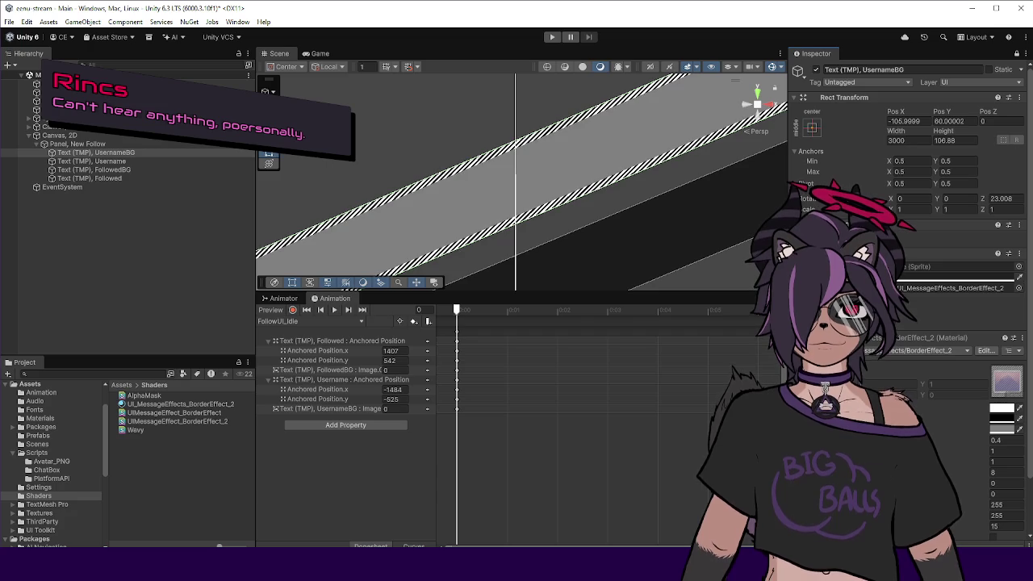
pyautogui.scroll(2, 403, 218)
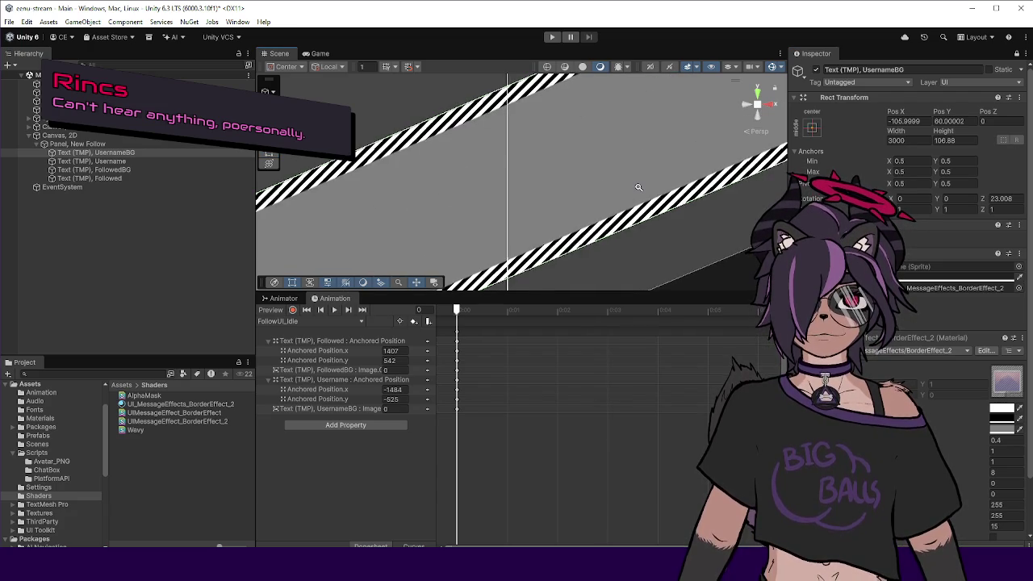
pyautogui.scroll(-3, 400, 216)
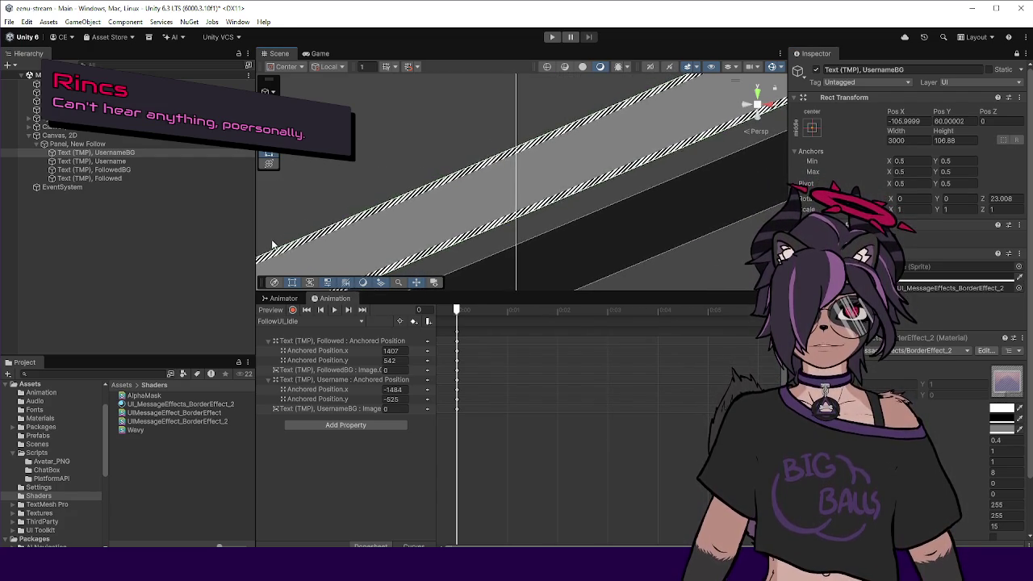
pyautogui.scroll(2, 404, 194)
pyautogui.scroll(-4, 395, 191)
pyautogui.scroll(2, 396, 191)
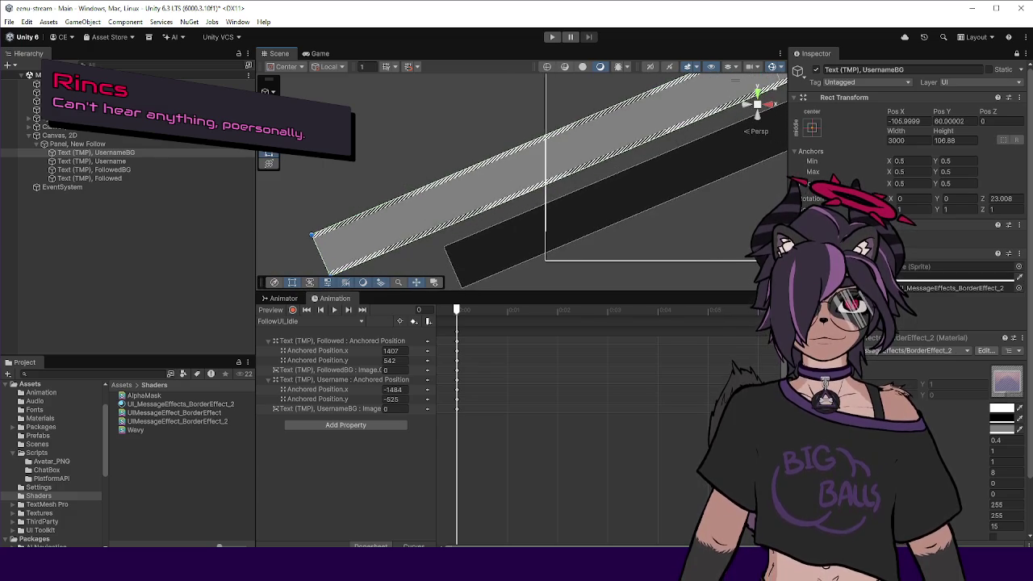
pyautogui.click(1002, 408)
pyautogui.click(982, 272)
pyautogui.moveTo(994, 269); pyautogui.dragTo(998, 263)
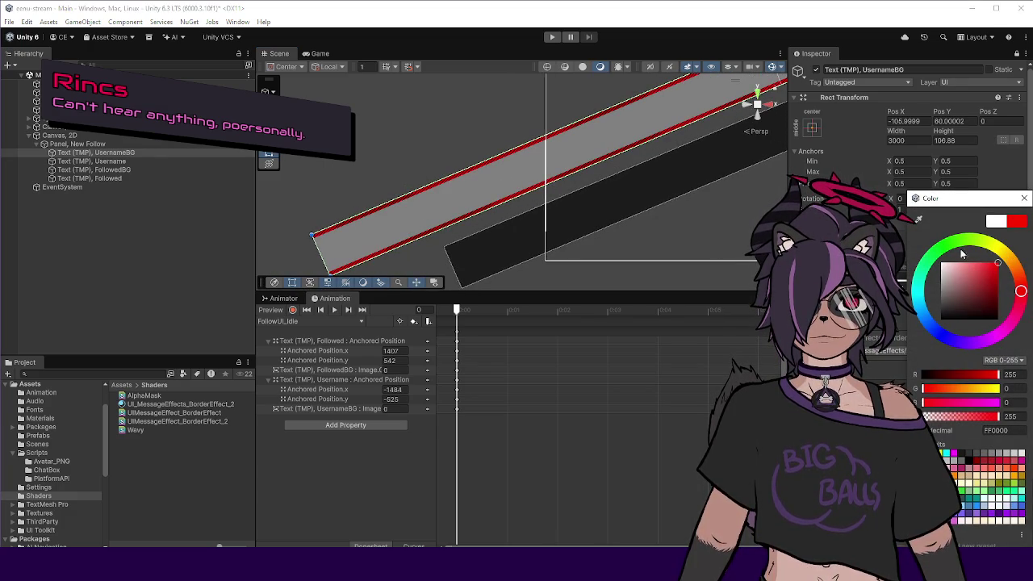
pyautogui.scroll(-1, 643, 242)
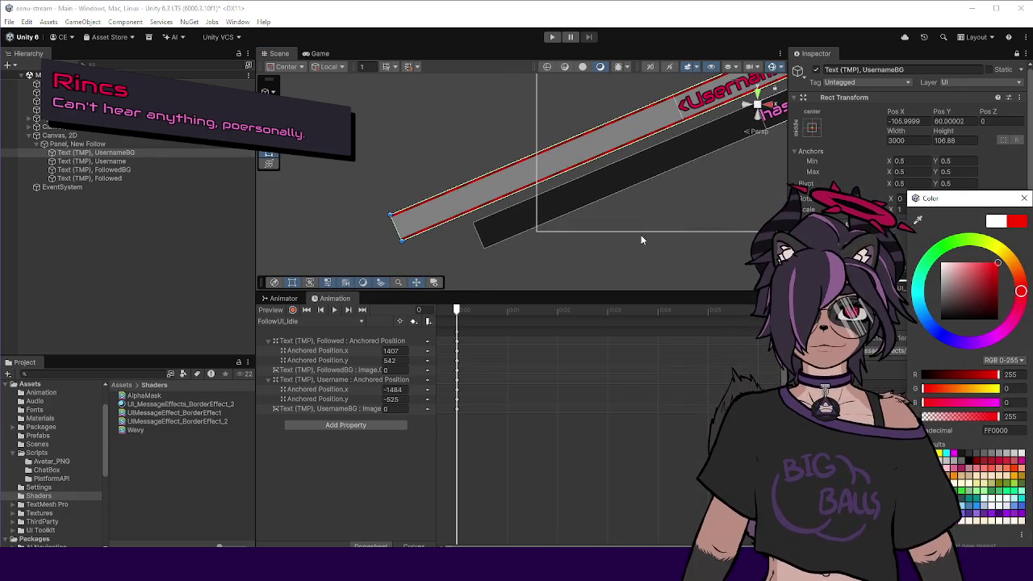
pyautogui.hotkey('alt', 'Tab')
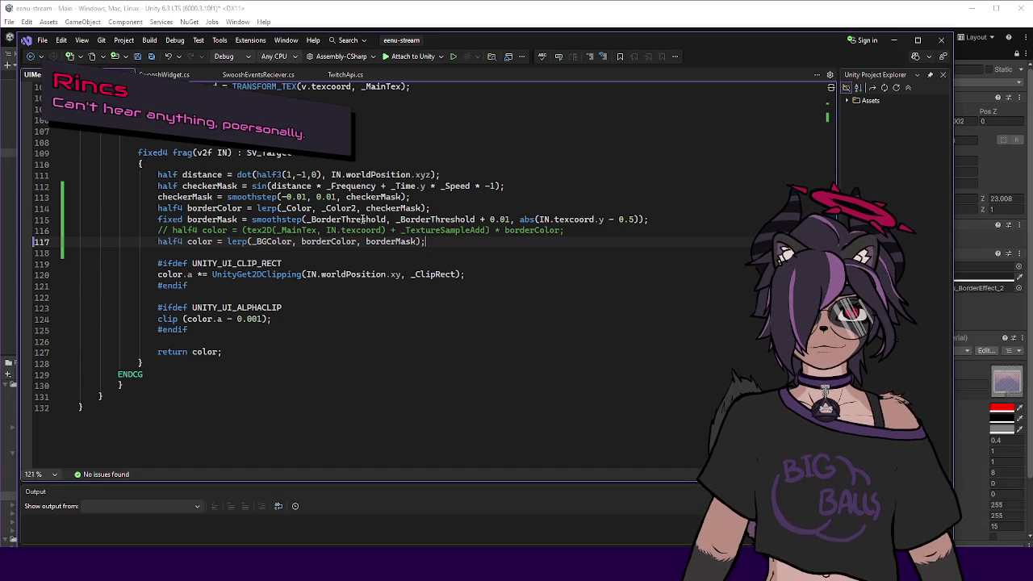
# Highlight every use of checkerMask from its smoothstep line 112, then go back to Unity.
pyautogui.click(373, 197)
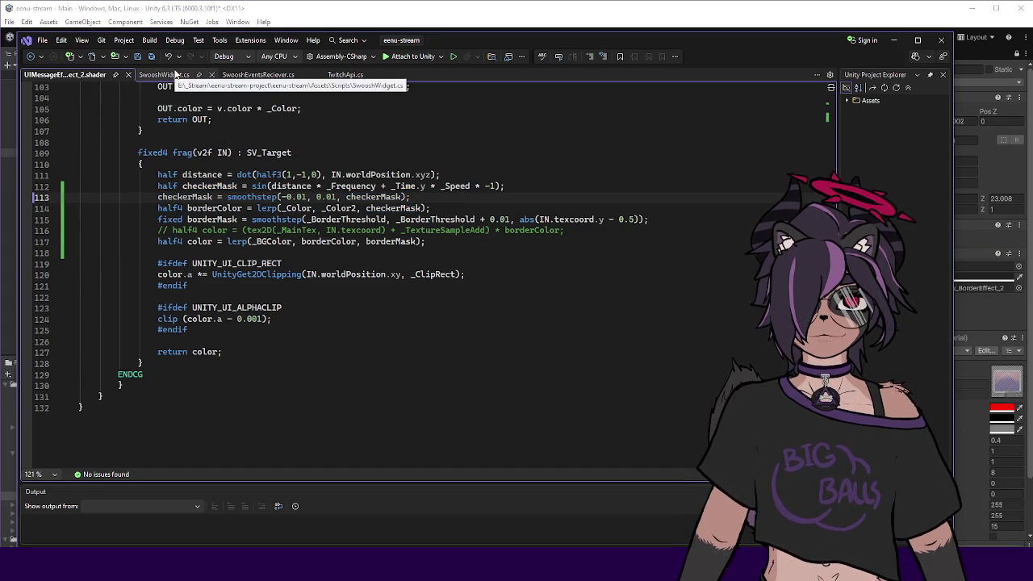
pyautogui.doubleClick(209, 185)
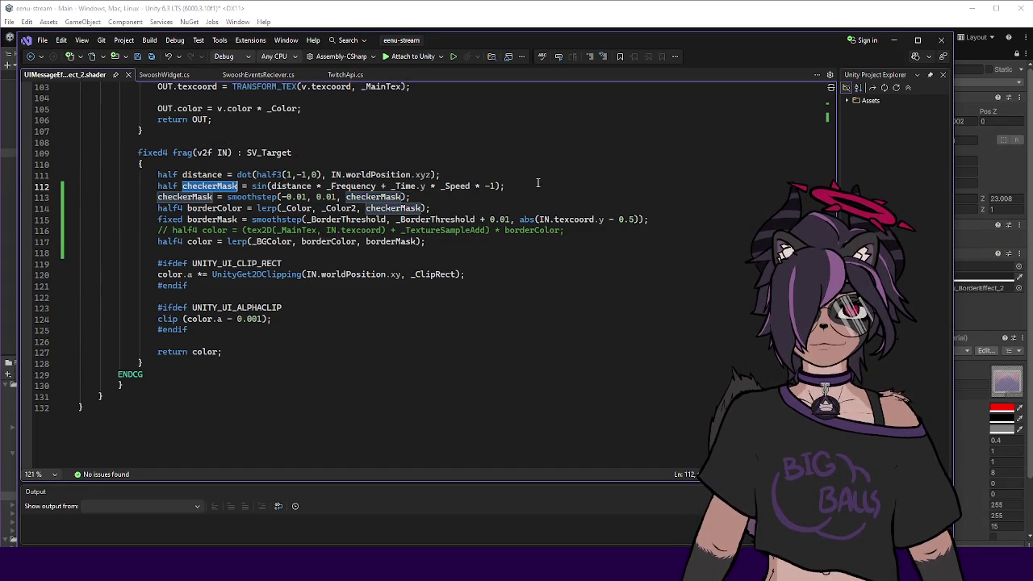
pyautogui.click(427, 197)
pyautogui.click(572, 16)
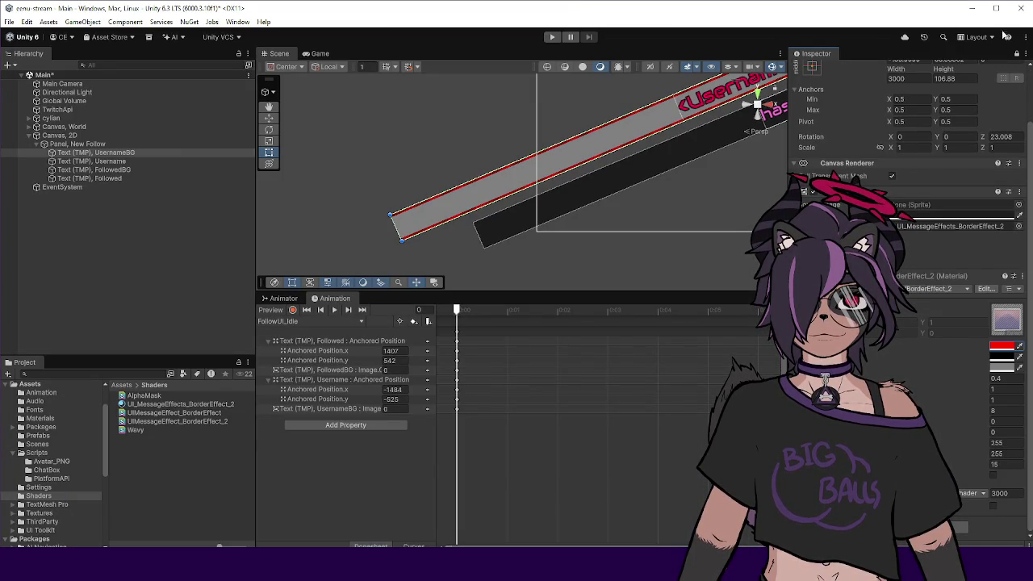
# Drag the border stripe frequency down and up to test it, then inspect the original border effect material.
pyautogui.click(121, 385)
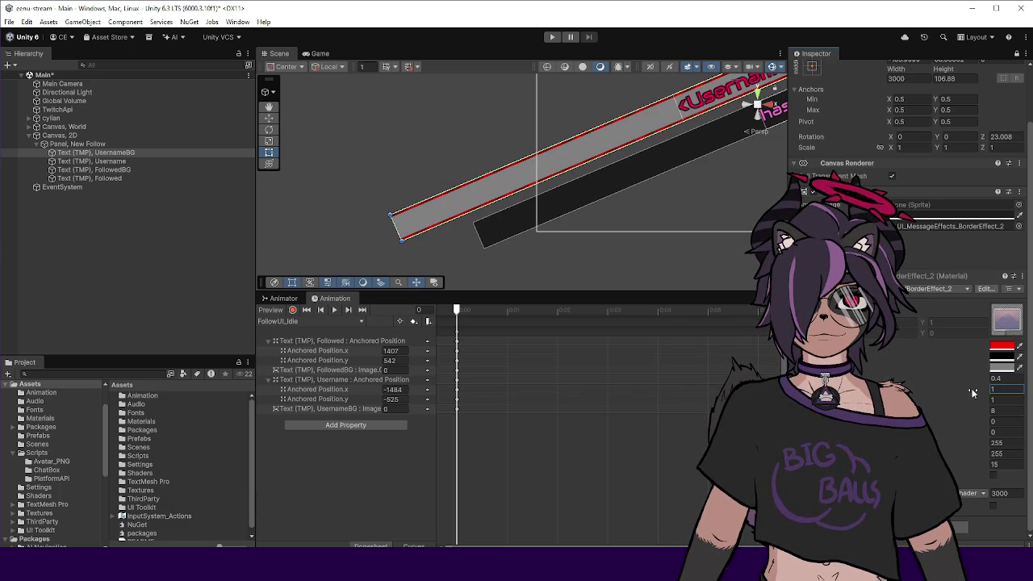
pyautogui.moveTo(982, 391); pyautogui.dragTo(973, 391)
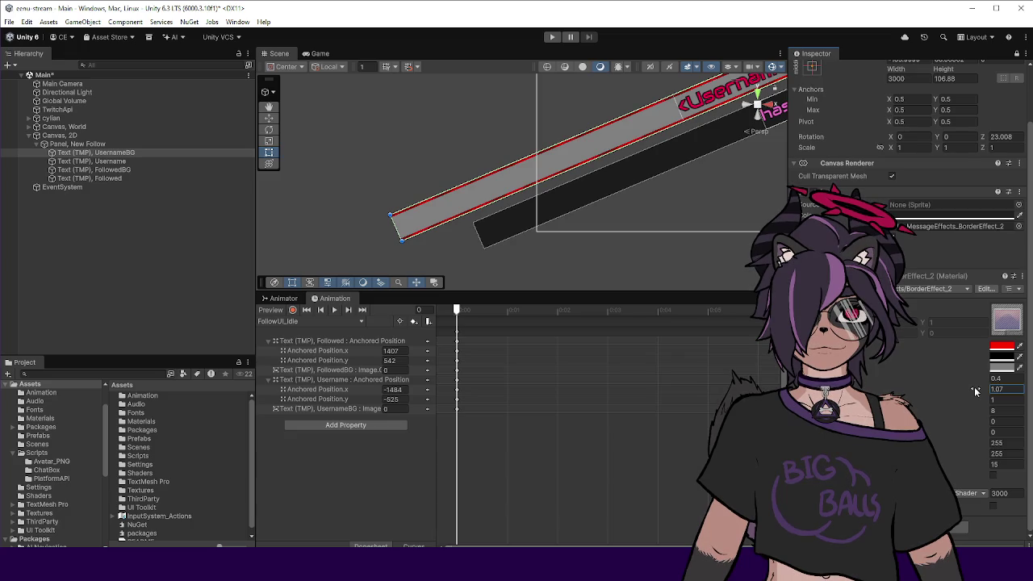
pyautogui.scroll(5, 379, 194)
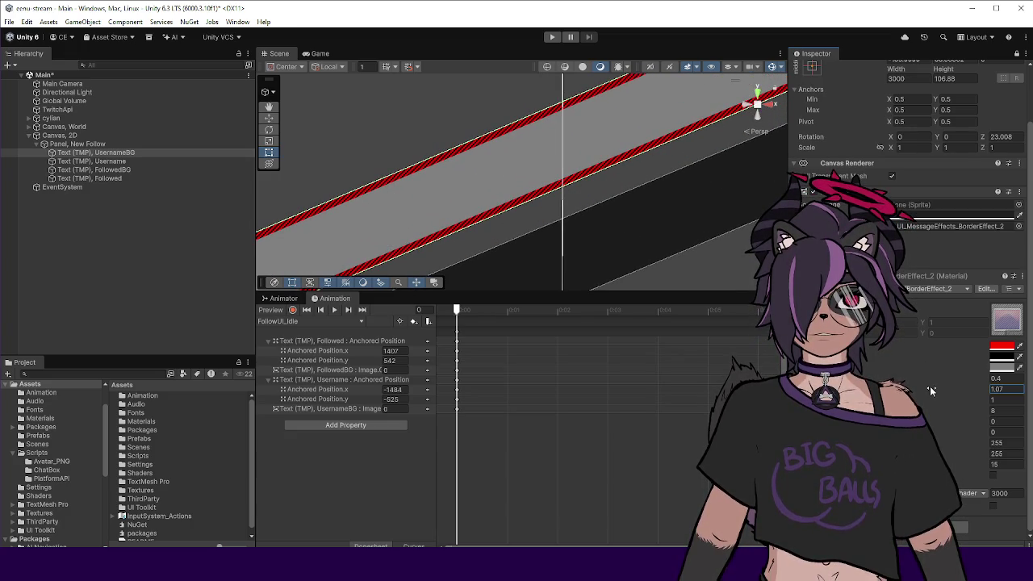
pyautogui.moveTo(926, 392); pyautogui.dragTo(907, 376)
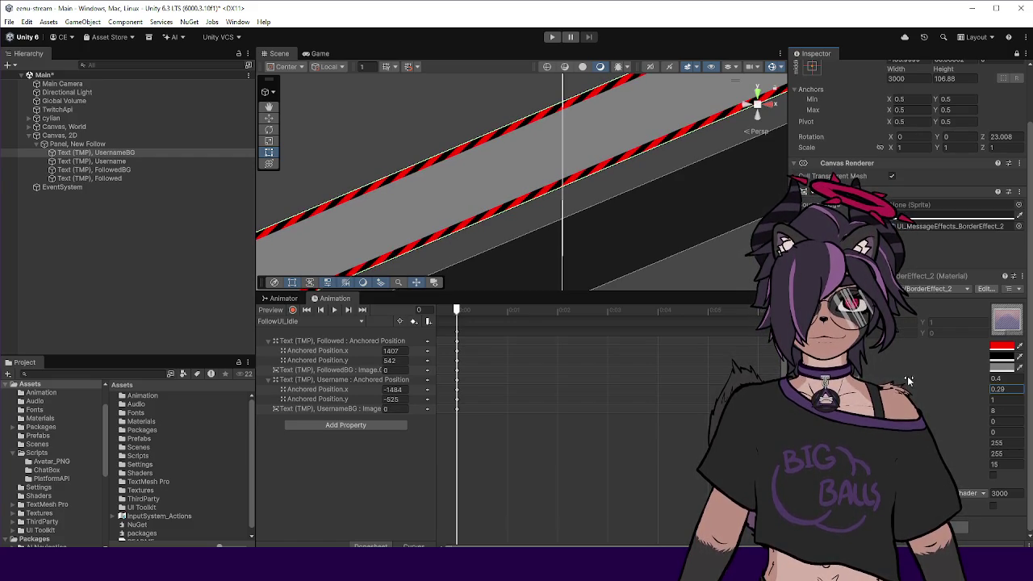
pyautogui.scroll(-3, 473, 188)
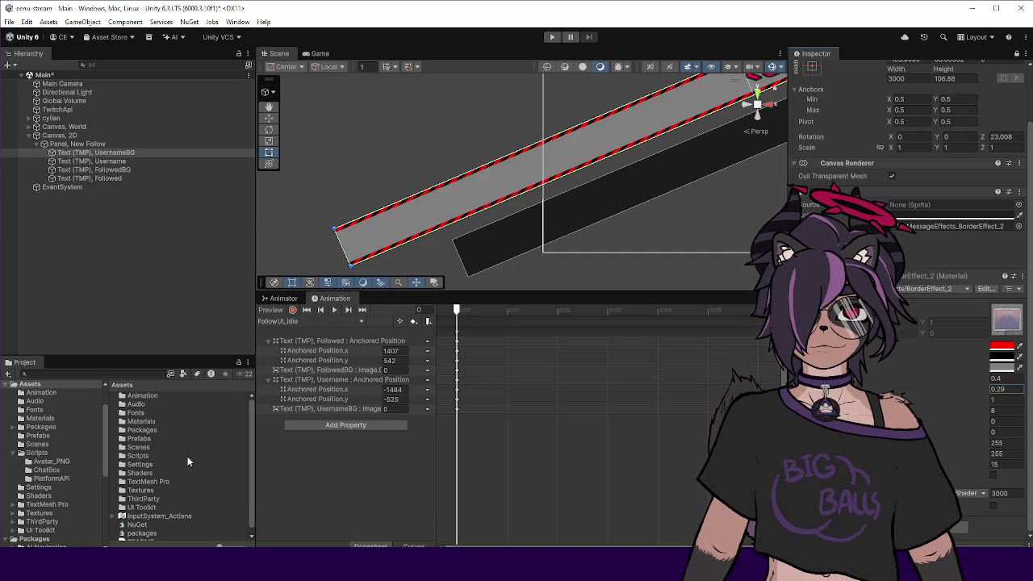
pyautogui.doubleClick(142, 421)
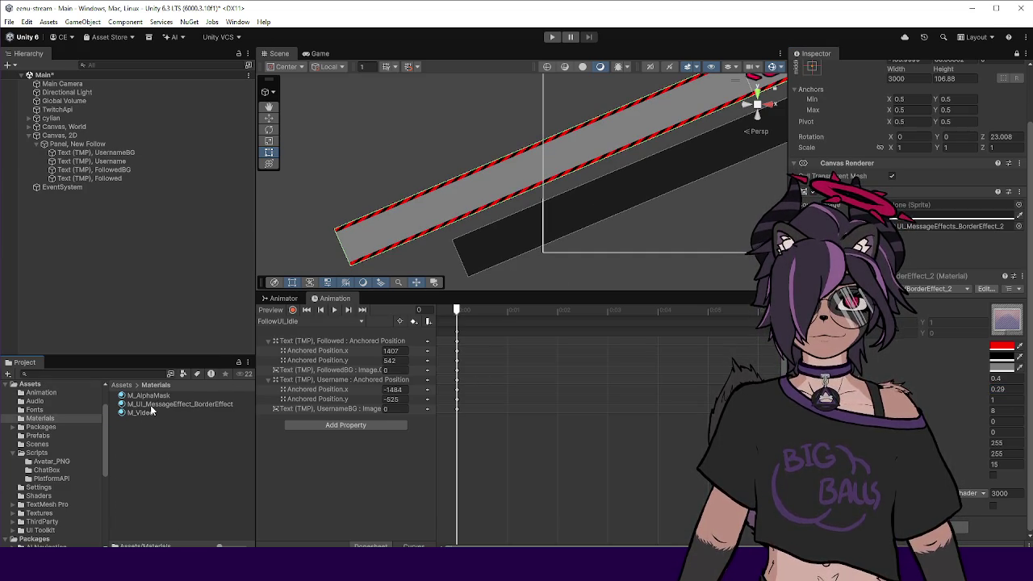
pyautogui.click(154, 404)
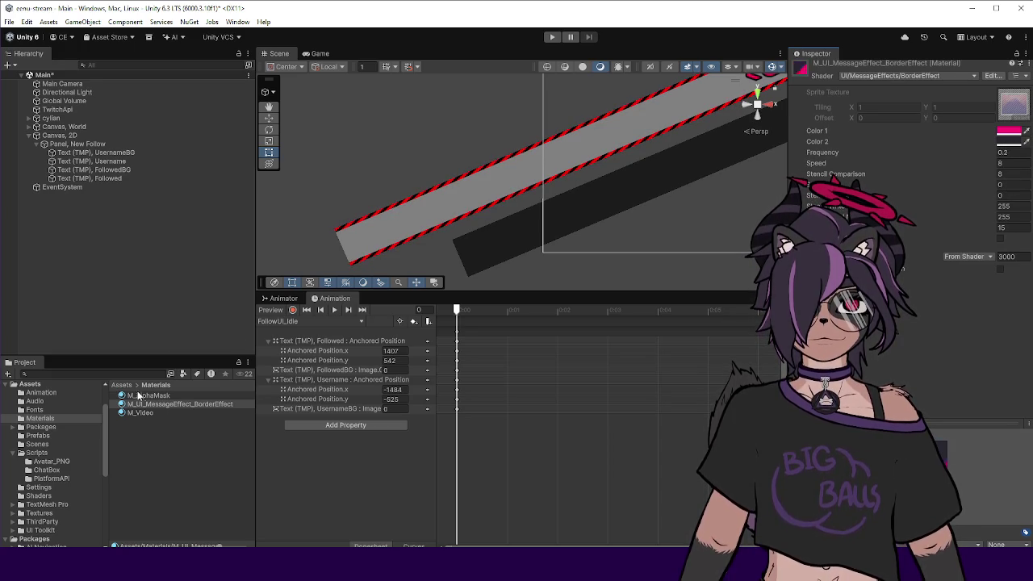
# On UsernameBG's border material, enter 0.2 and 8 into the border values.
pyautogui.click(106, 153)
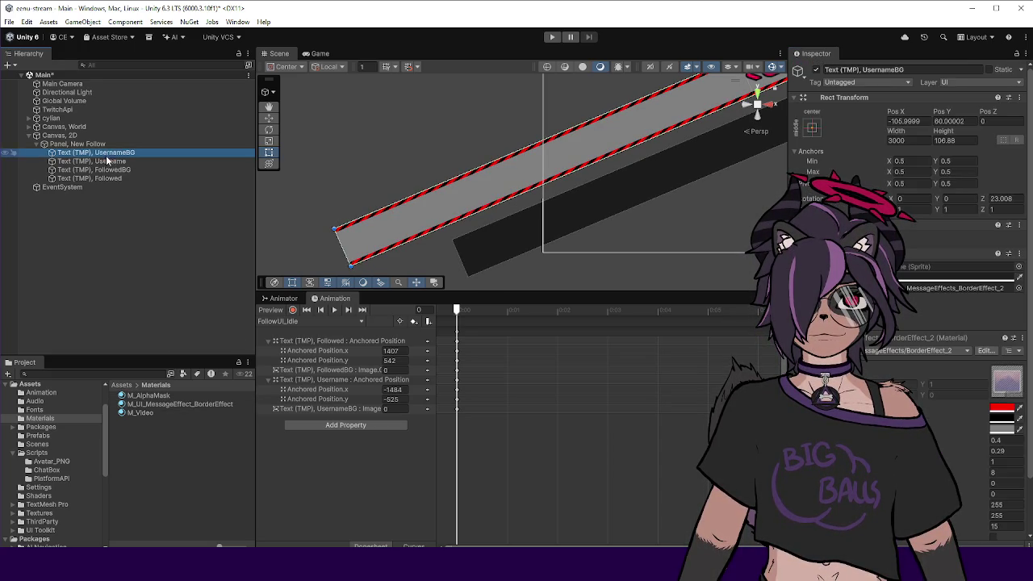
pyautogui.click(946, 289)
pyautogui.click(1016, 440)
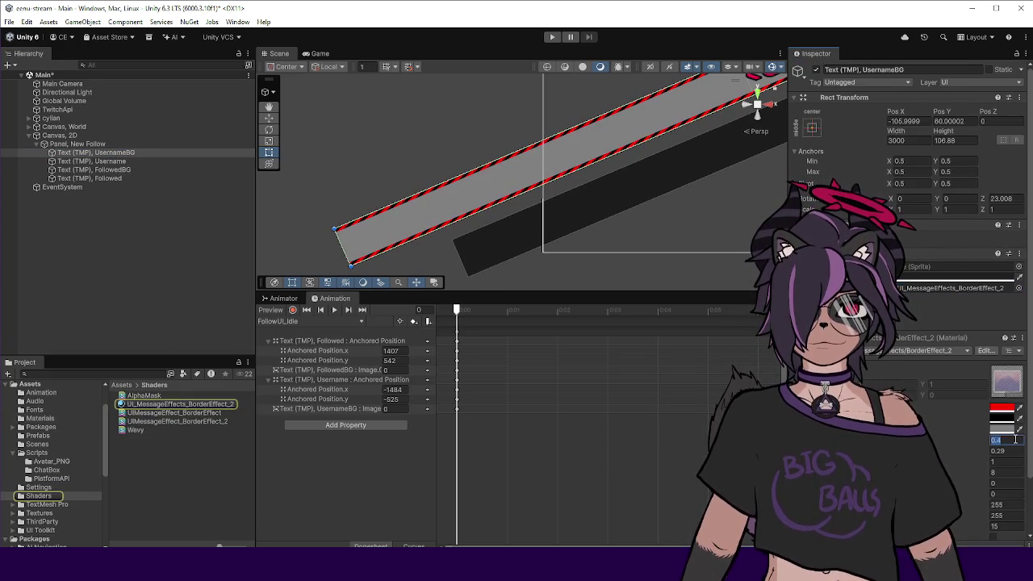
pyautogui.write('0.2')
pyautogui.press('Tab')
pyautogui.write('8')
pyautogui.press('Tab')
pyautogui.write('8')
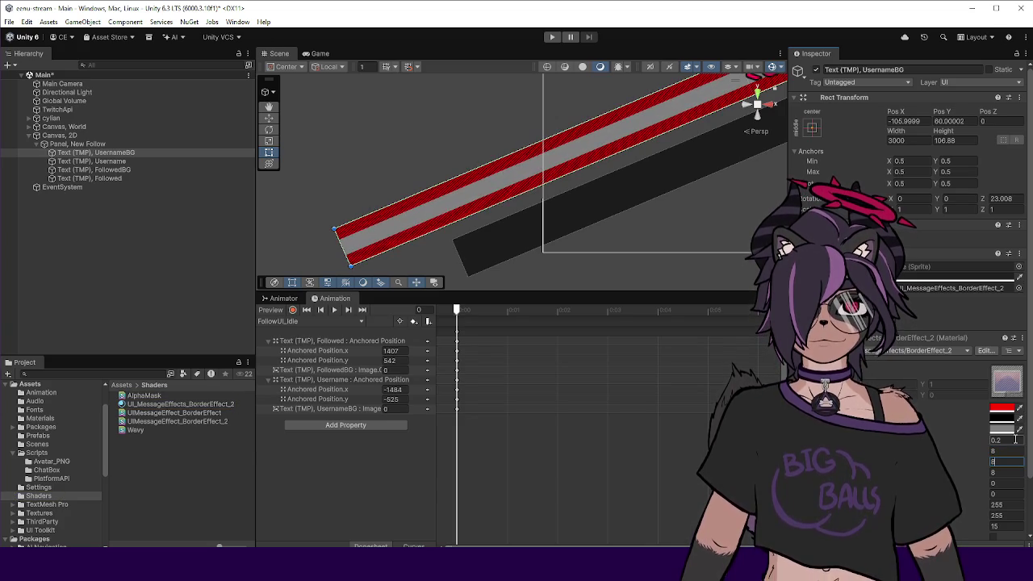
# Commit Speed at 8, set Border Threshold back to 0.4 and Frequency to 0.2.
pyautogui.scroll(4, 436, 204)
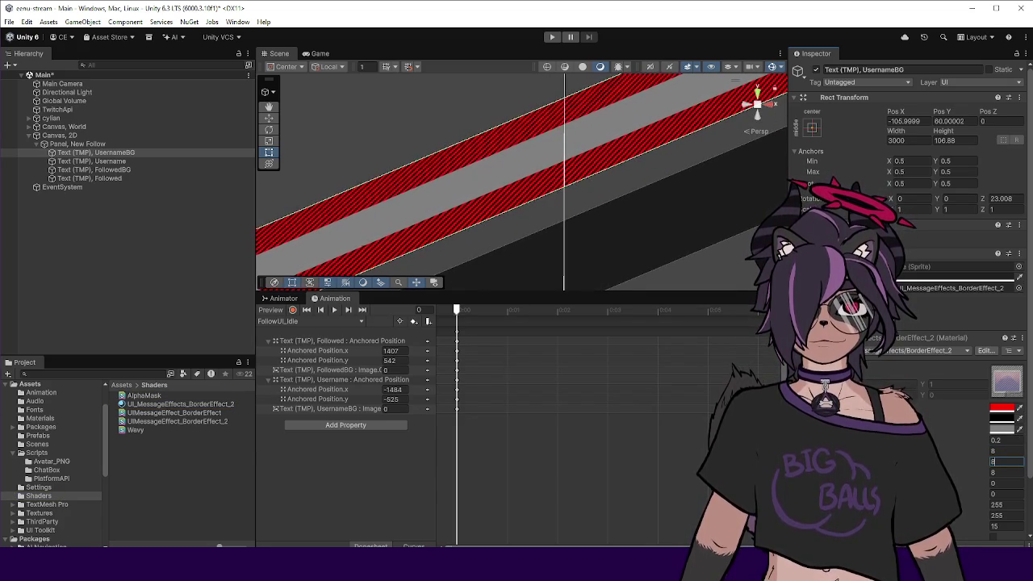
pyautogui.click(993, 440)
pyautogui.write('0.4')
pyautogui.click(1019, 451)
pyautogui.write('0.2')
pyautogui.click(1006, 473)
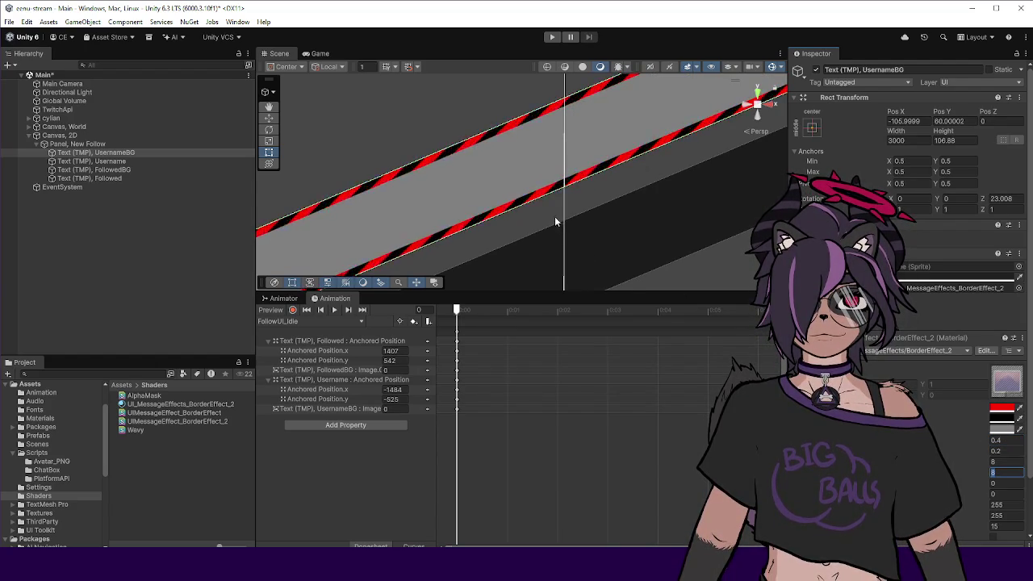
pyautogui.scroll(-4, 557, 222)
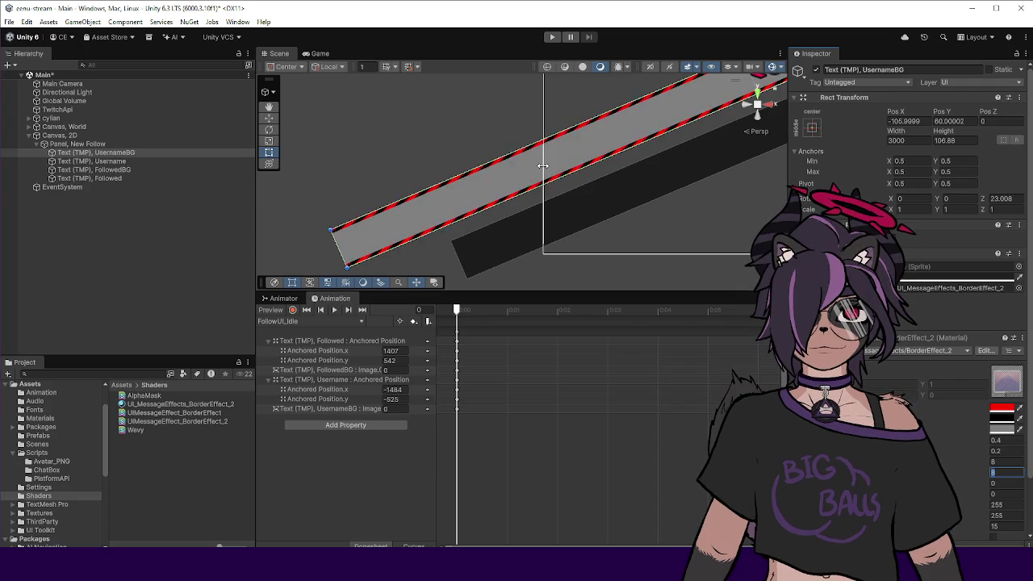
# Copy FollowedBG's dark background colour for pasting onto UsernameBG.
pyautogui.click(130, 170)
pyautogui.rightClick(934, 294)
pyautogui.click(938, 287)
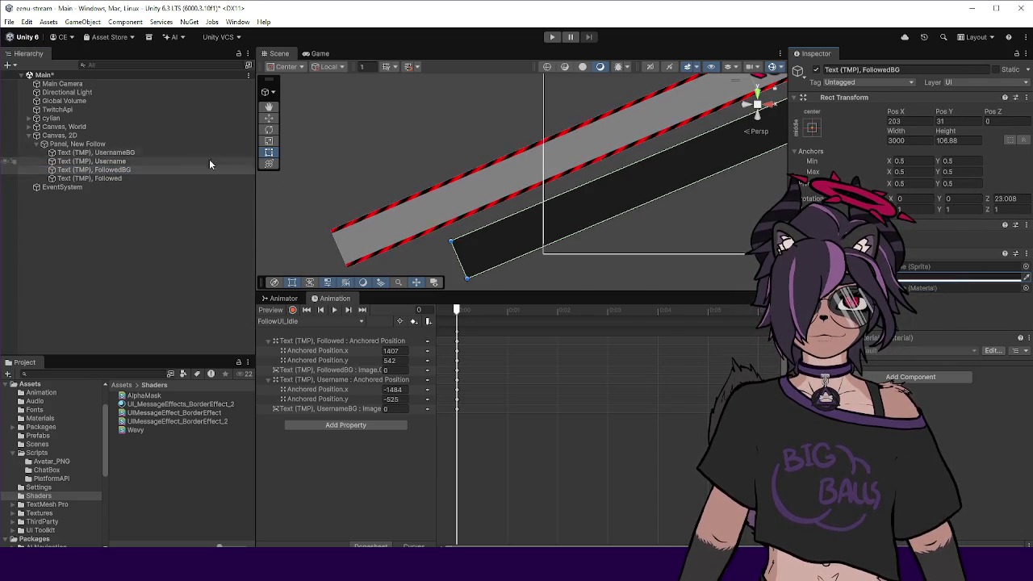
pyautogui.click(153, 152)
pyautogui.rightClick(1008, 430)
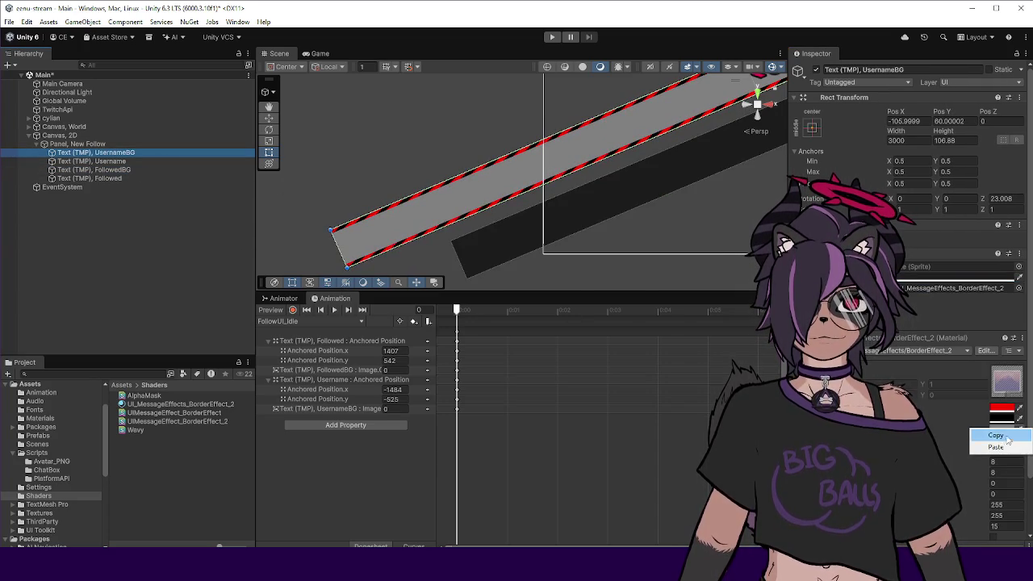
# Paste the dark fill into UsernameBG's Color BG and copy the original material's pink Color 1.
pyautogui.click(996, 446)
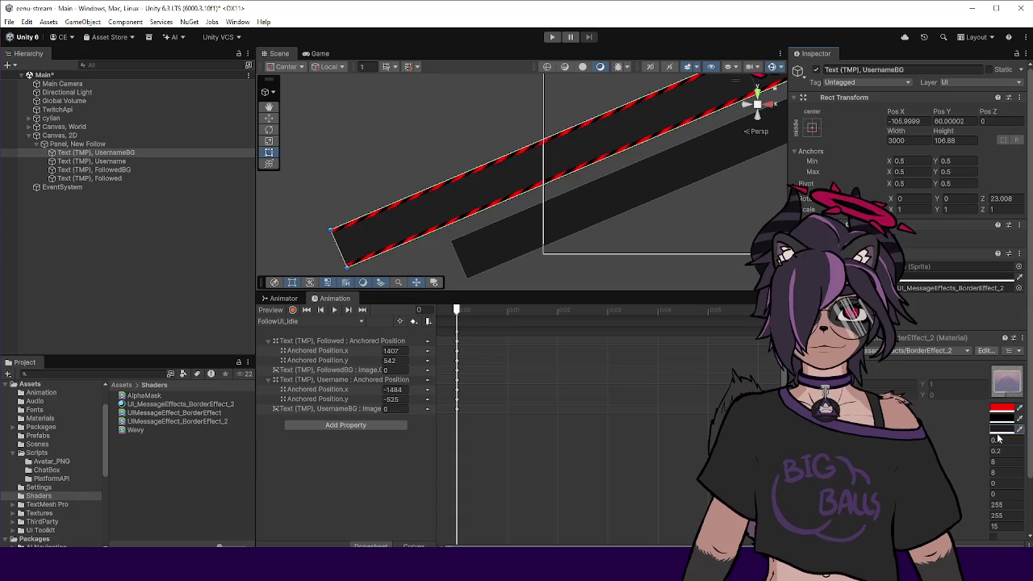
pyautogui.click(948, 288)
pyautogui.click(165, 404)
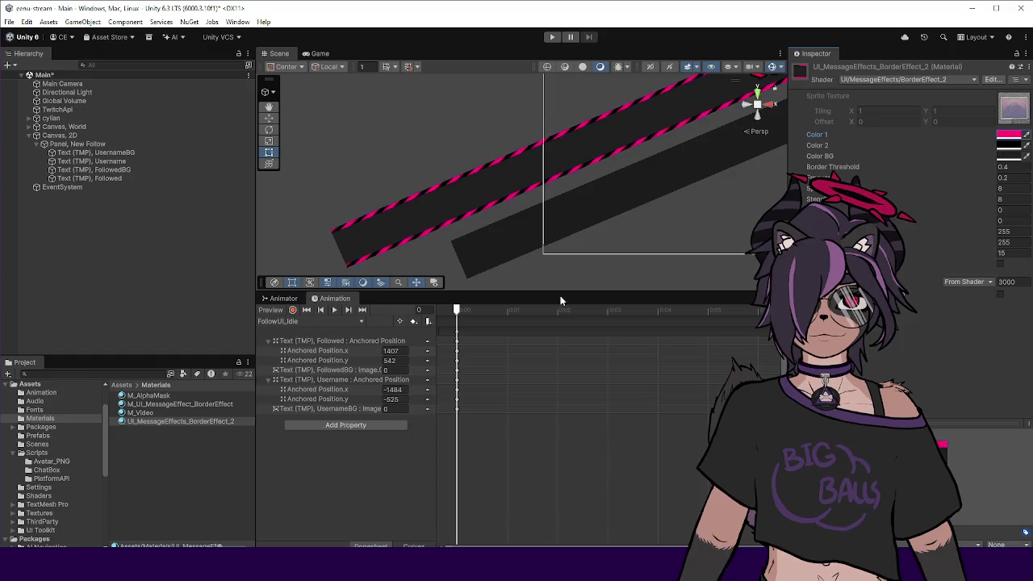
pyautogui.click(177, 404)
pyautogui.rightClick(1007, 135)
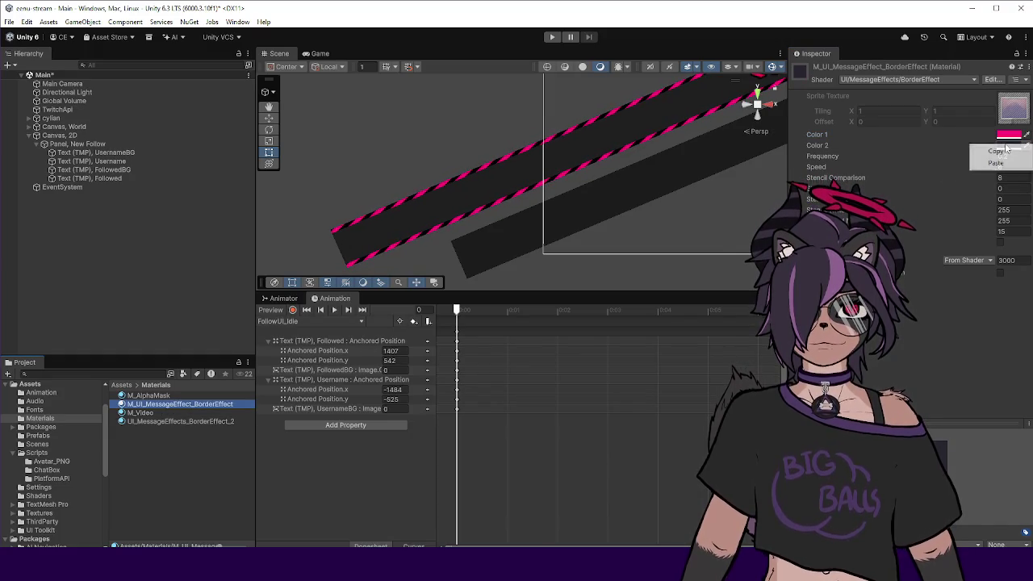
pyautogui.click(1006, 151)
# Paste the pink stripe colour into Color 2 of the second border effect material.
pyautogui.click(180, 421)
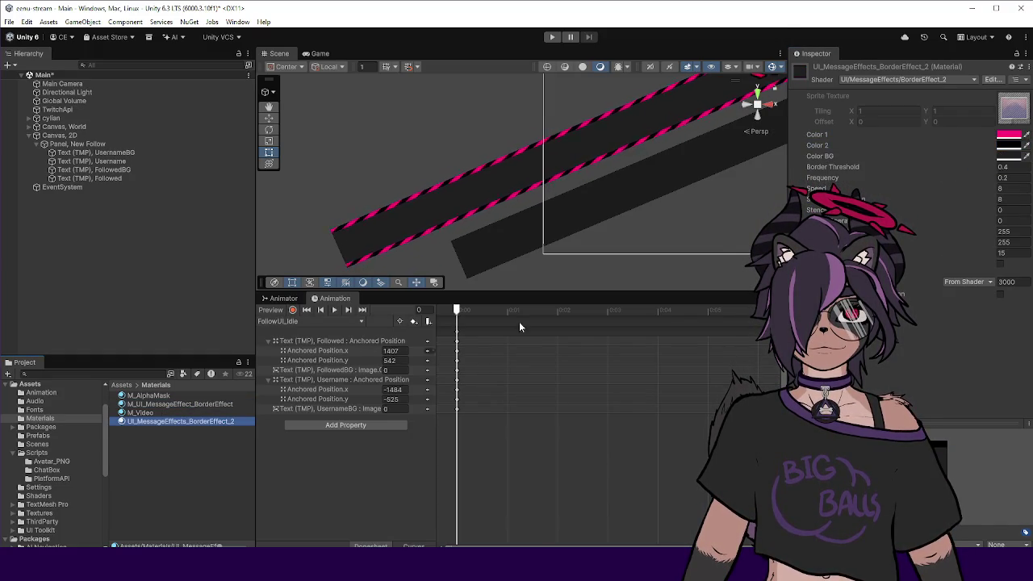
pyautogui.rightClick(1005, 146)
pyautogui.click(989, 166)
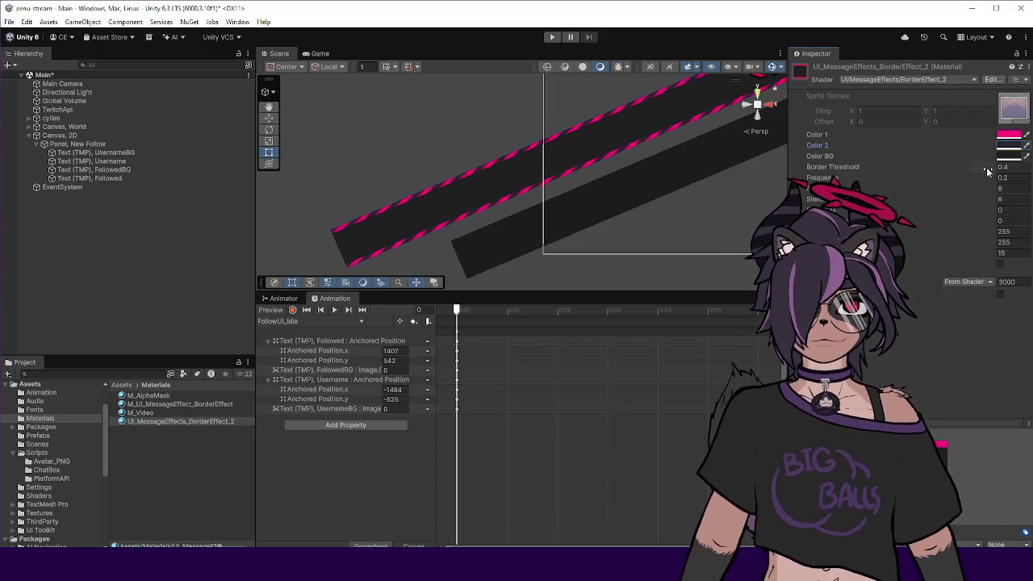
pyautogui.scroll(5, 352, 218)
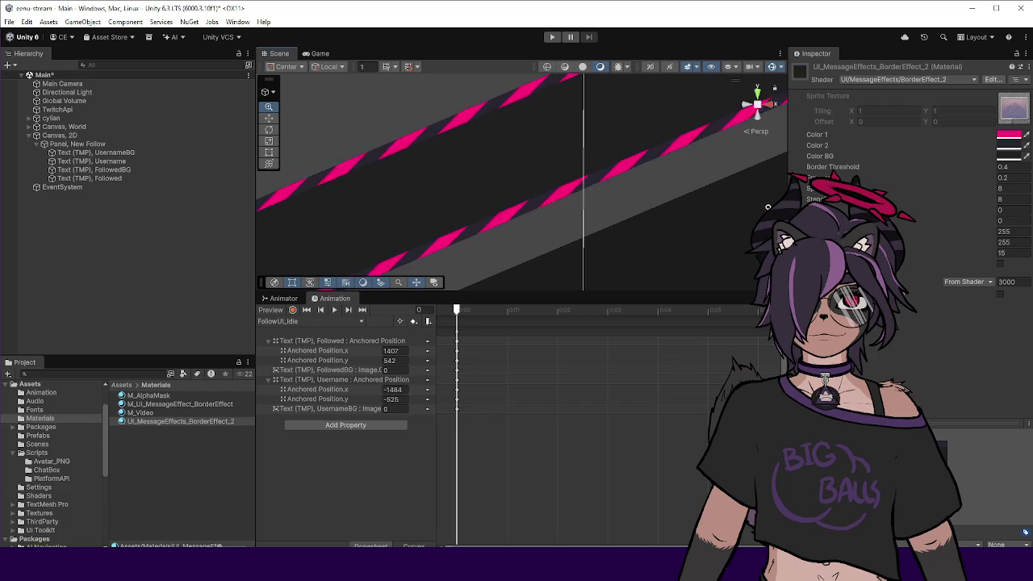
pyautogui.scroll(-2, 543, 235)
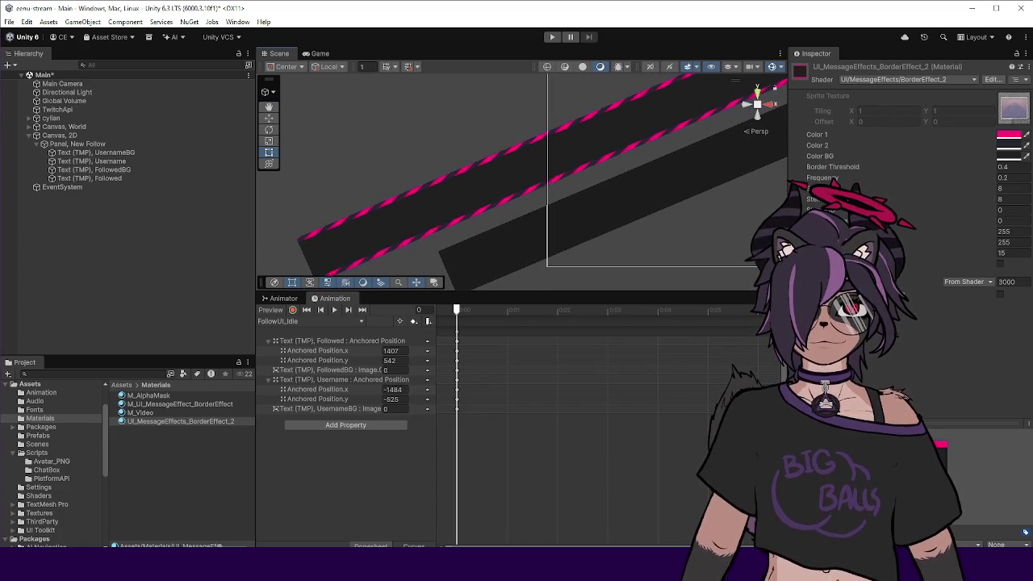
pyautogui.moveTo(490, 565)
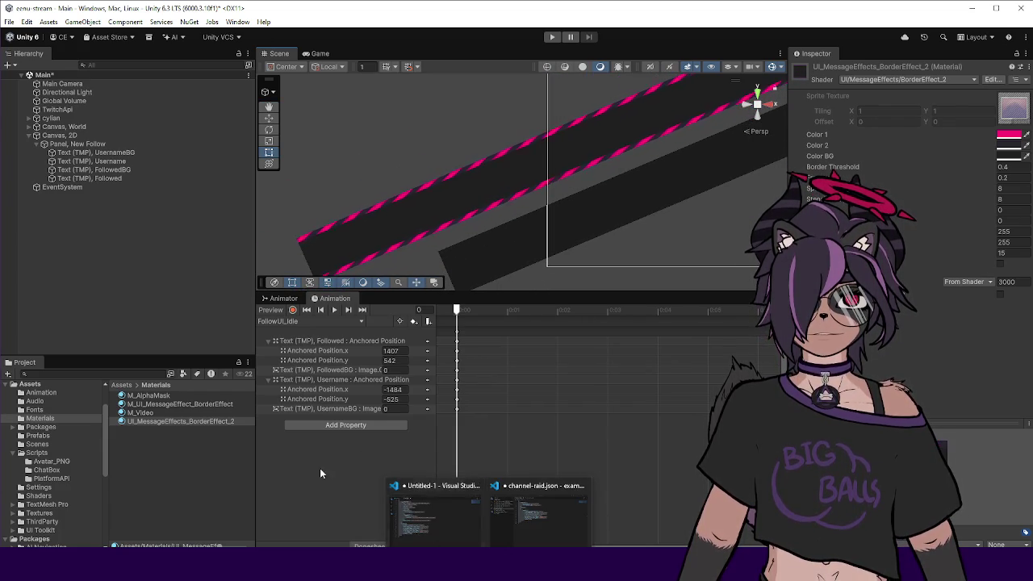
pyautogui.click(436, 517)
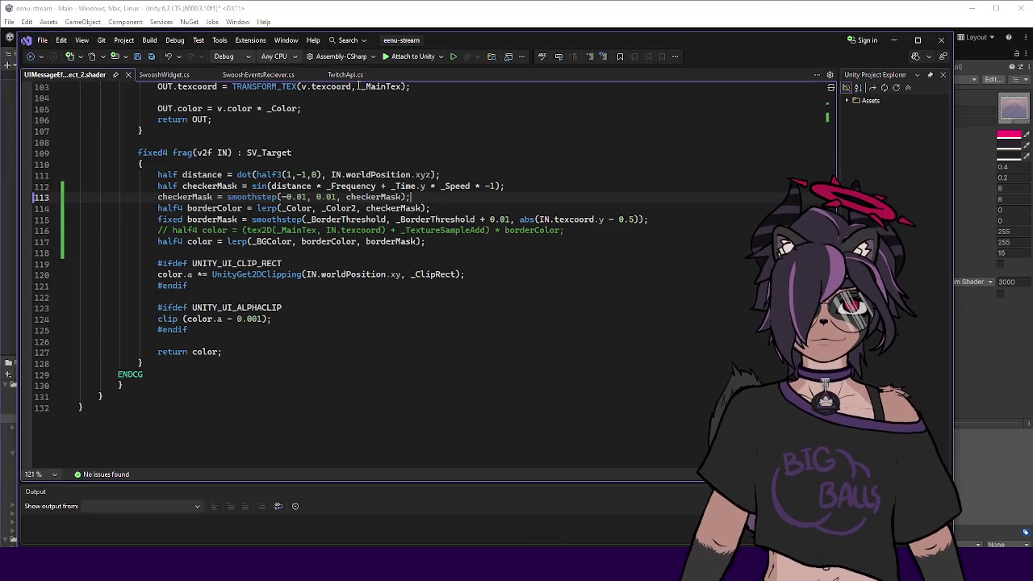
# Add the property _MainAlpha ("Main Alpha", Float) = 1 above Border Threshold.
pyautogui.scroll(19, 231, 135)
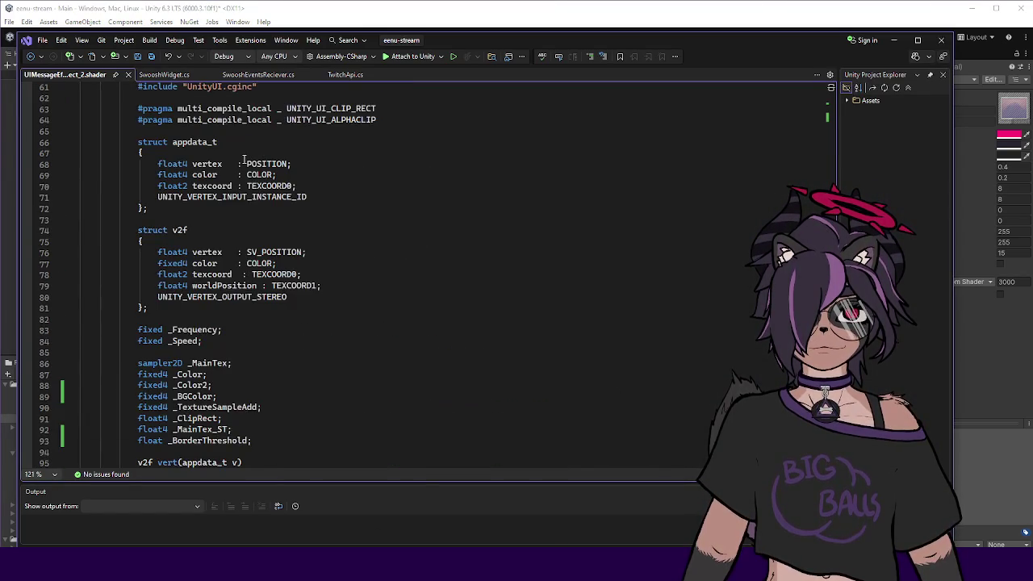
pyautogui.scroll(15, 245, 156)
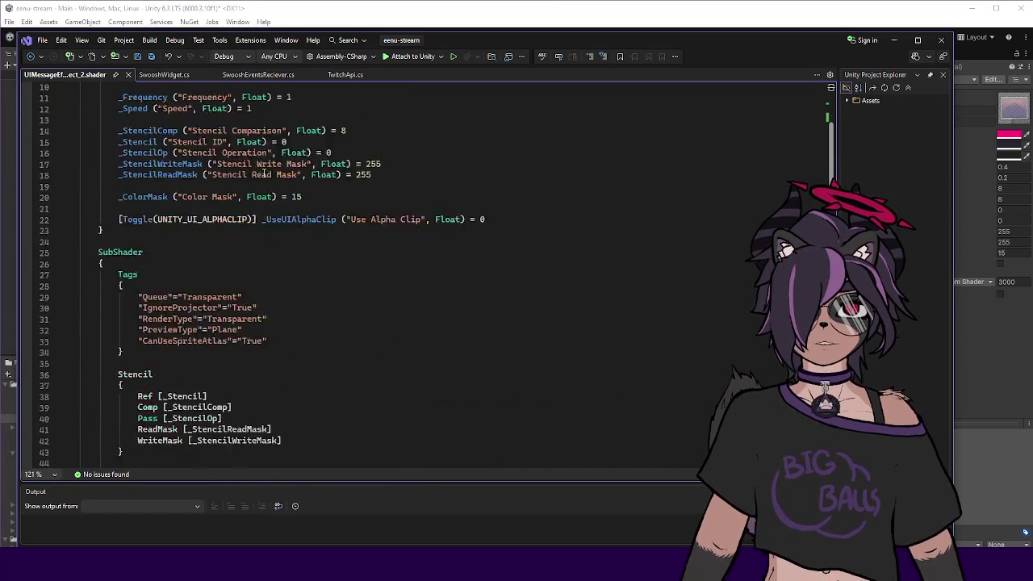
pyautogui.press('Down')
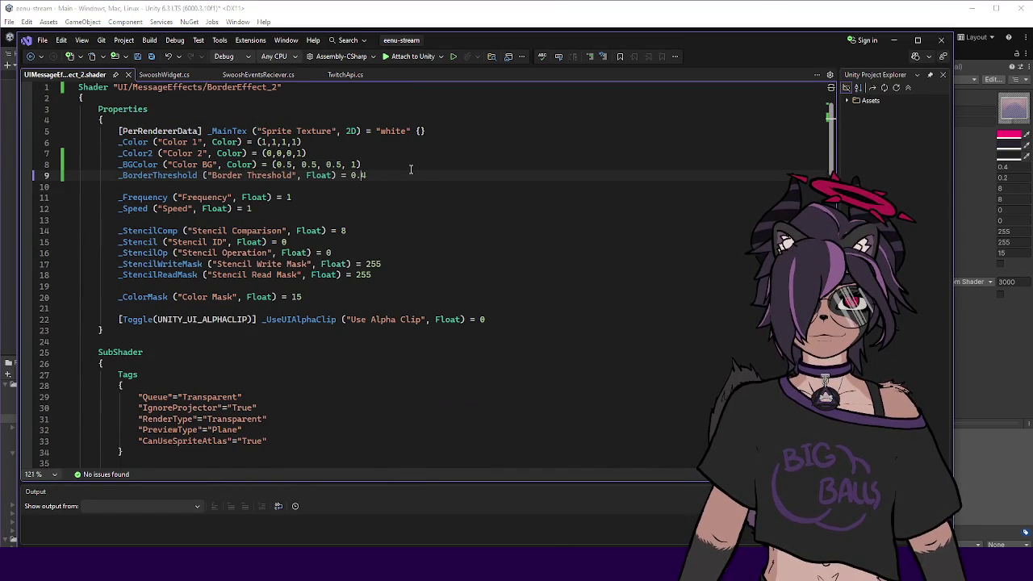
pyautogui.press('Up')
pyautogui.press('End')
pyautogui.press('Return')
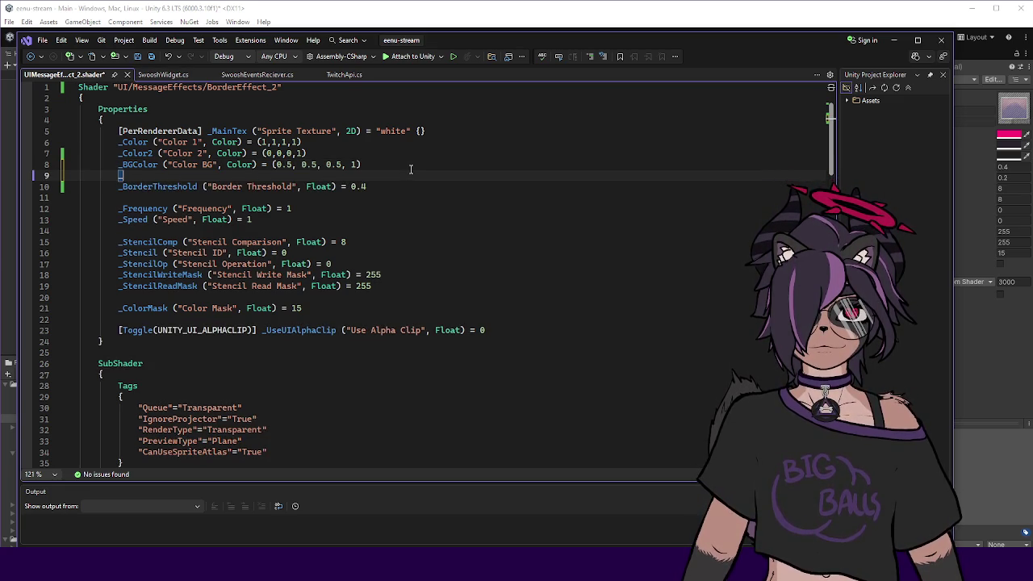
pyautogui.write('_MainAlpha')
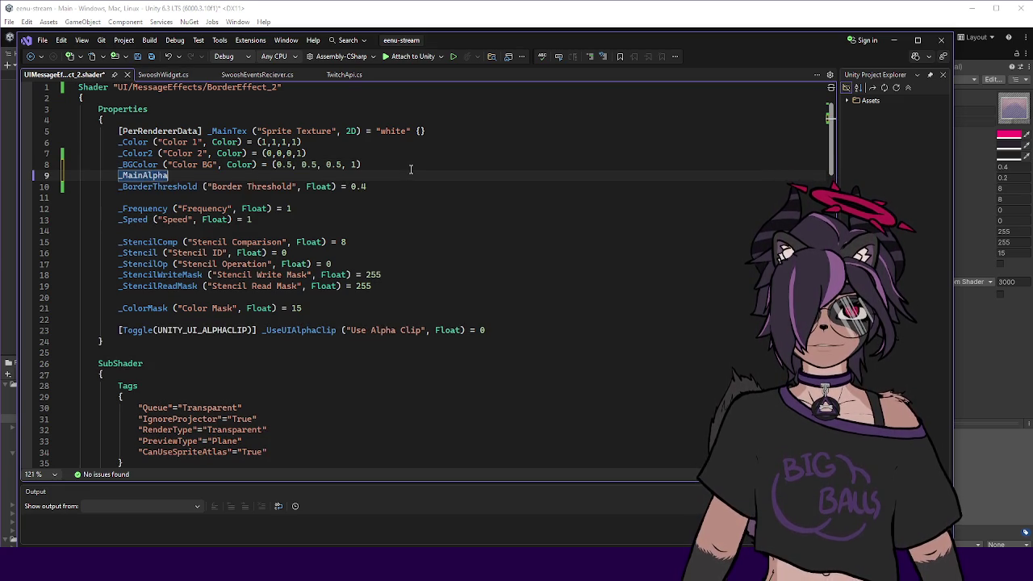
pyautogui.write(' ("')
pyautogui.write('Main ALpha')
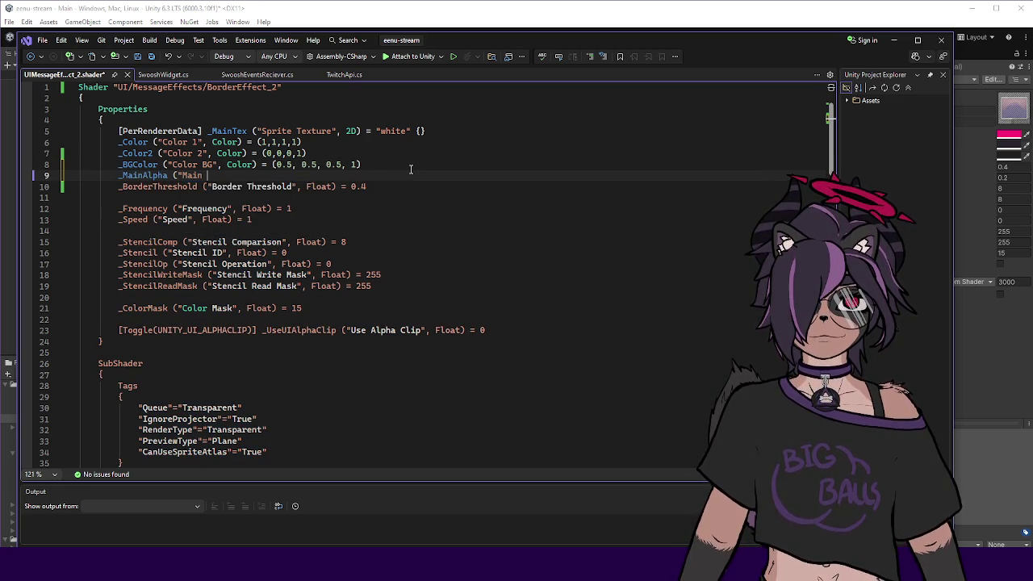
pyautogui.press('BackSpace')
pyautogui.press('BackSpace')
pyautogui.press('BackSpace')
pyautogui.write('lpha')
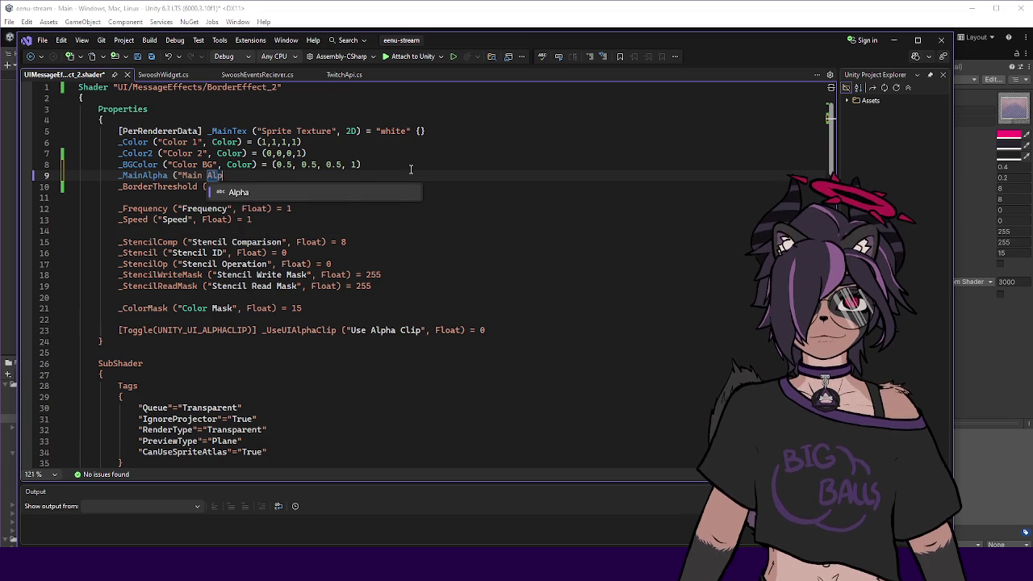
pyautogui.write('", Float) = ')
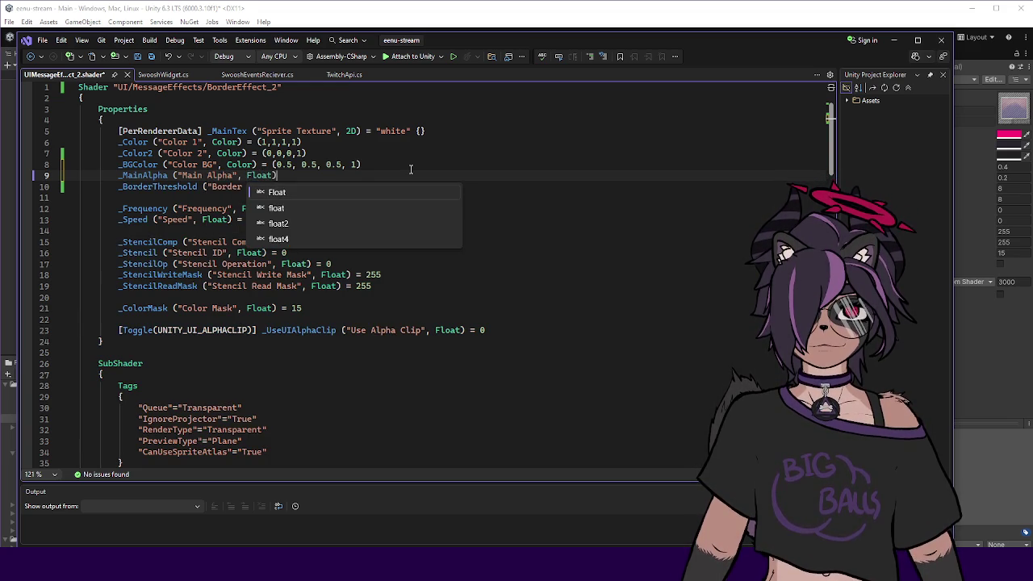
pyautogui.write('1')
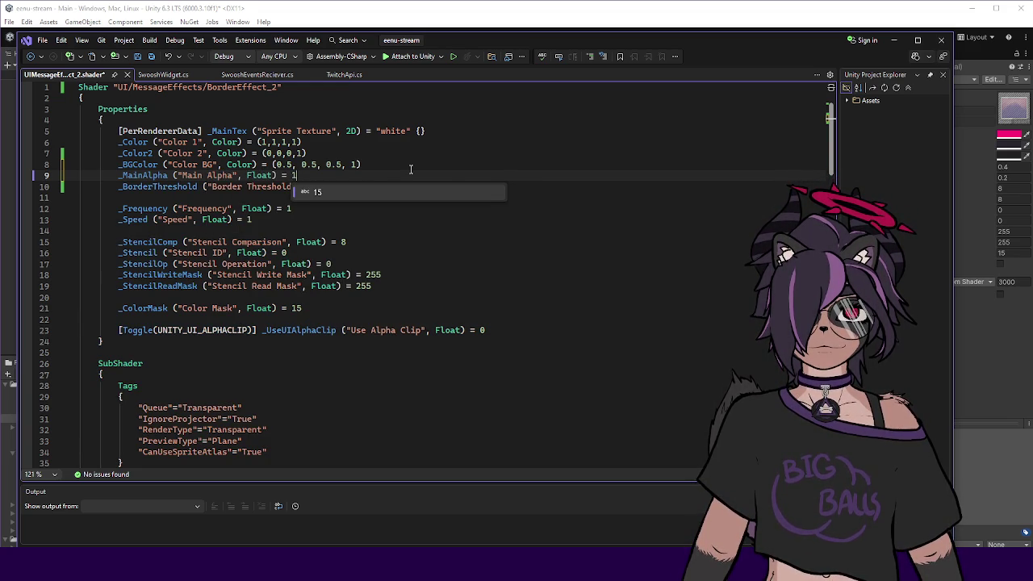
pyautogui.click(155, 176)
# Declare the float _MainAlpha variable in the shader's CGPROGRAM block.
pyautogui.scroll(-13, 161, 175)
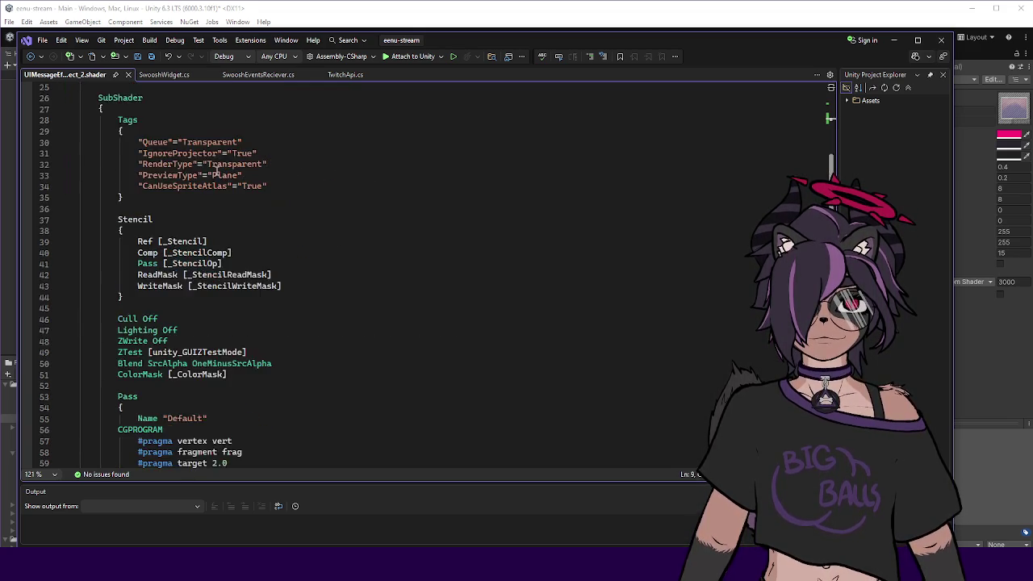
pyautogui.scroll(4, 266, 207)
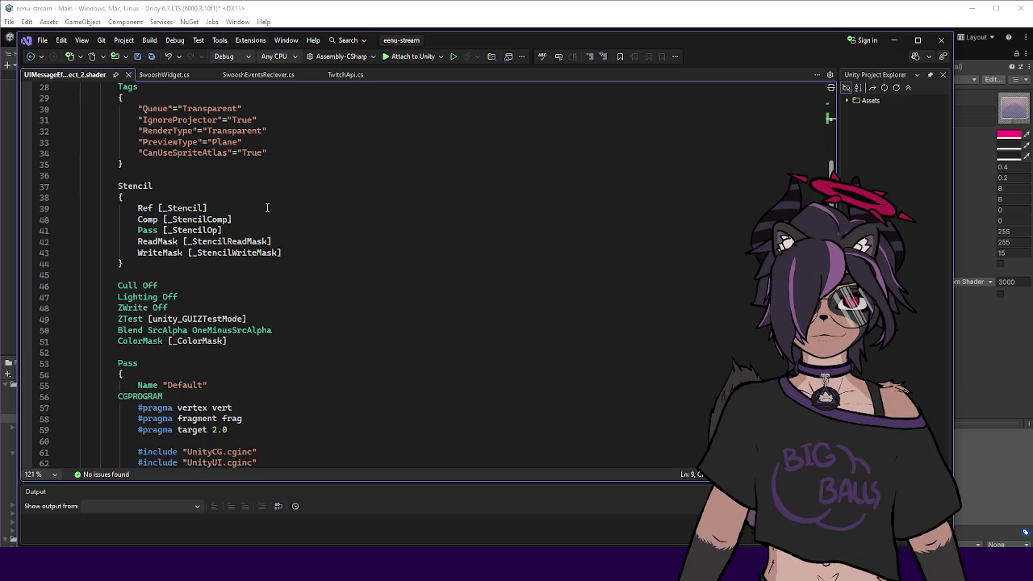
pyautogui.scroll(-3, 267, 207)
pyautogui.scroll(-3, 252, 240)
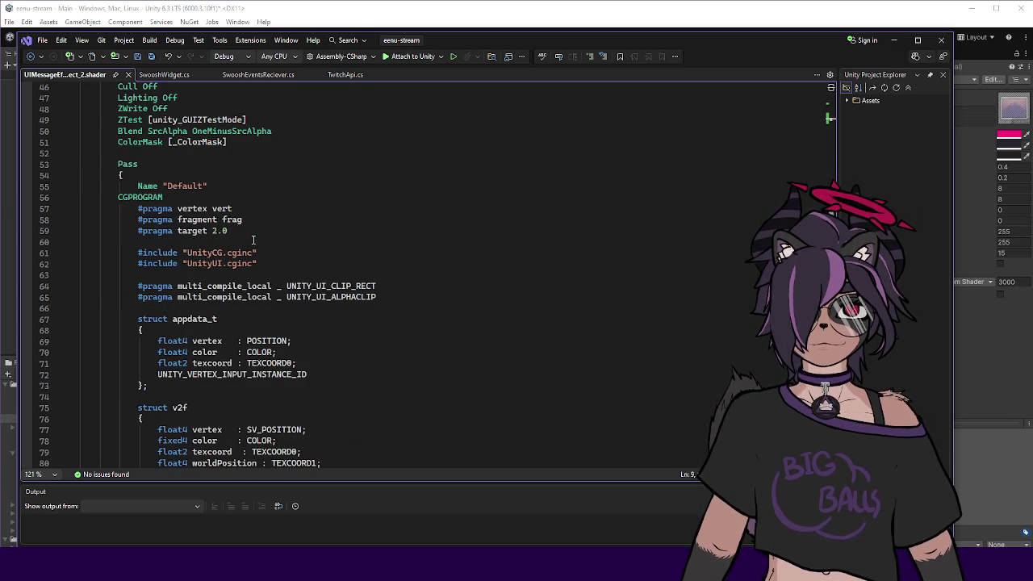
pyautogui.scroll(-10, 253, 241)
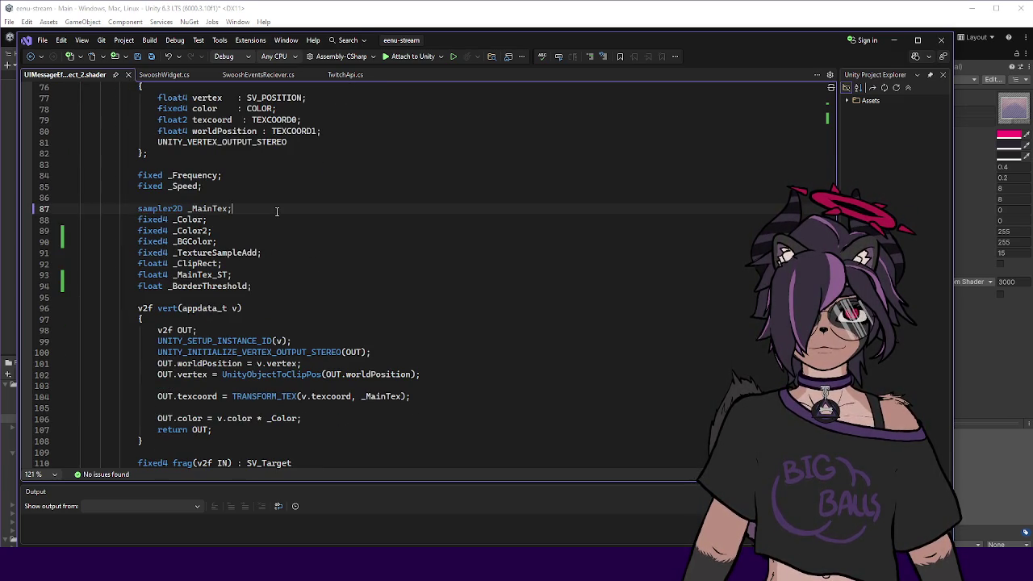
pyautogui.press('Return')
pyautogui.write('float _MainAlpha;')
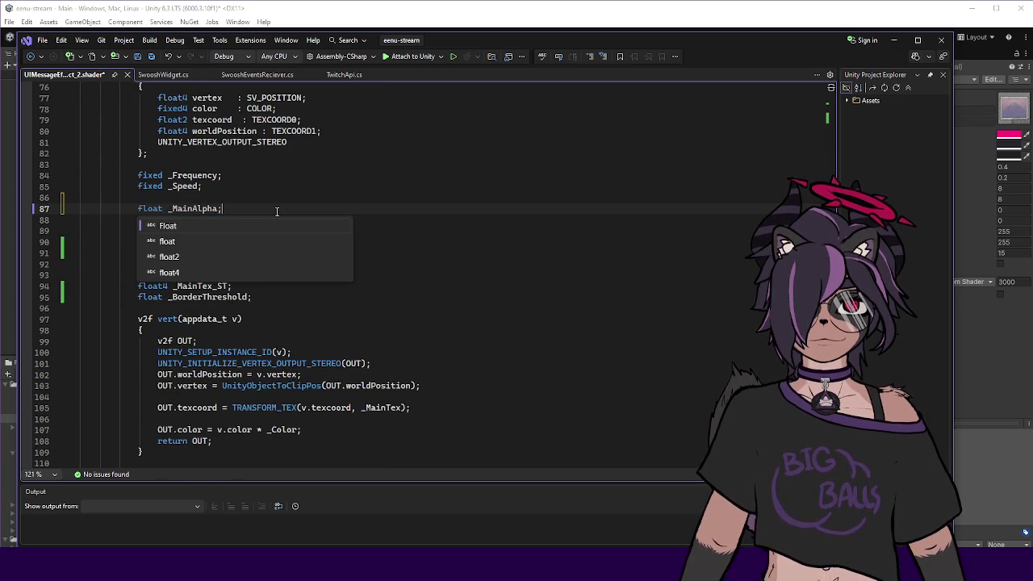
pyautogui.press('Escape')
# Add color.a *= _MainAlpha; after the final colour line in frag.
pyautogui.scroll(-8, 352, 204)
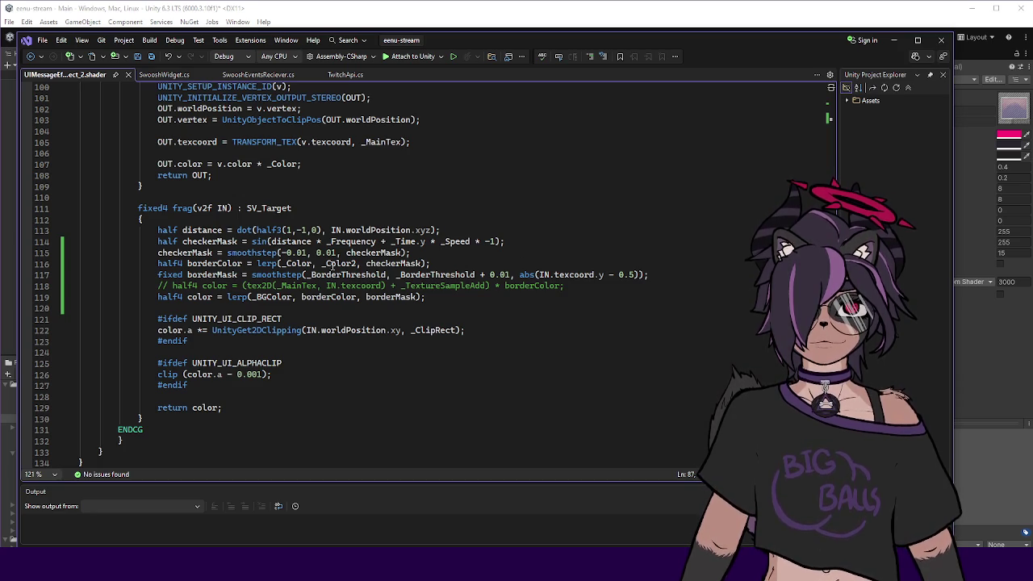
pyautogui.click(435, 297)
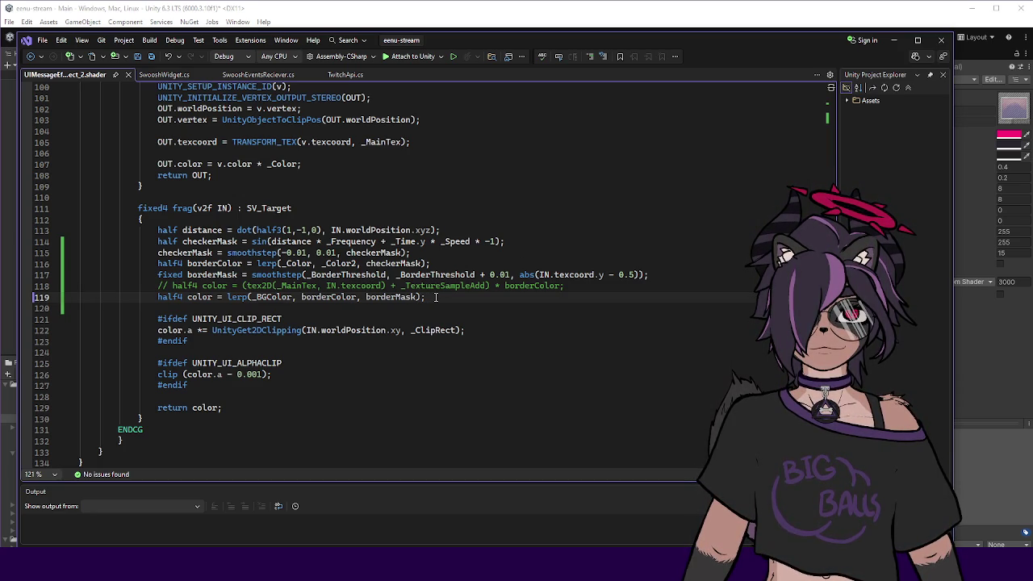
pyautogui.press('Return')
pyautogui.write('col')
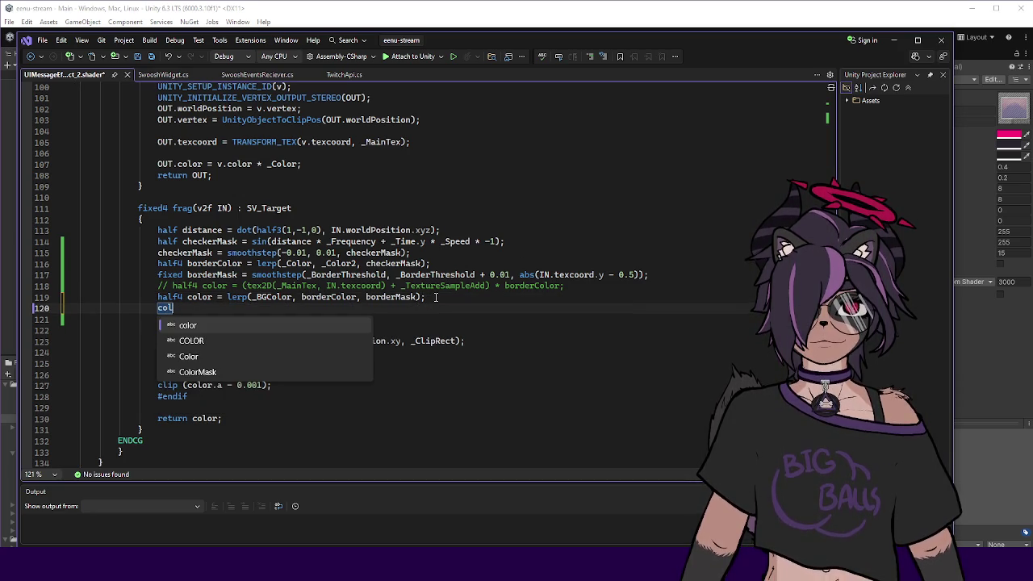
pyautogui.write('or.a *= _MainAlpha;')
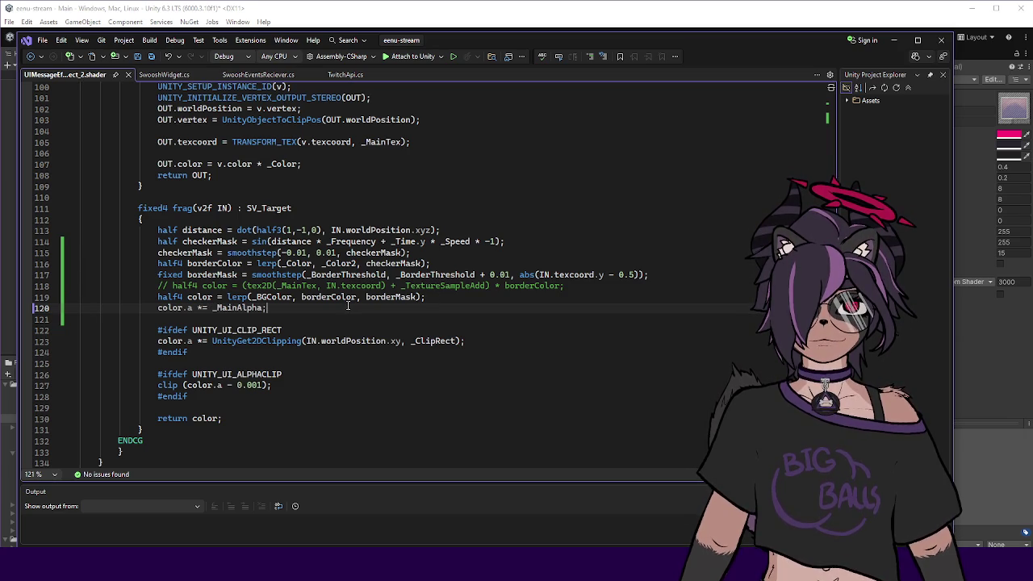
pyautogui.click(343, 286)
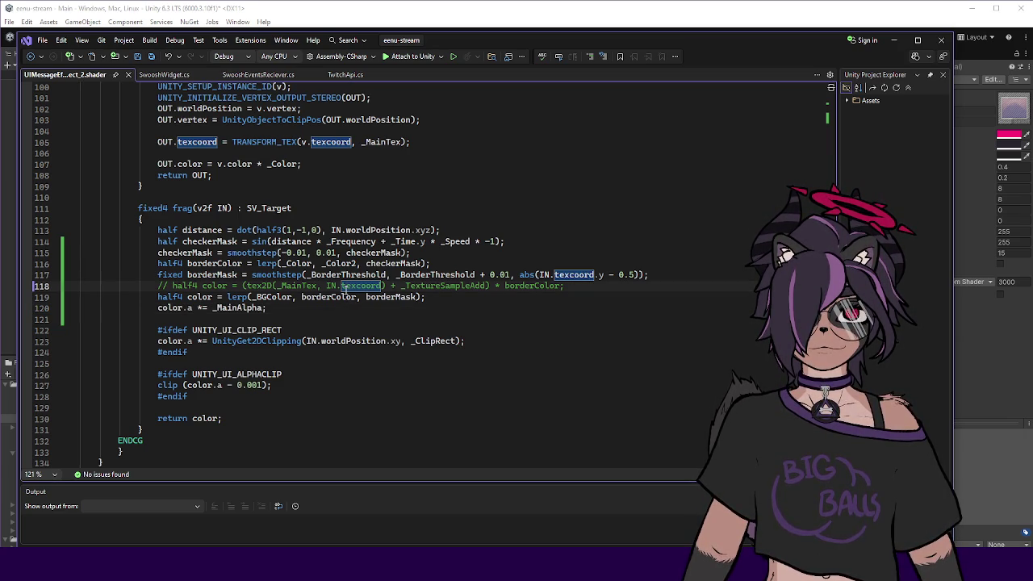
pyautogui.hotkey('alt', 'Tab')
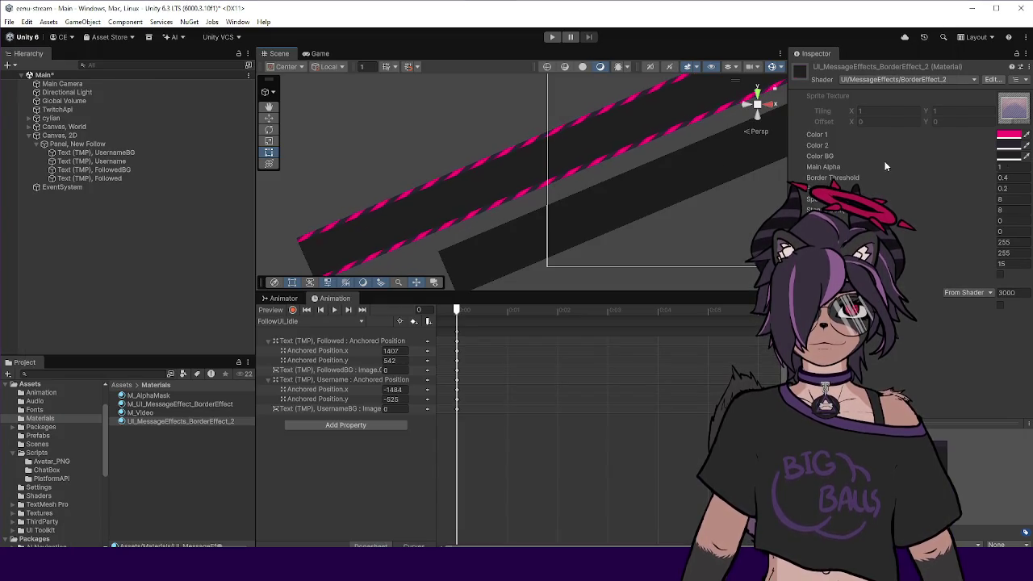
# Drag Main Alpha to fade the striped banner, then scroll up to the shader's property declarations.
pyautogui.moveTo(832, 167); pyautogui.dragTo(826, 171)
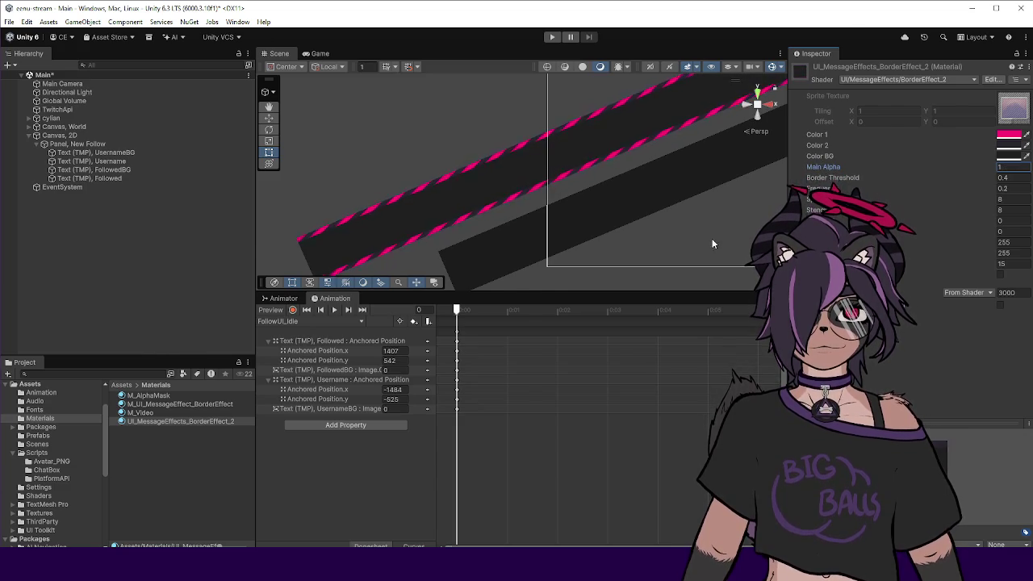
pyautogui.hotkey('alt', 'Tab')
pyautogui.click(366, 297)
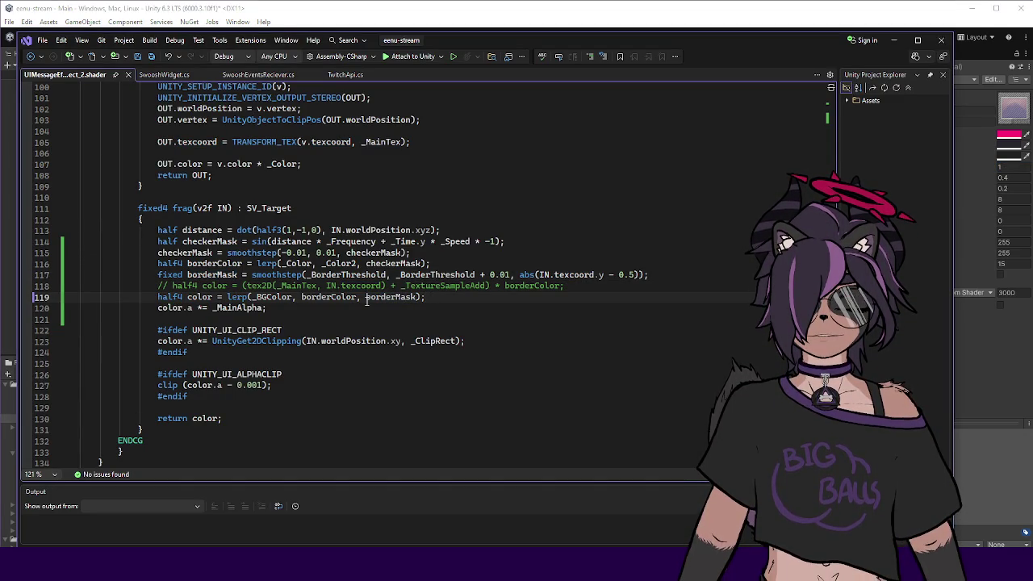
pyautogui.scroll(6, 427, 297)
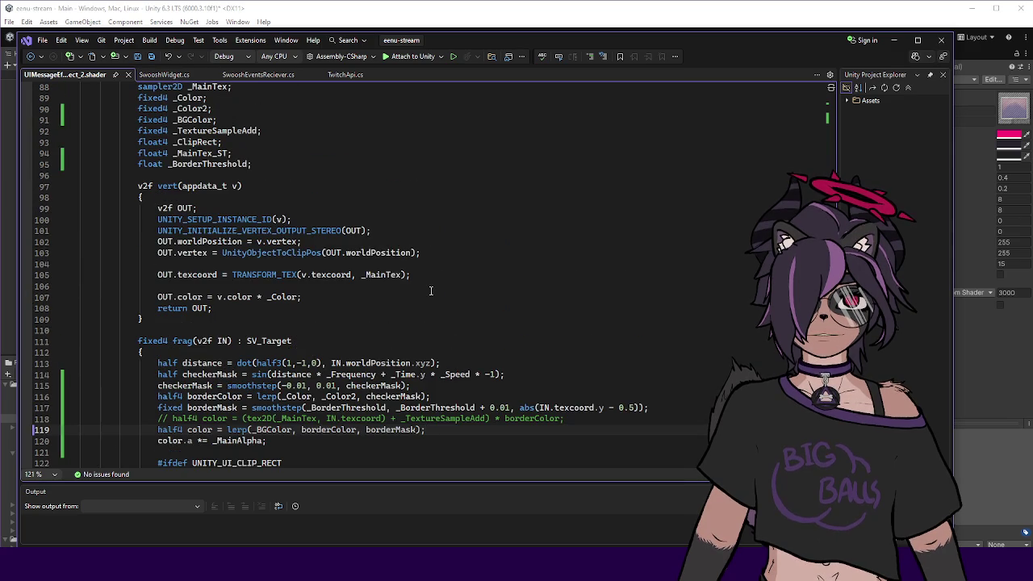
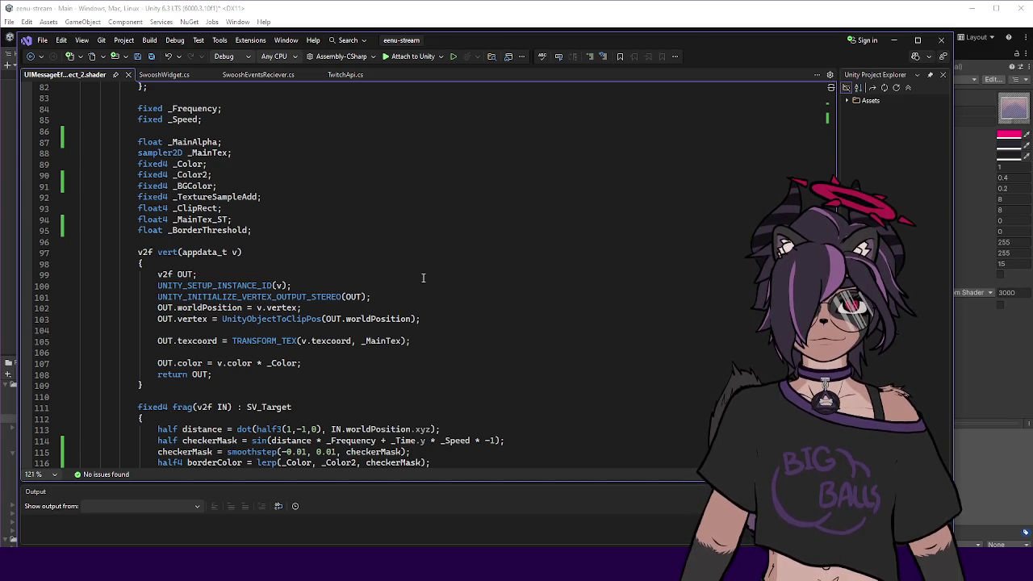
# Relabel the _Color property's display name from "Color 1" to "Color BG".
pyautogui.scroll(-1, 392, 107)
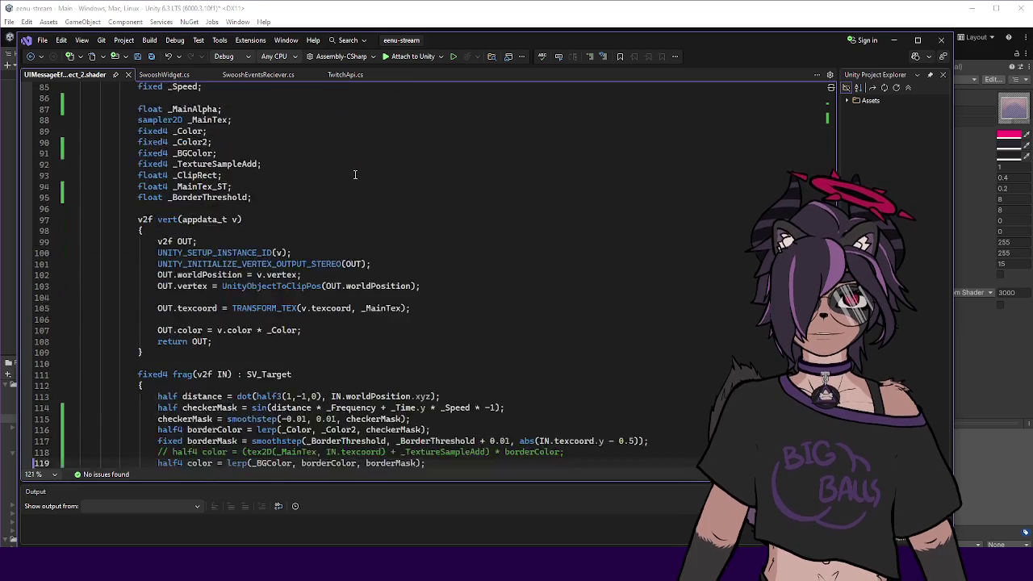
pyautogui.scroll(4, 358, 175)
pyautogui.scroll(20, 255, 240)
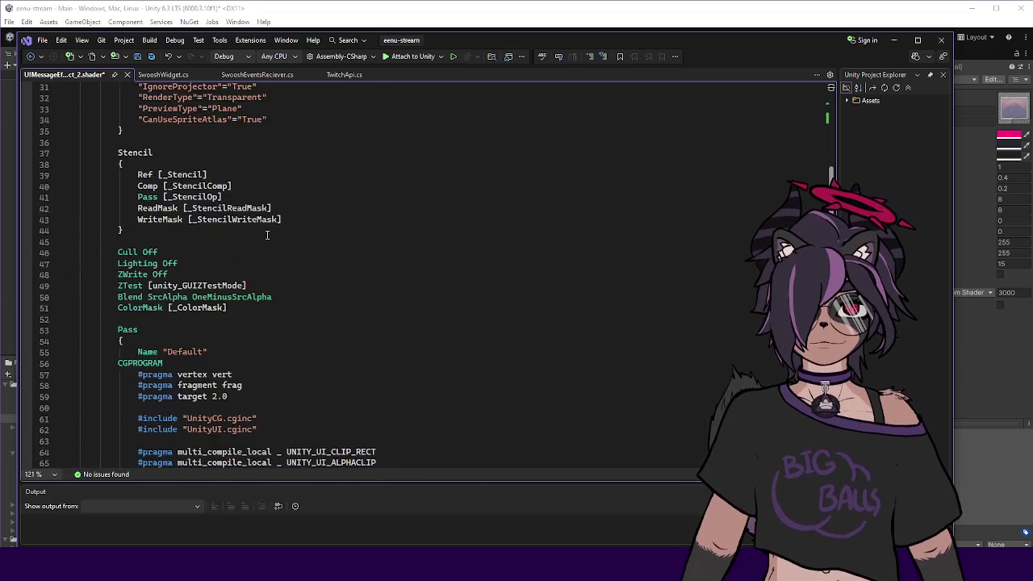
pyautogui.scroll(-20, 357, 171)
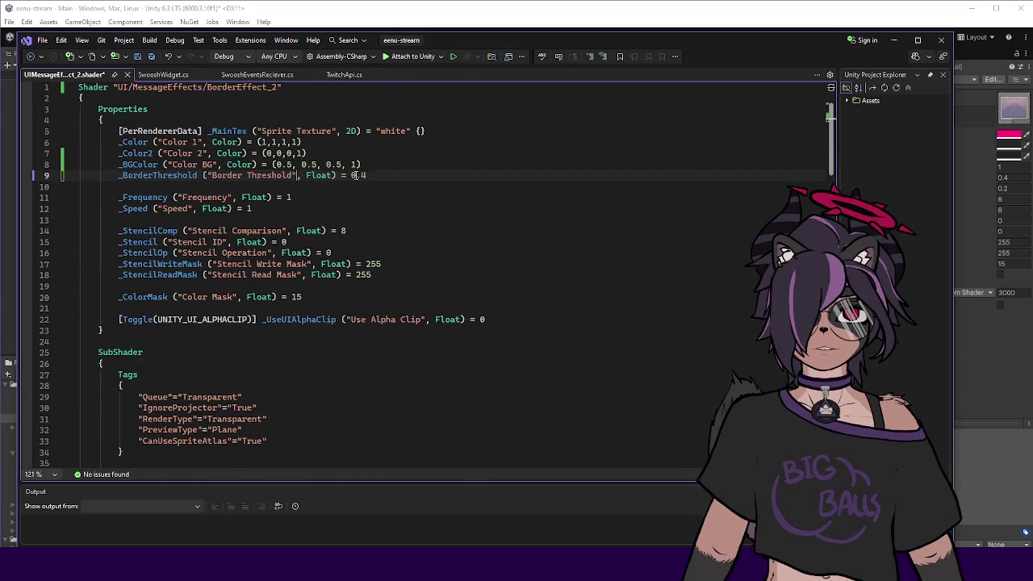
pyautogui.scroll(-4, 353, 183)
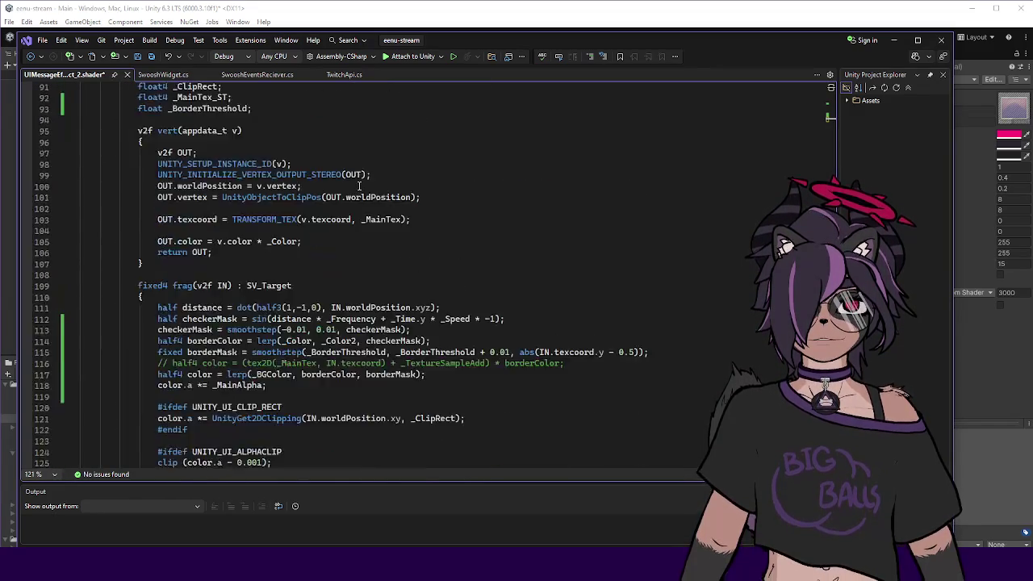
pyautogui.moveTo(697, 41); pyautogui.dragTo(510, 94)
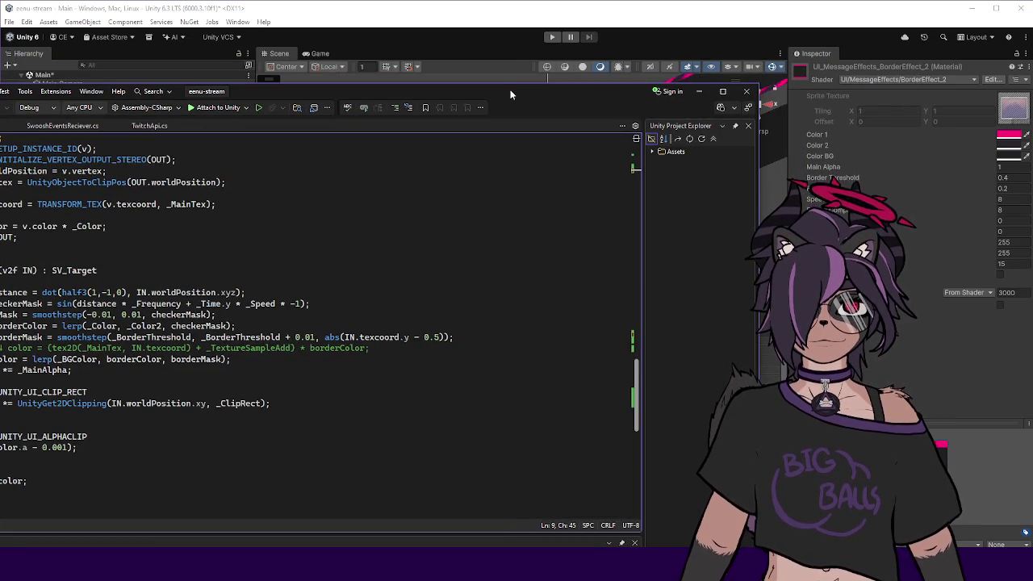
pyautogui.moveTo(510, 94); pyautogui.dragTo(732, 37)
pyautogui.scroll(20, 503, 179)
pyautogui.scroll(8, 503, 179)
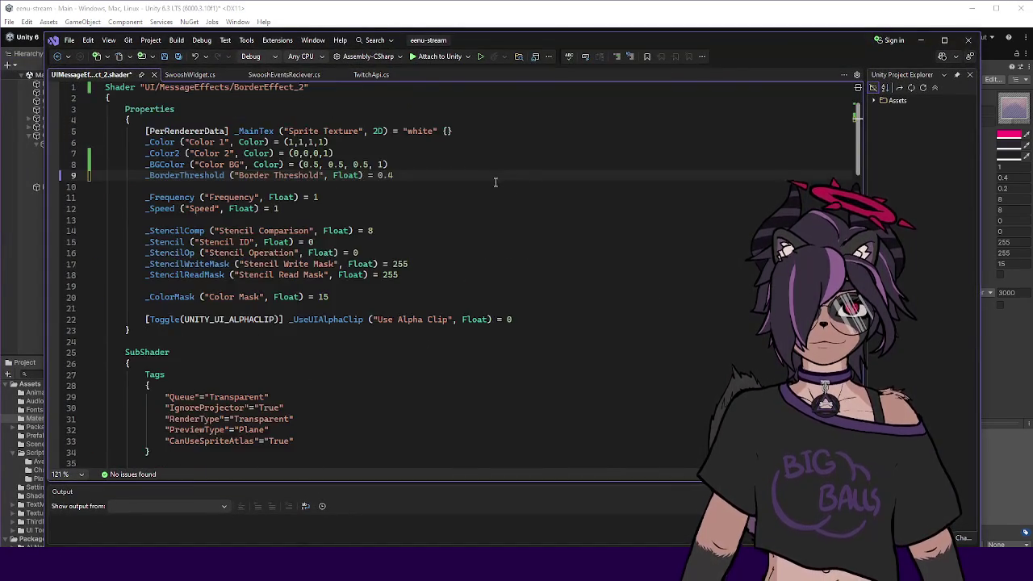
pyautogui.click(180, 142)
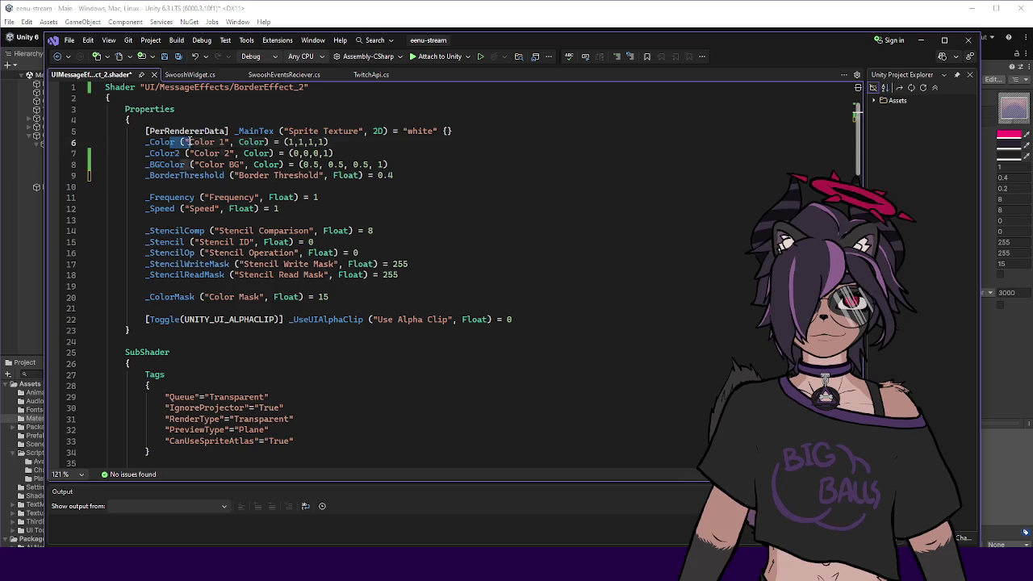
pyautogui.doubleClick(168, 142)
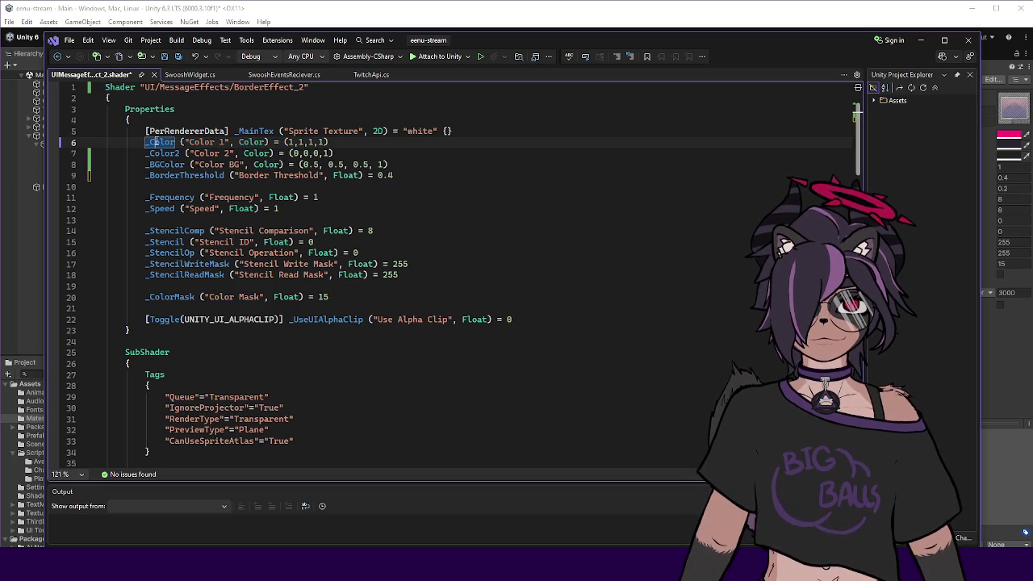
pyautogui.doubleClick(219, 142)
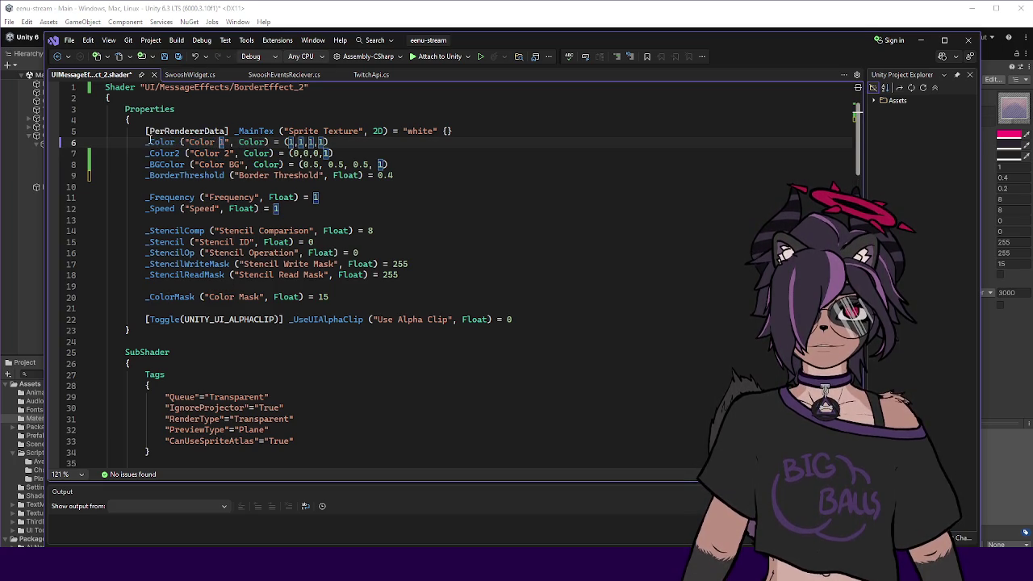
pyautogui.moveTo(147, 142); pyautogui.dragTo(200, 142)
pyautogui.click(334, 142)
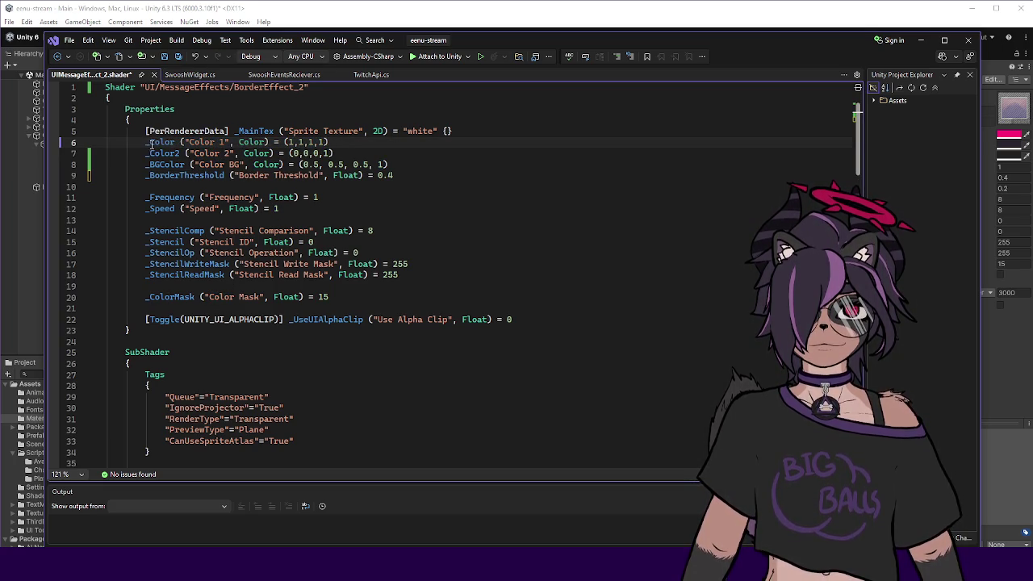
pyautogui.doubleClick(200, 142)
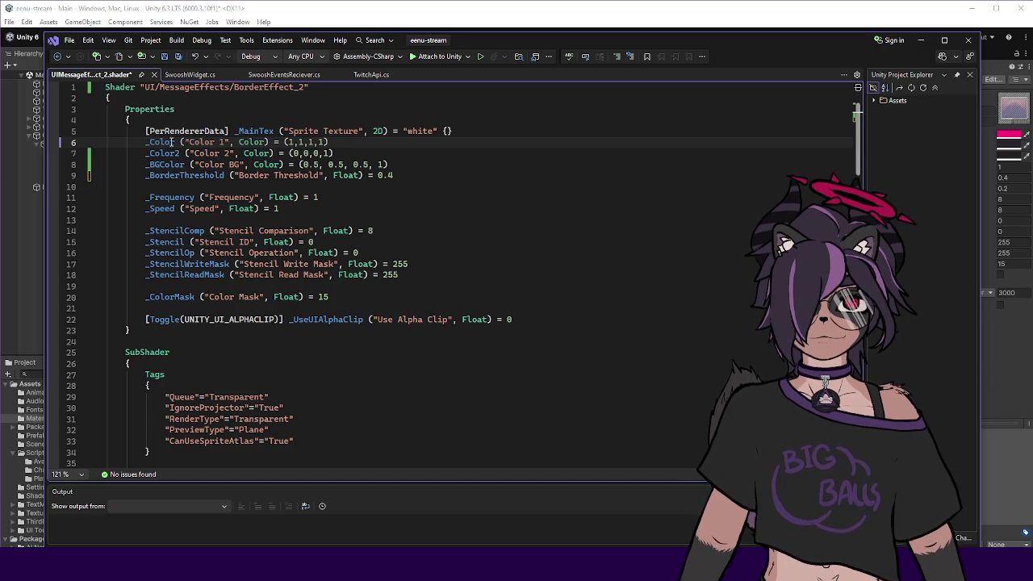
pyautogui.moveTo(180, 142); pyautogui.dragTo(266, 142)
pyautogui.click(305, 142)
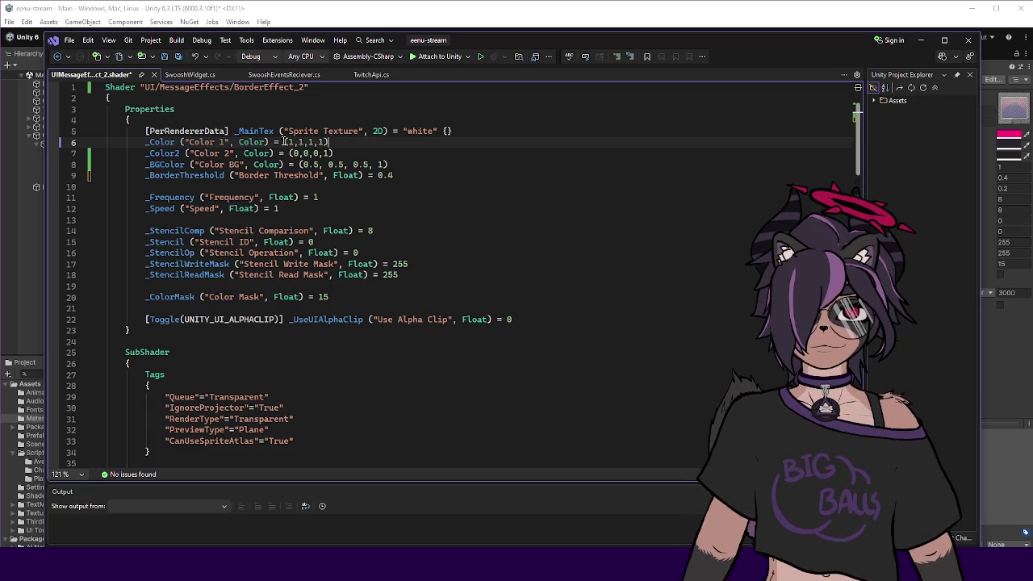
pyautogui.write('BG')
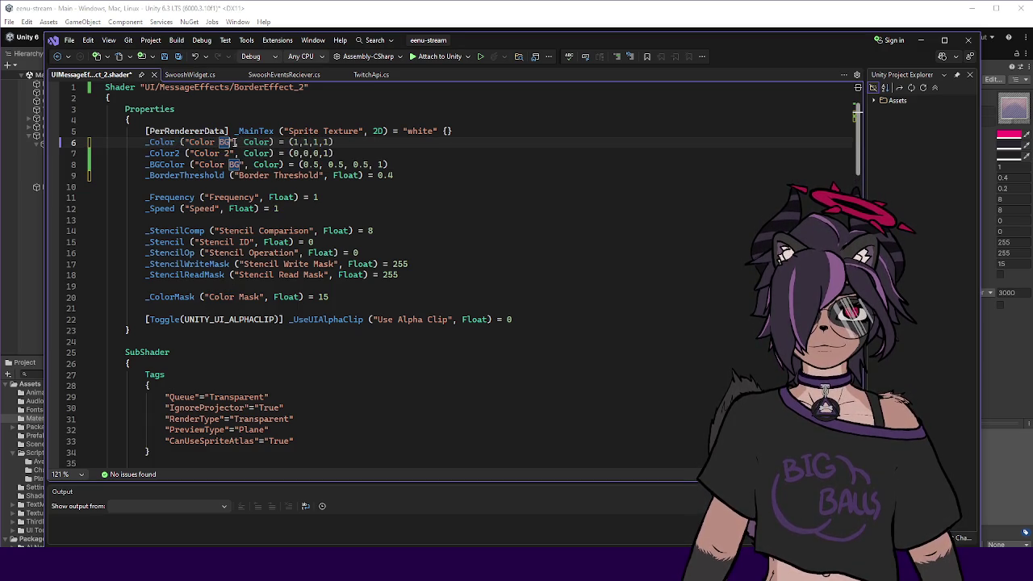
# Rename the _BGColor property to _Color1 and move it above _Color2.
pyautogui.doubleClick(180, 154)
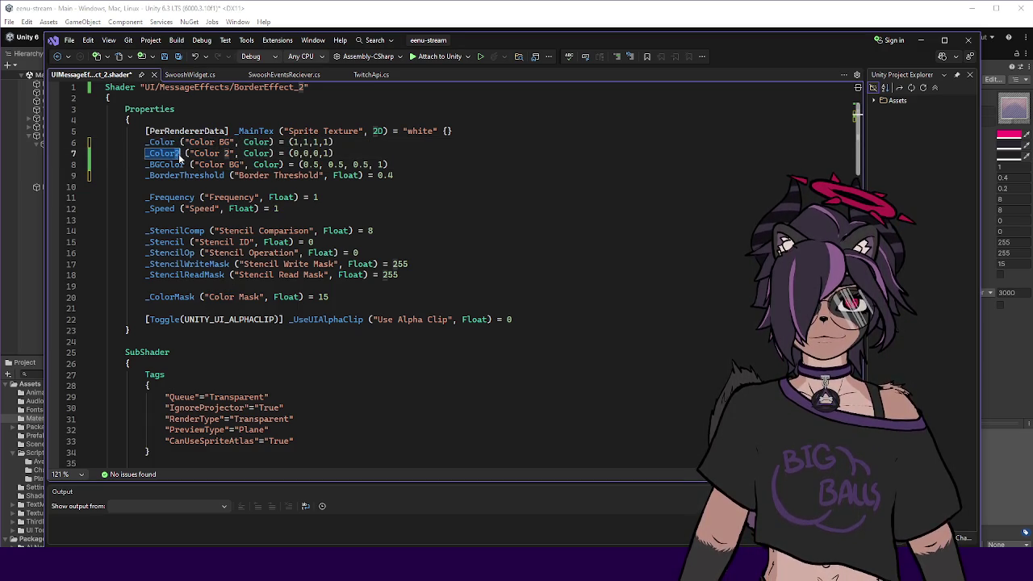
pyautogui.write('_Color')
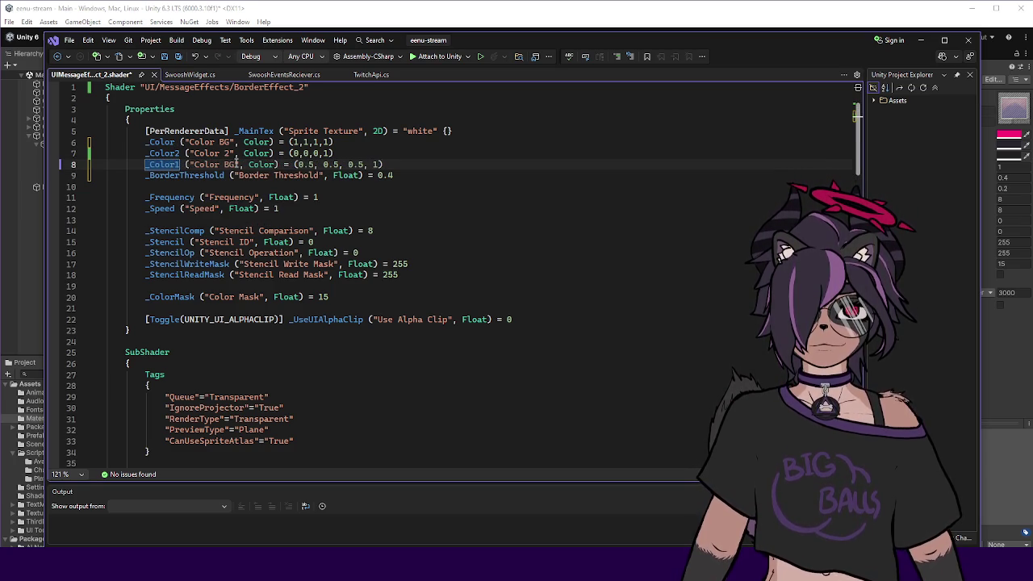
pyautogui.write('1')
pyautogui.click(390, 158)
pyautogui.press('Down')
pyautogui.hotkey('alt', 'Up')
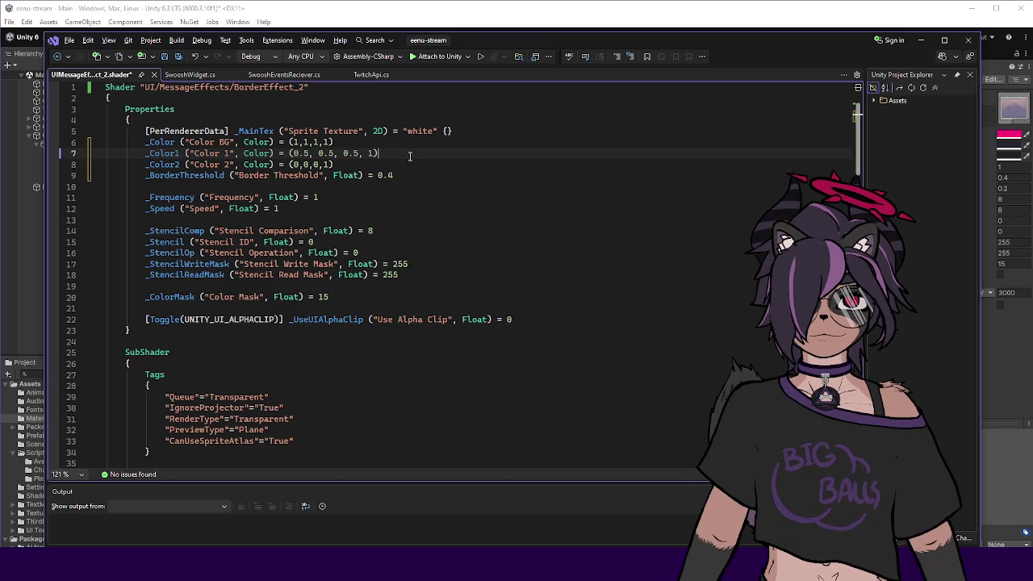
# Swap default values so _Color is grey (0.5, 0.5, 0.5, 1) and _Color1 is white (1,1,1,1).
pyautogui.click(393, 166)
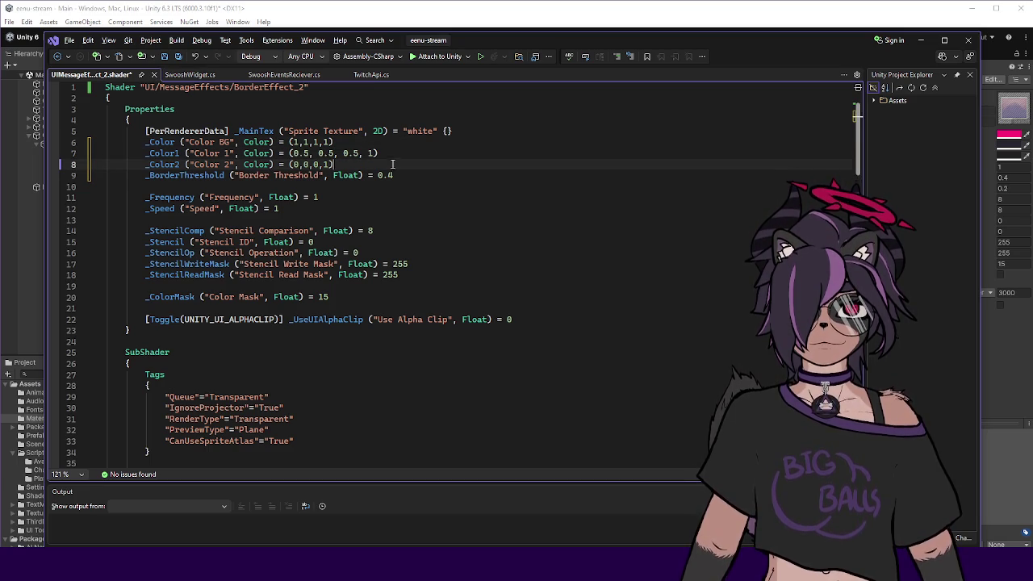
pyautogui.moveTo(382, 153); pyautogui.dragTo(292, 153)
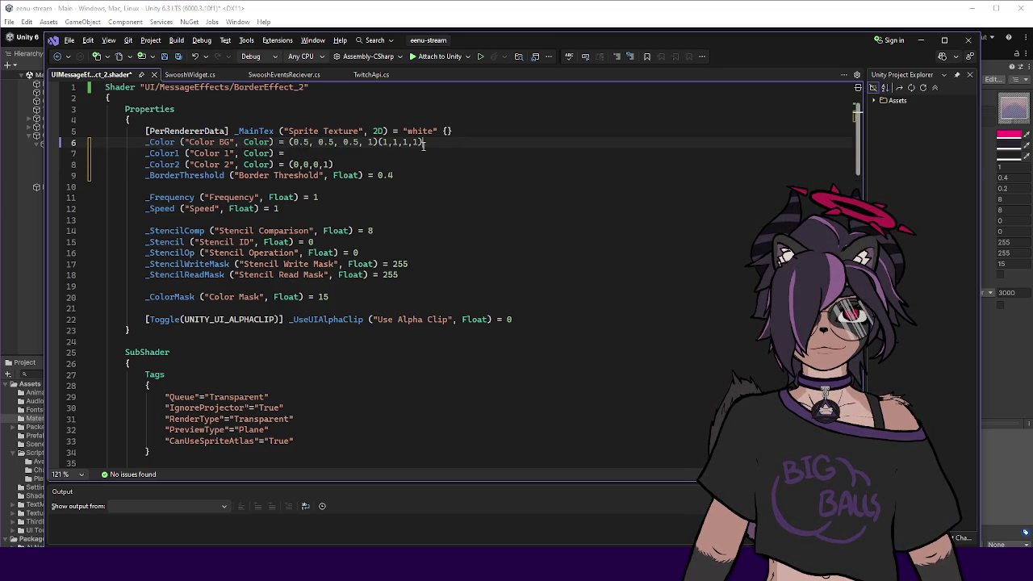
pyautogui.hotkey('ctrl', 'x')
pyautogui.click(360, 152)
pyautogui.hotkey('ctrl', 'v')
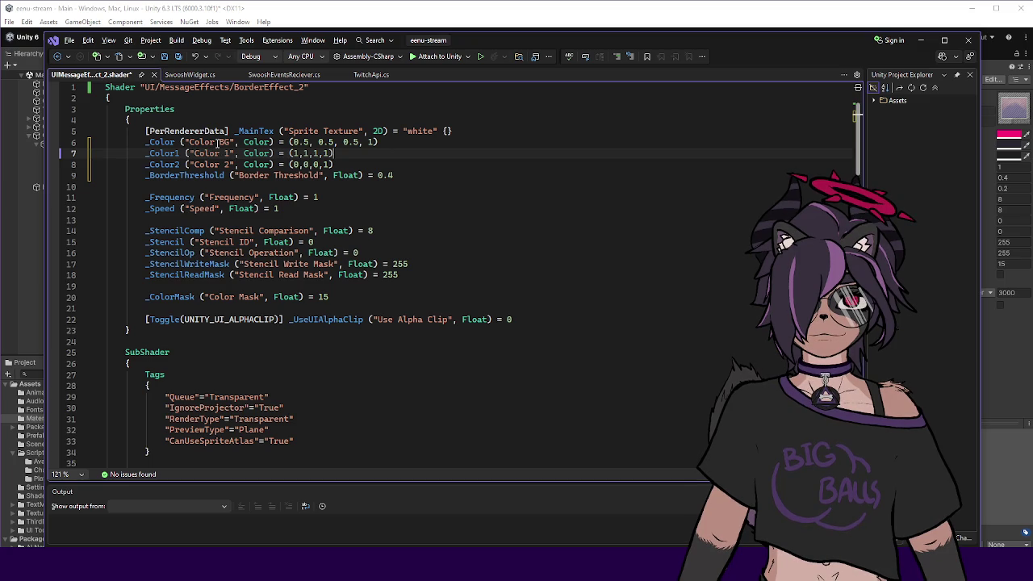
pyautogui.click(364, 164)
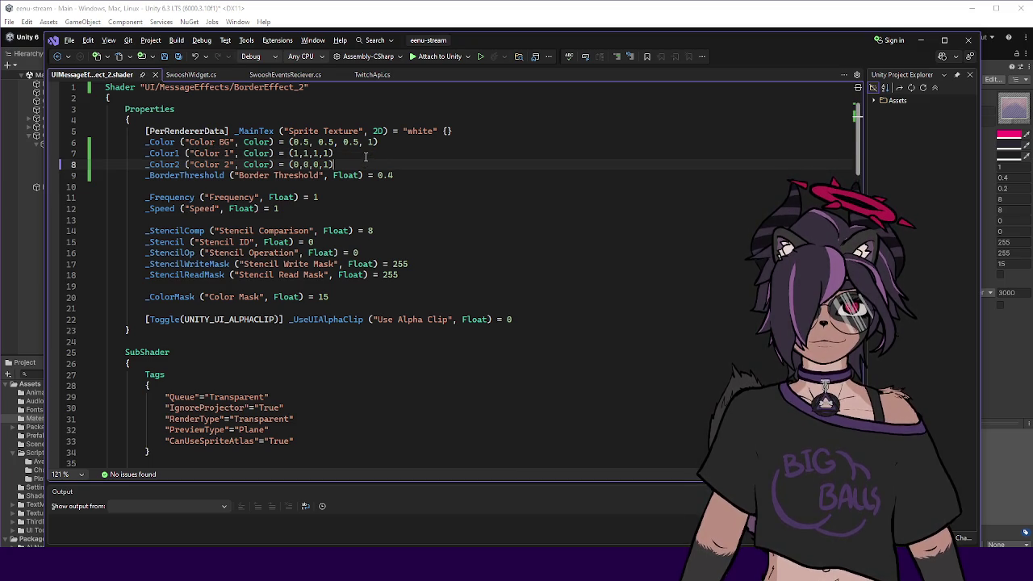
# Rename the _BGColor declaration to _Color1 and move it above _Color2.
pyautogui.scroll(-20, 366, 157)
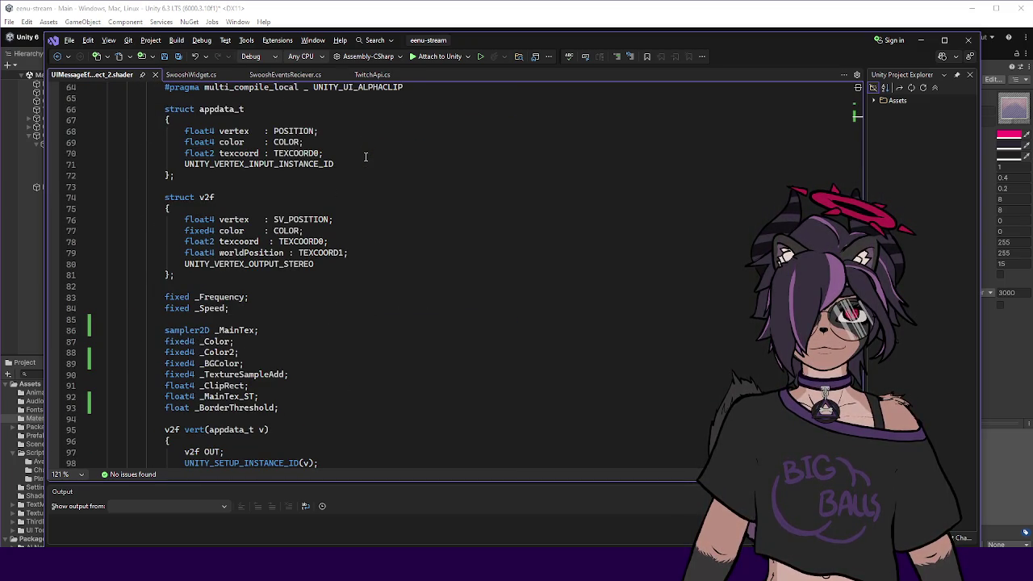
pyautogui.scroll(-1, 222, 353)
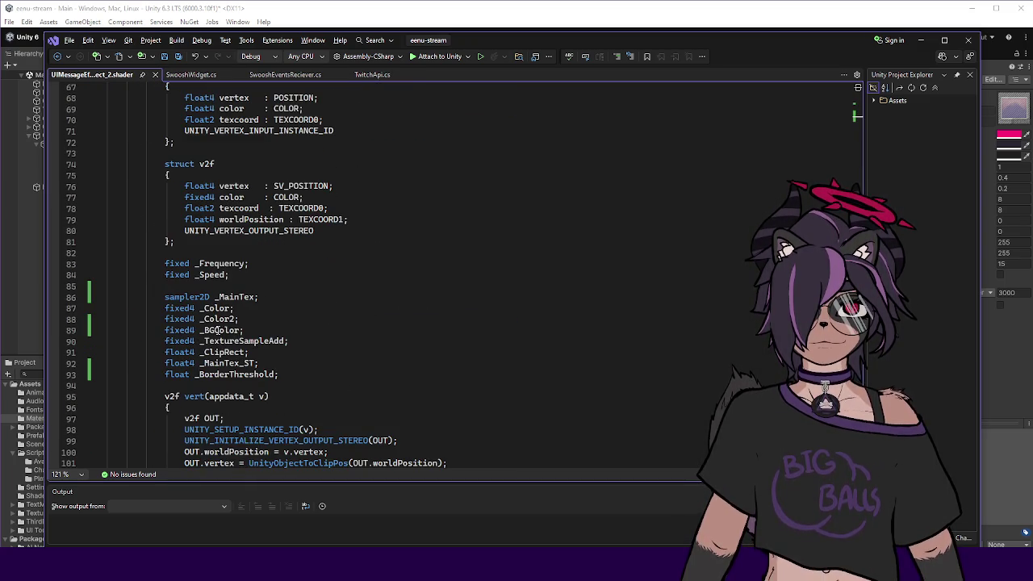
pyautogui.write('1')
pyautogui.hotkey('alt', 'Up')
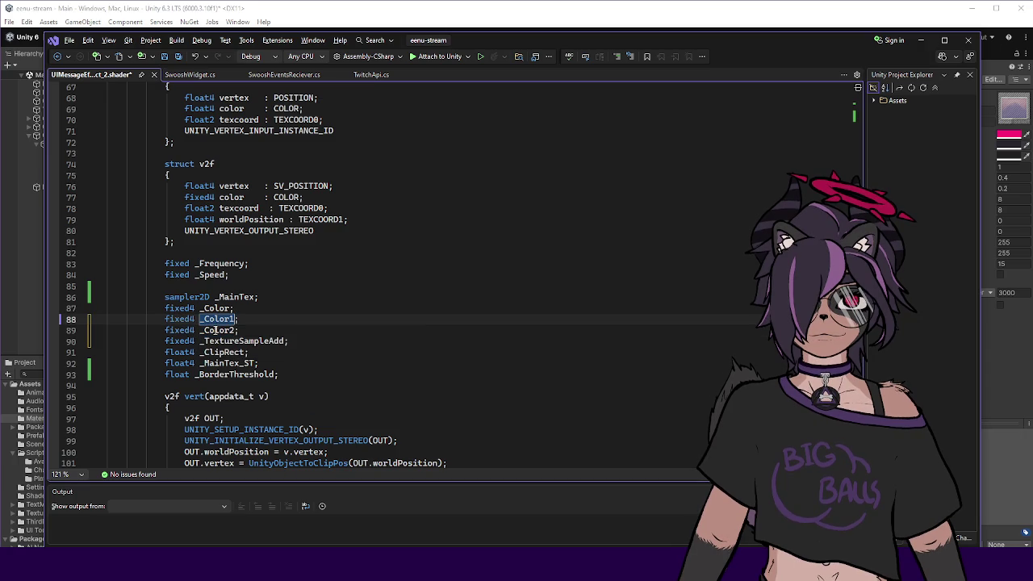
# Use _Color1 in the borderColor stripe lerp and _Color in the final background lerp.
pyautogui.scroll(-12, 284, 335)
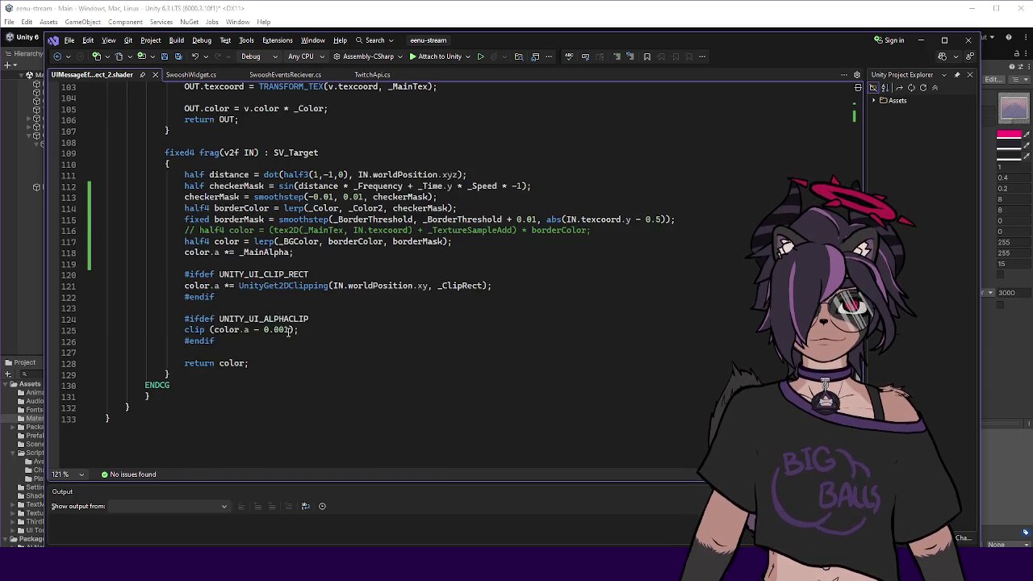
pyautogui.scroll(2, 288, 332)
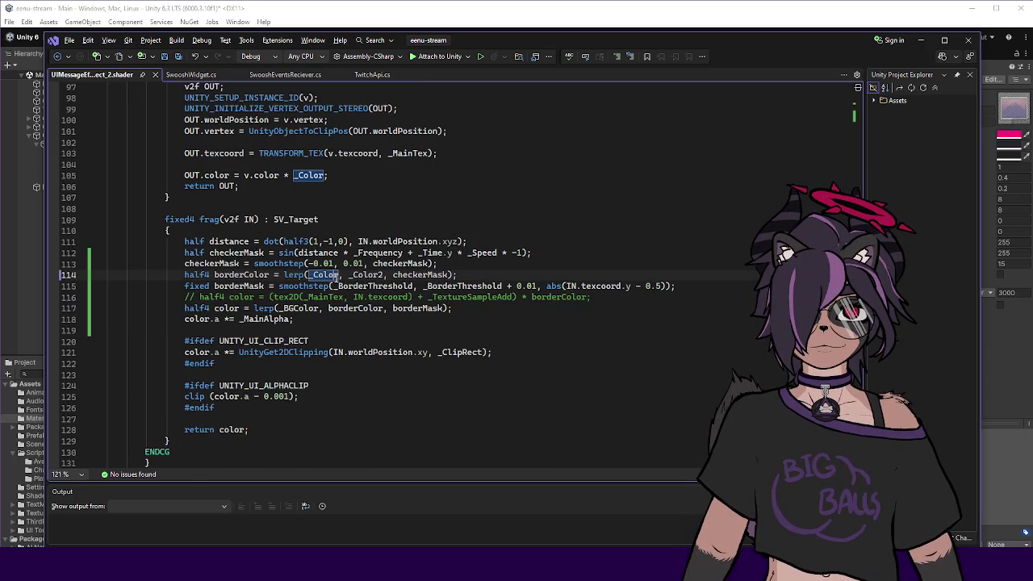
pyautogui.write('1')
pyautogui.click(473, 273)
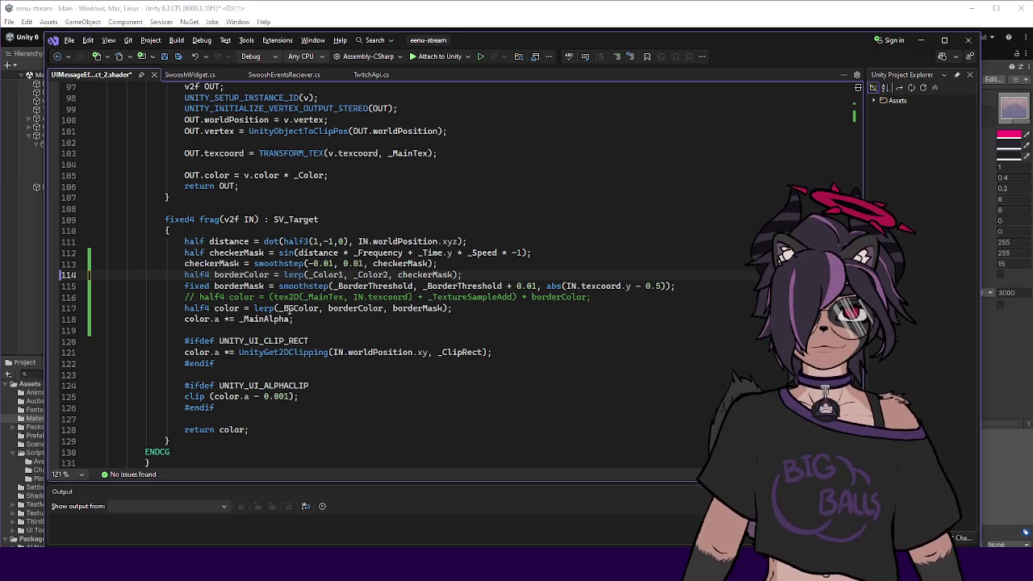
pyautogui.write('_C')
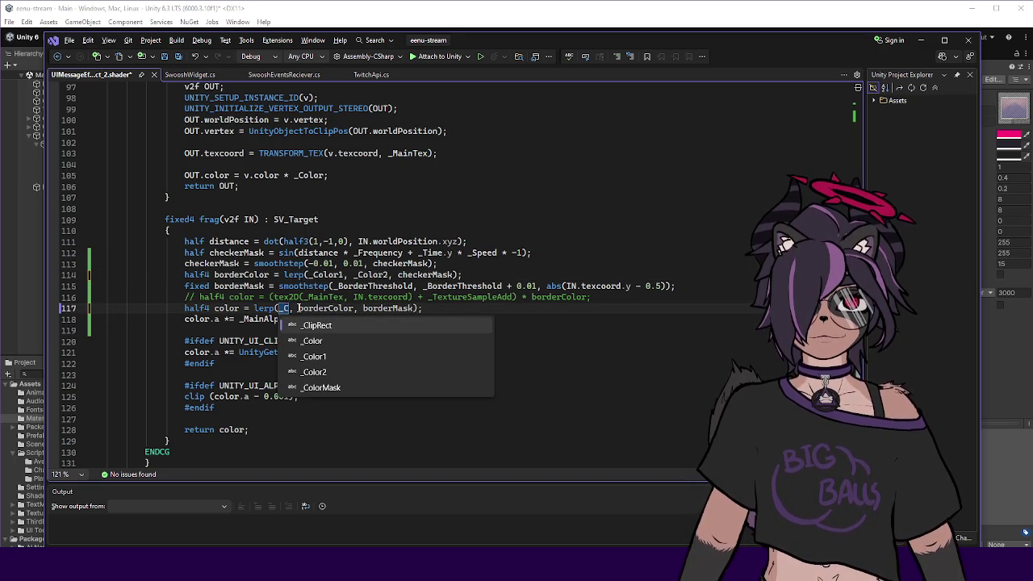
pyautogui.write('olo')
pyautogui.press('Escape')
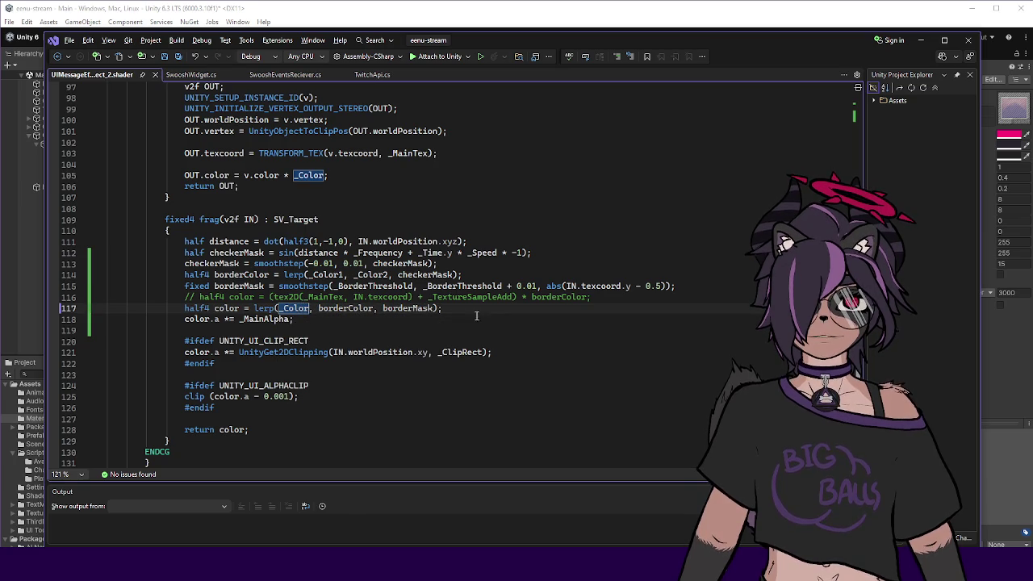
# Replace the _MainAlpha line with color.a = _Color.a; and check the recompiled shader in Unity.
pyautogui.click(425, 321)
pyautogui.hotkey('shift', 'Home')
pyautogui.press('BackSpace')
pyautogui.press('BackSpace')
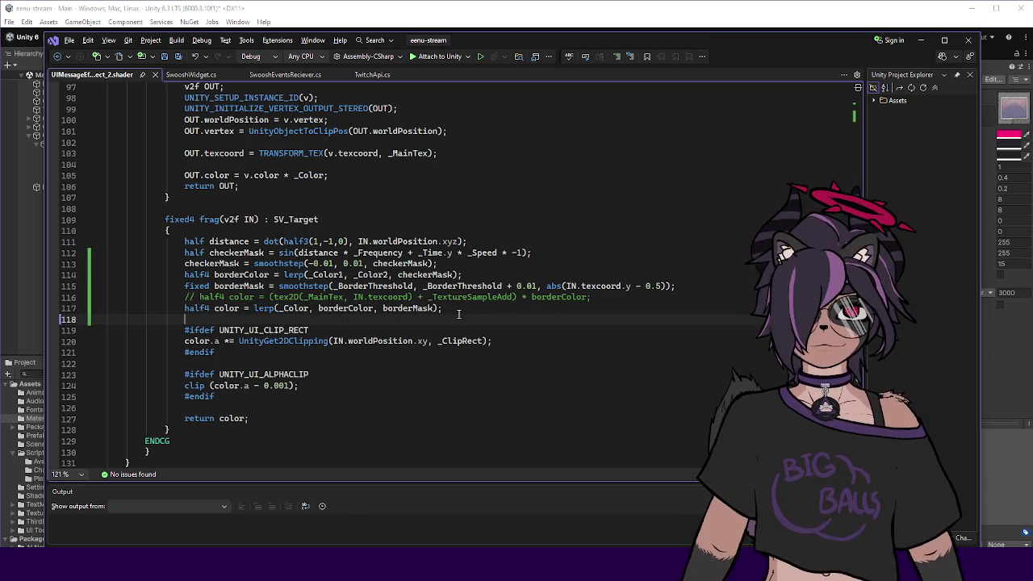
pyautogui.press('Return')
pyautogui.write('color.a = _Colkor.')
pyautogui.press('BackSpace')
pyautogui.press('BackSpace')
pyautogui.press('BackSpace')
pyautogui.write('or.a;')
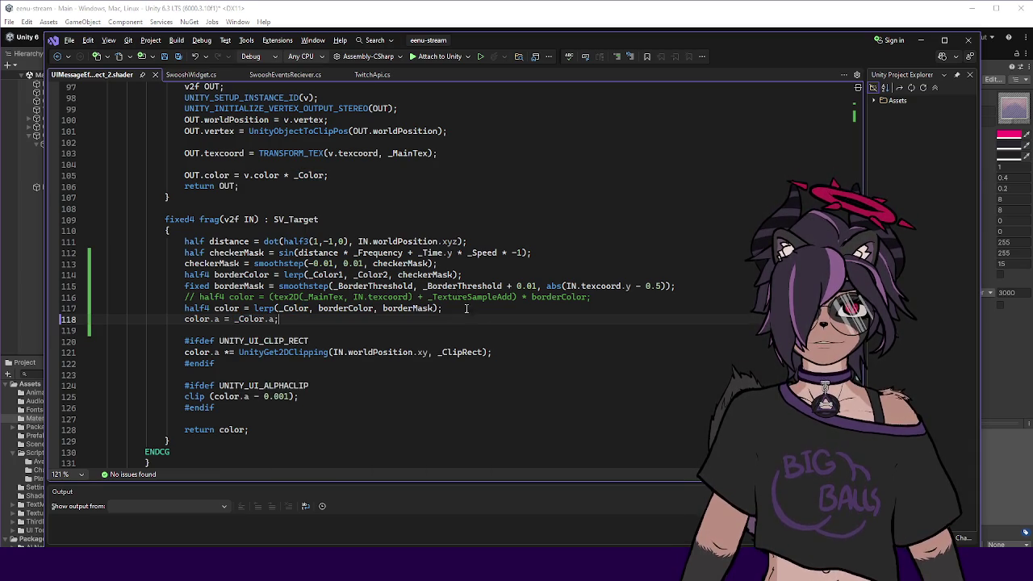
pyautogui.click(398, 330)
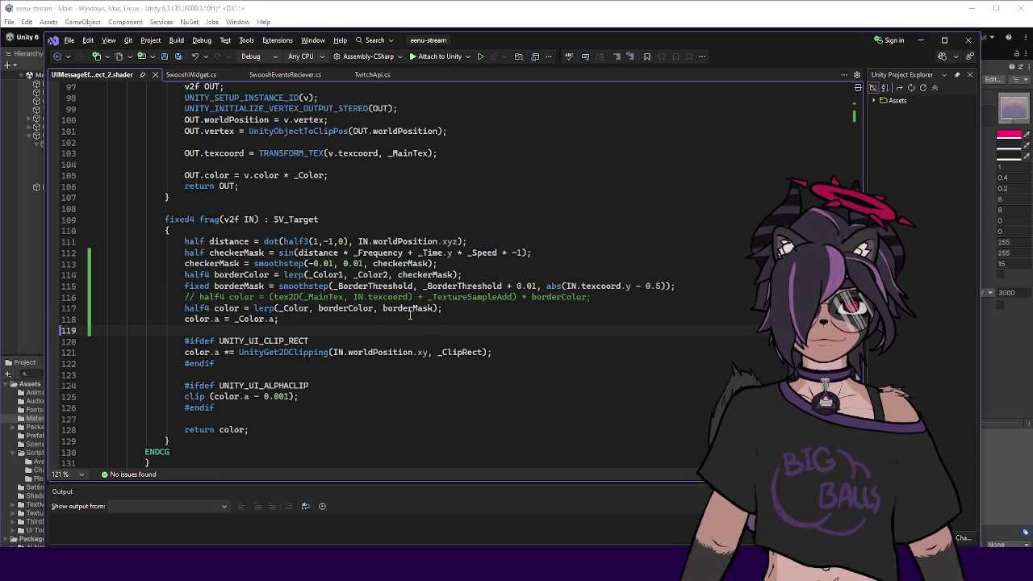
pyautogui.hotkey('alt', 'Tab')
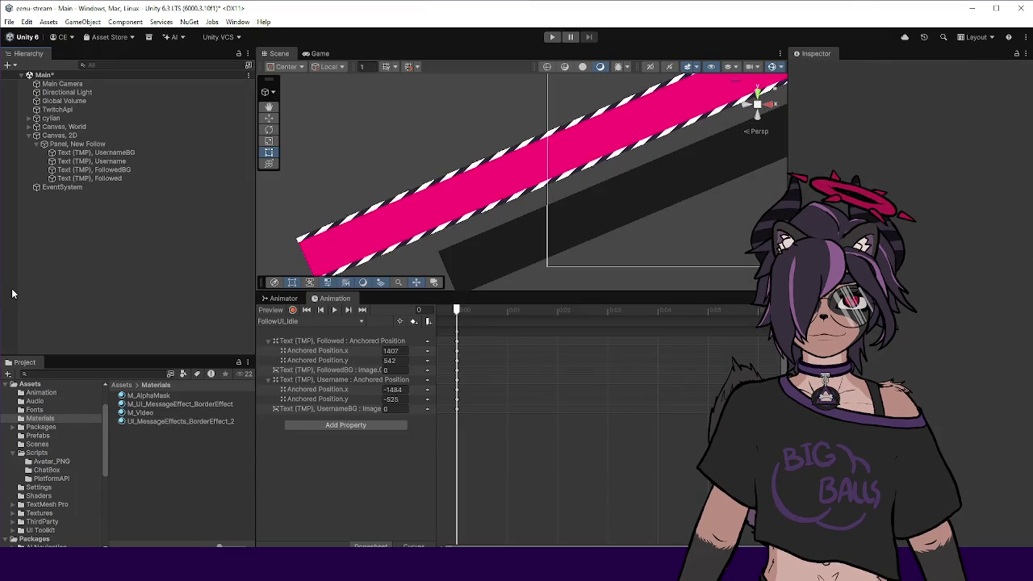
# Select the pink UsernameBG bar and copy and paste its colour values in the Inspector.
pyautogui.click(385, 215)
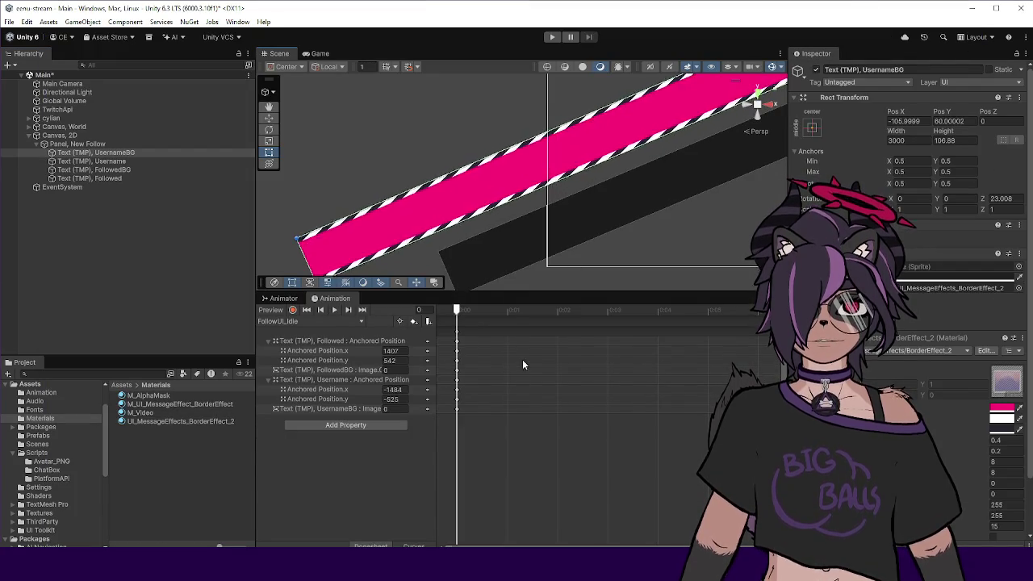
pyautogui.rightClick(997, 434)
pyautogui.click(1001, 437)
pyautogui.rightClick(1001, 410)
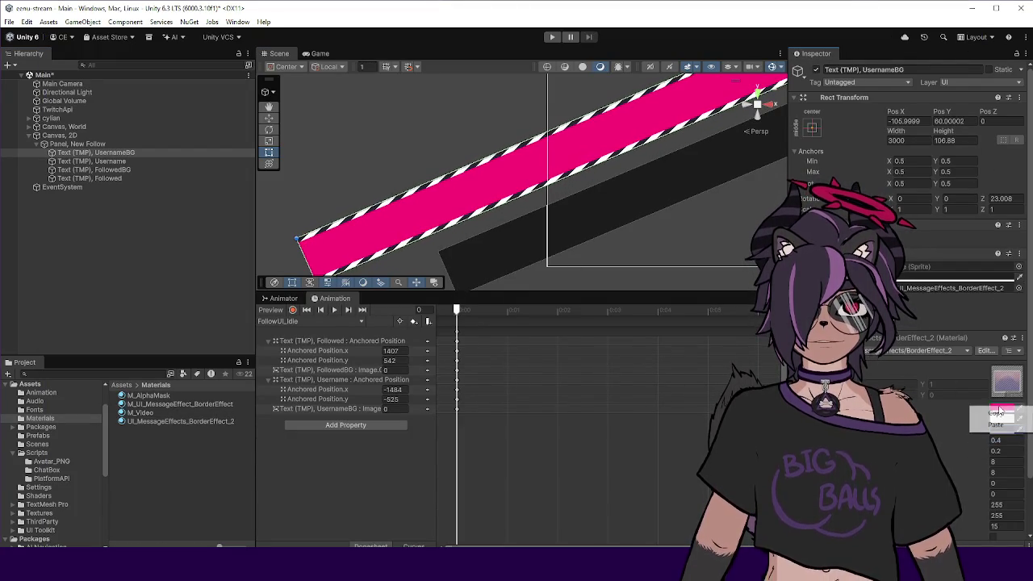
pyautogui.click(998, 426)
pyautogui.click(999, 425)
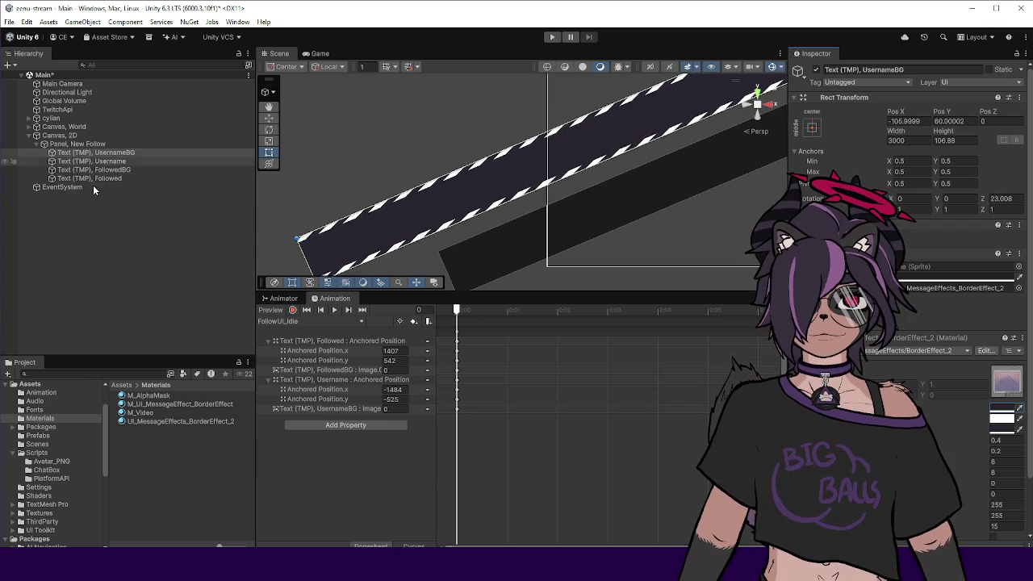
# Copy the original border material's pink Color 1 into BorderEffect_2's Color 1.
pyautogui.click(151, 421)
pyautogui.click(161, 403)
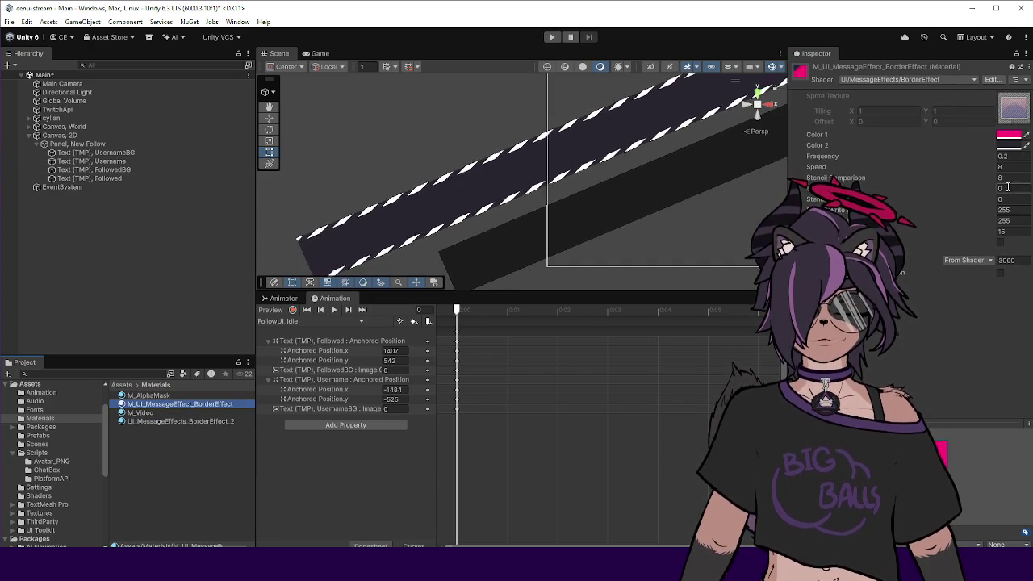
pyautogui.rightClick(1007, 140)
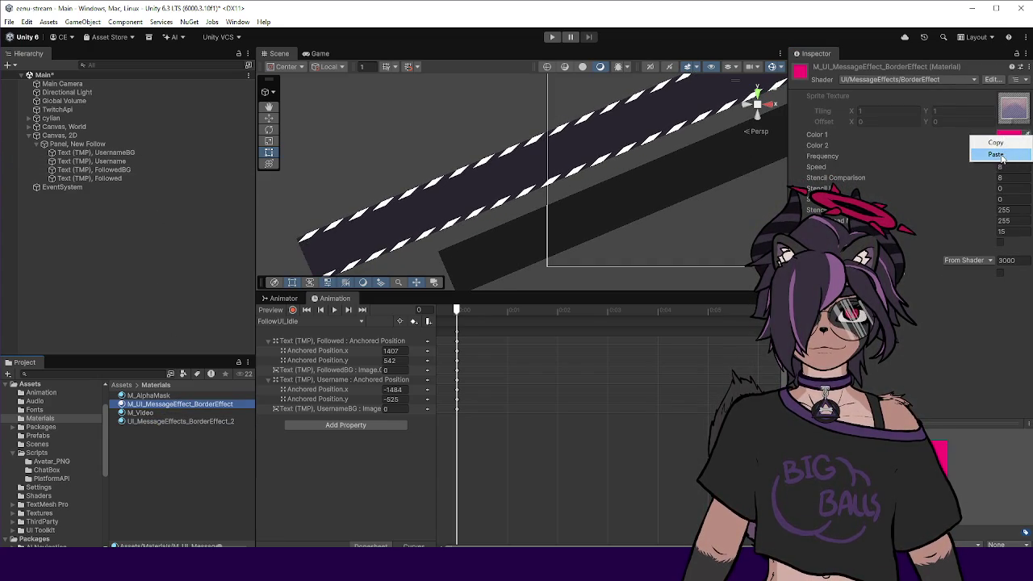
pyautogui.click(998, 154)
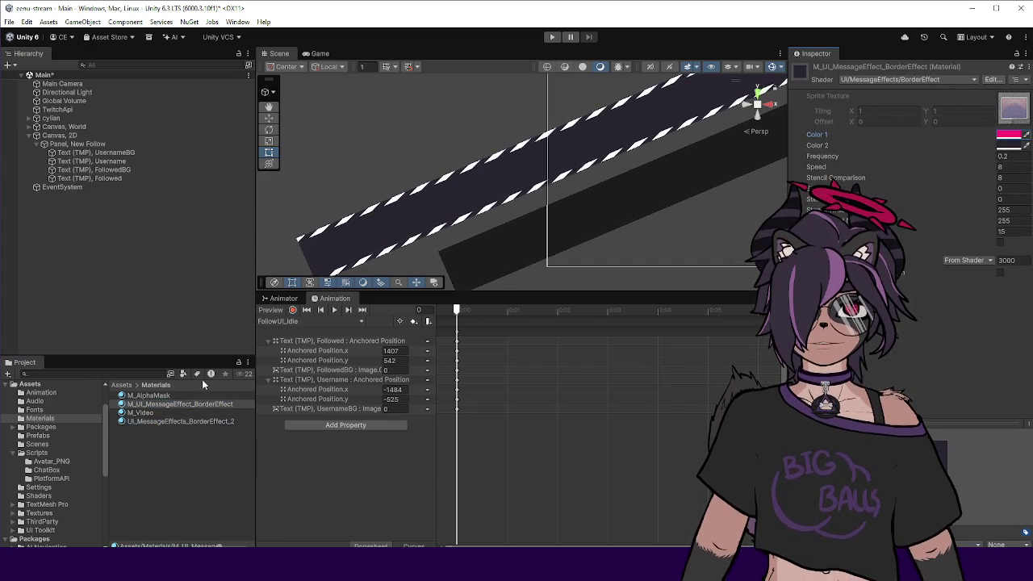
pyautogui.click(158, 420)
pyautogui.rightClick(1007, 147)
pyautogui.click(998, 166)
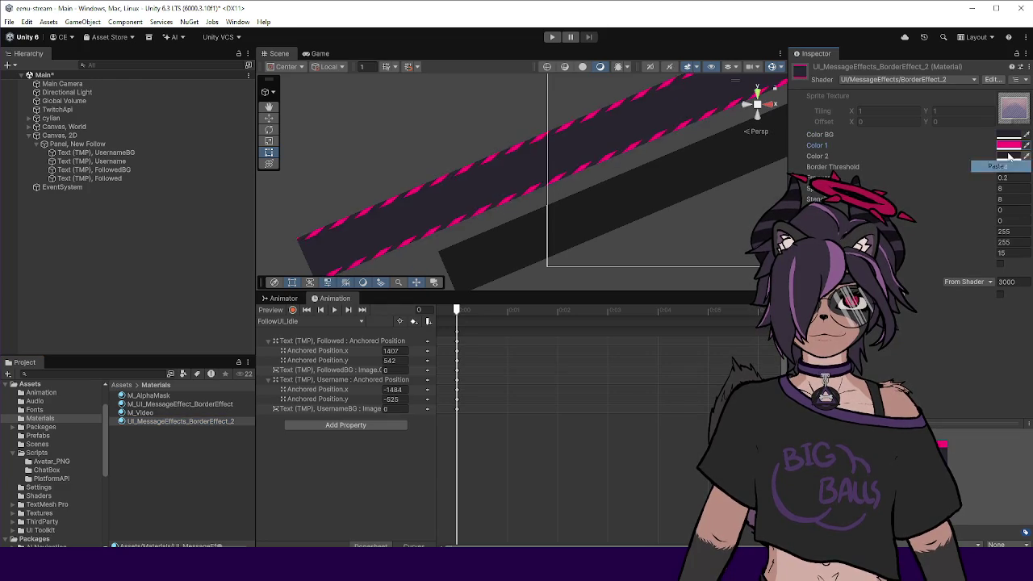
# Copy the original border material's Color 2 into BorderEffect_2's Color 2.
pyautogui.click(172, 403)
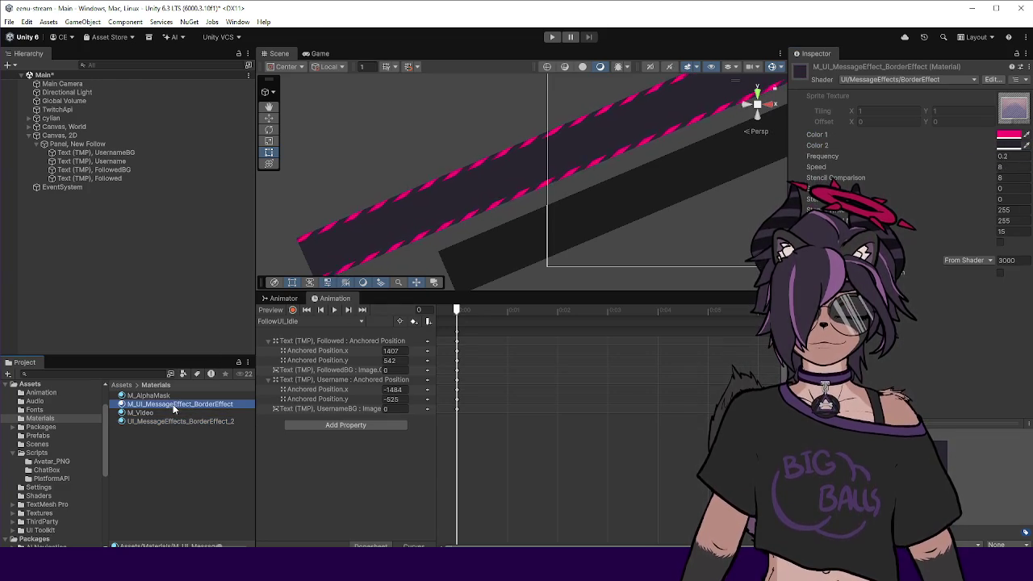
pyautogui.rightClick(1008, 146)
pyautogui.click(997, 151)
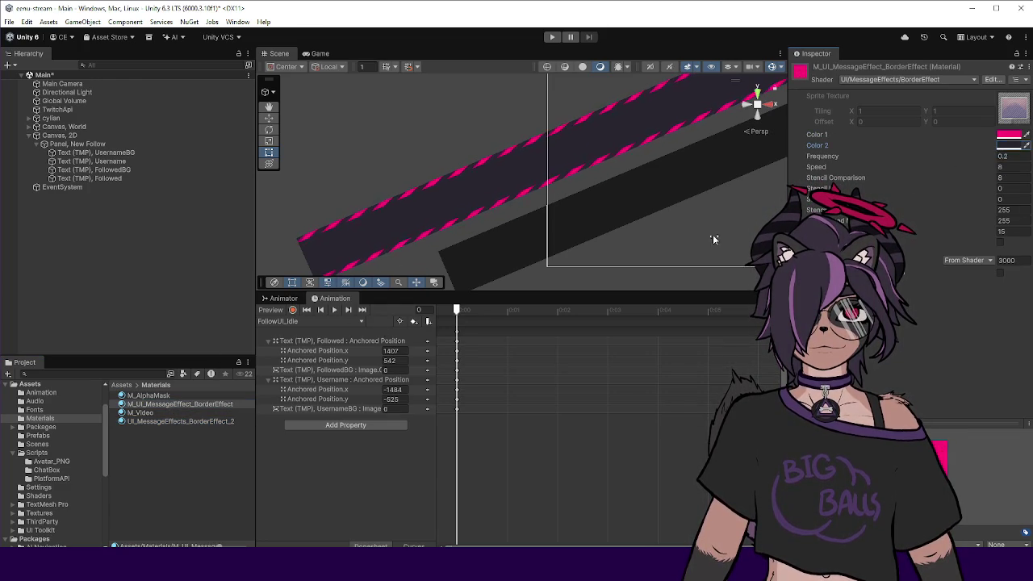
pyautogui.click(180, 422)
pyautogui.rightClick(1005, 158)
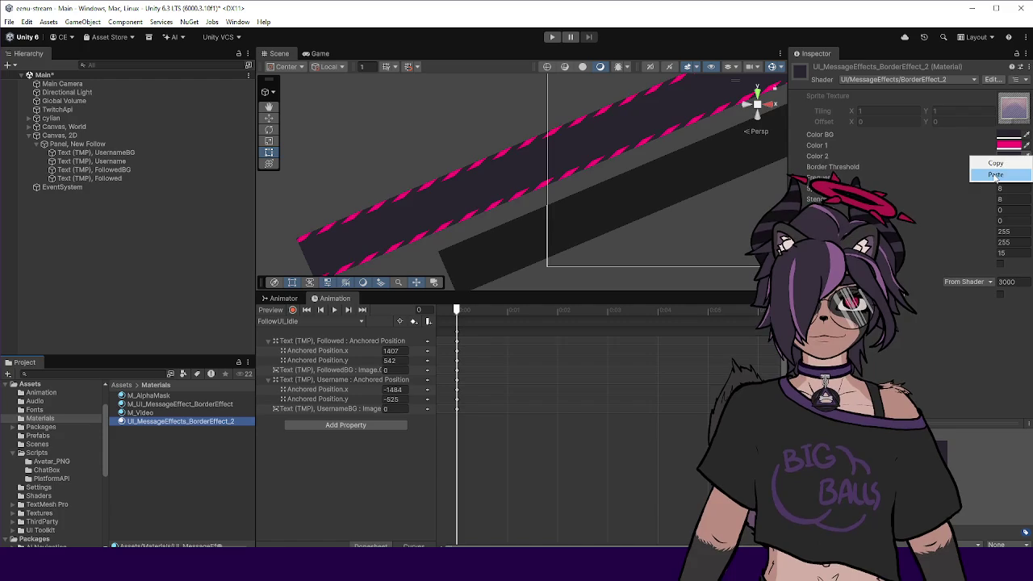
pyautogui.click(998, 174)
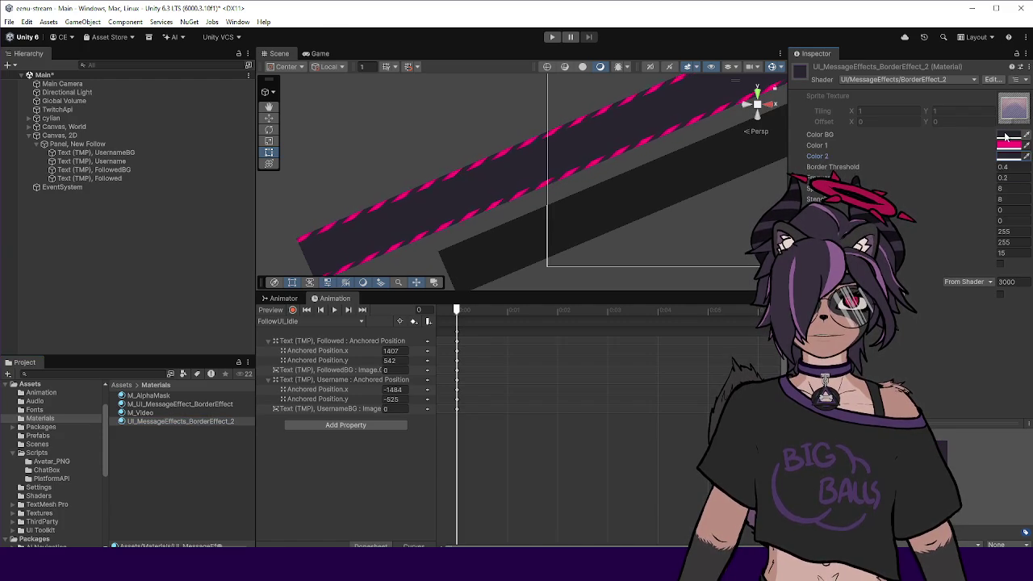
# Copy FollowedBG's dark Image colour into BorderEffect_2's Color BG.
pyautogui.rightClick(1009, 136)
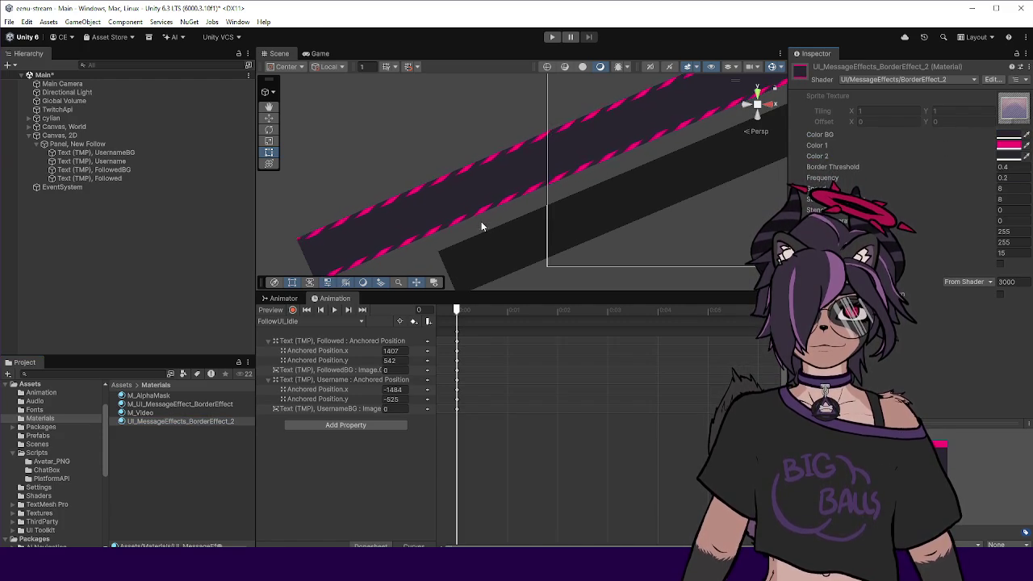
pyautogui.click(486, 250)
pyautogui.rightClick(913, 278)
pyautogui.click(928, 296)
pyautogui.rightClick(923, 278)
pyautogui.click(929, 293)
pyautogui.click(157, 422)
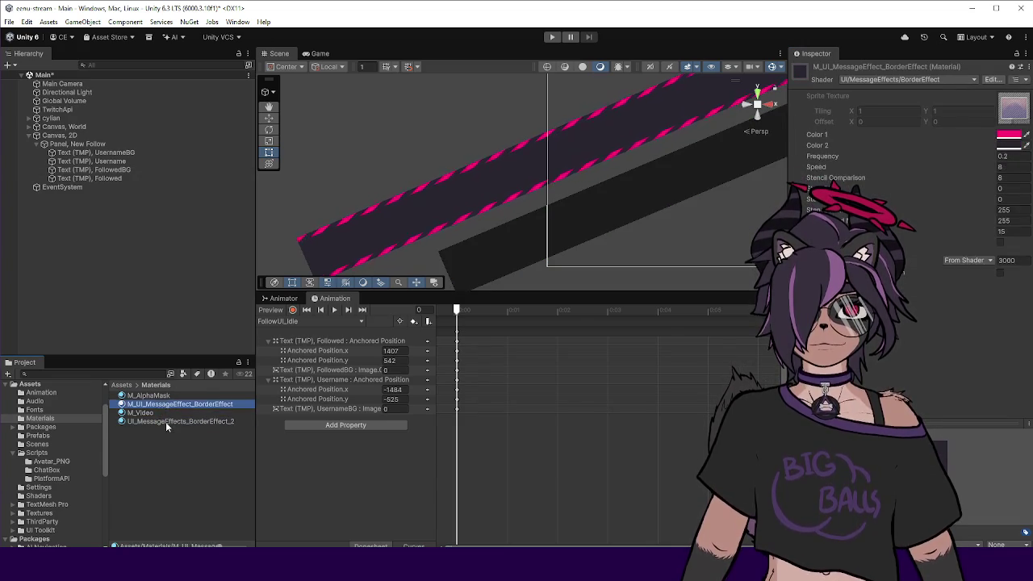
pyautogui.rightClick(1009, 135)
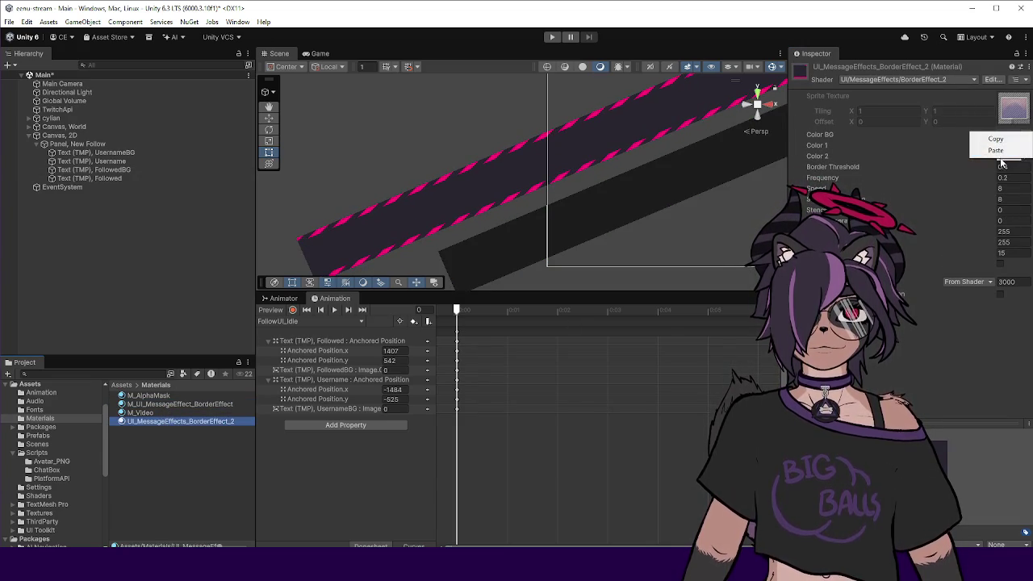
pyautogui.click(998, 148)
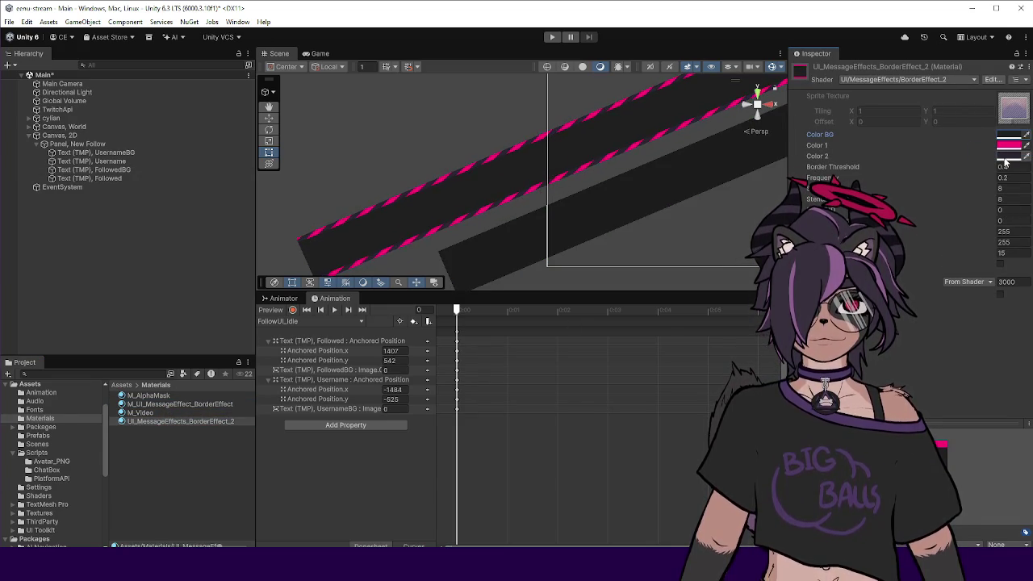
# Paste the dark shade into Color 2 as well and preview the striped banners.
pyautogui.rightClick(1005, 157)
pyautogui.click(996, 177)
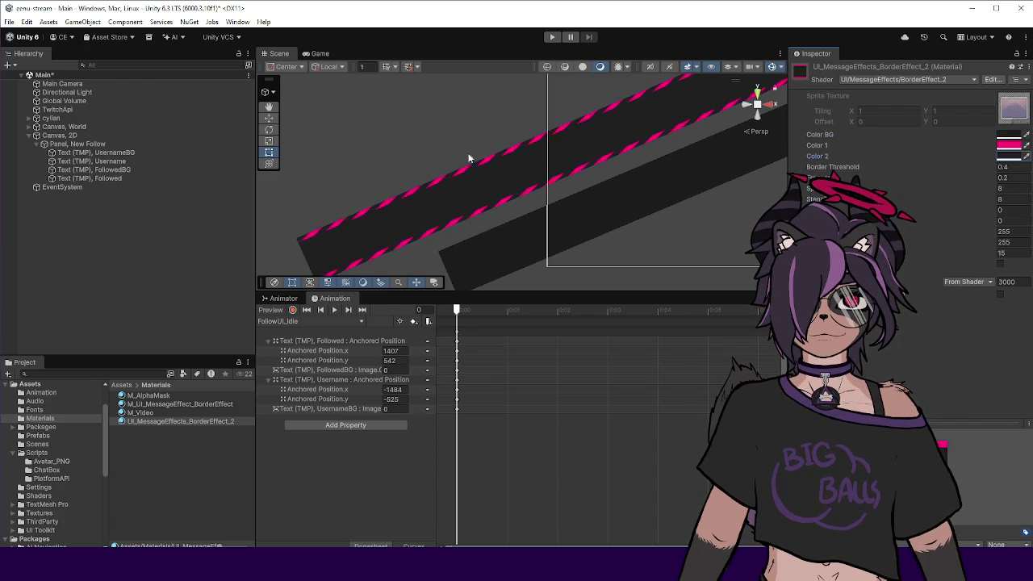
pyautogui.click(414, 140)
pyautogui.scroll(4, 464, 142)
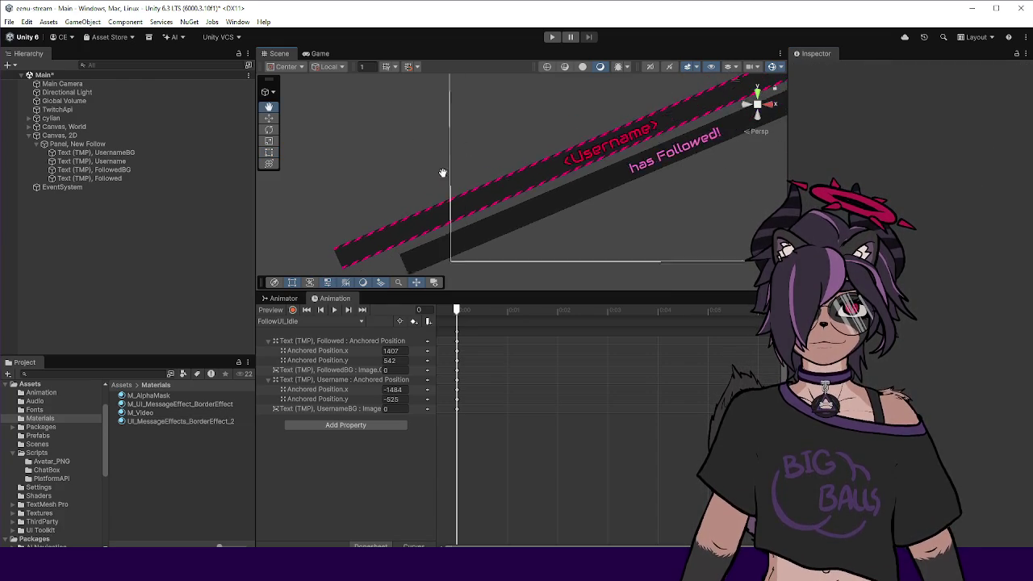
pyautogui.hotkey('ctrl', 'z')
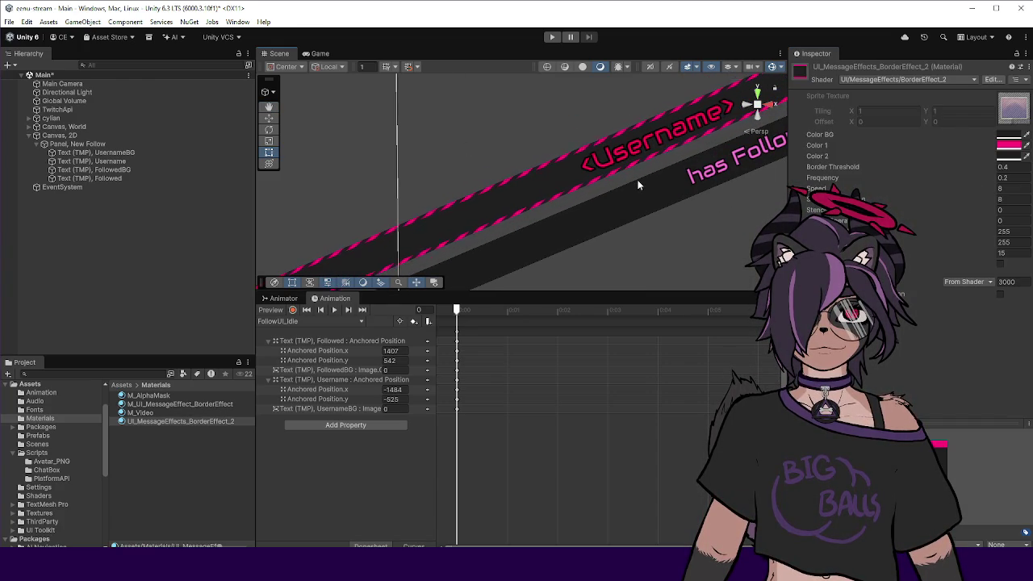
pyautogui.scroll(-3, 337, 192)
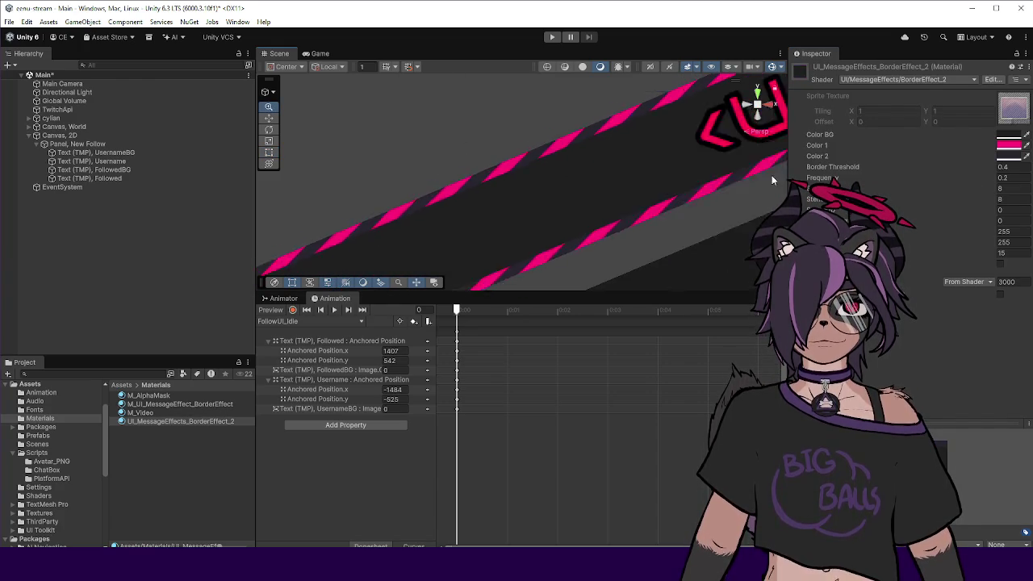
pyautogui.click(338, 192)
pyautogui.scroll(-2, 337, 192)
pyautogui.scroll(4, 704, 173)
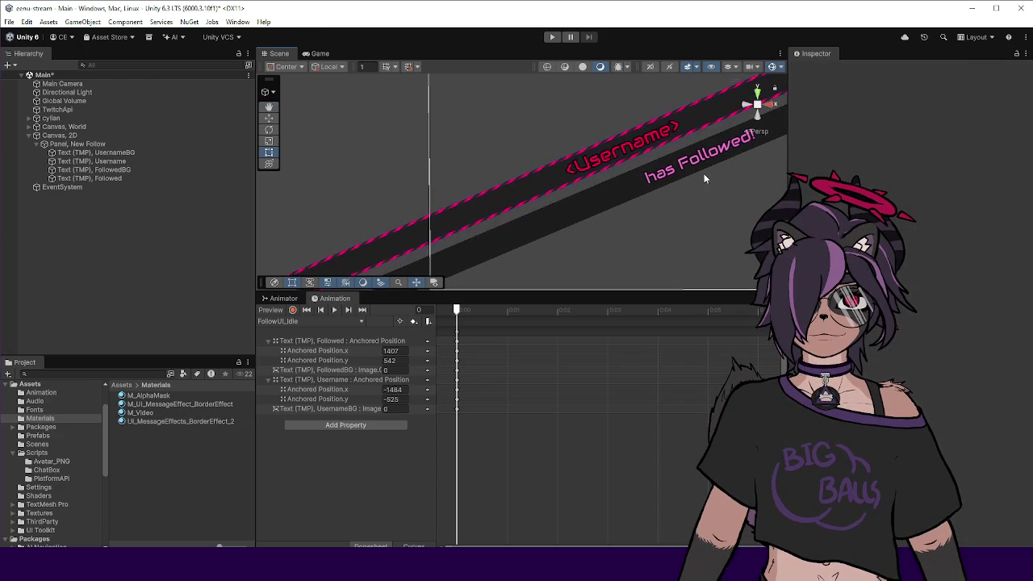
pyautogui.click(170, 421)
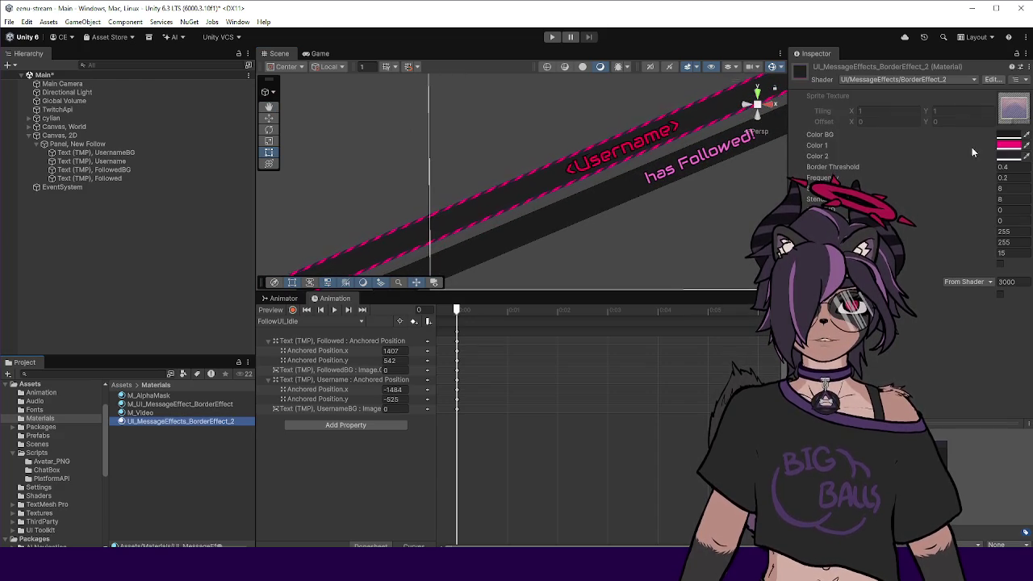
pyautogui.click(1009, 144)
# Tweak the dark border colour, widen the Animation property-name column, then return to Visual Studio.
pyautogui.moveTo(1000, 345)
pyautogui.mouseDown()
pyautogui.moveTo(915, 352)
pyautogui.moveTo(1001, 345)
pyautogui.mouseUp()
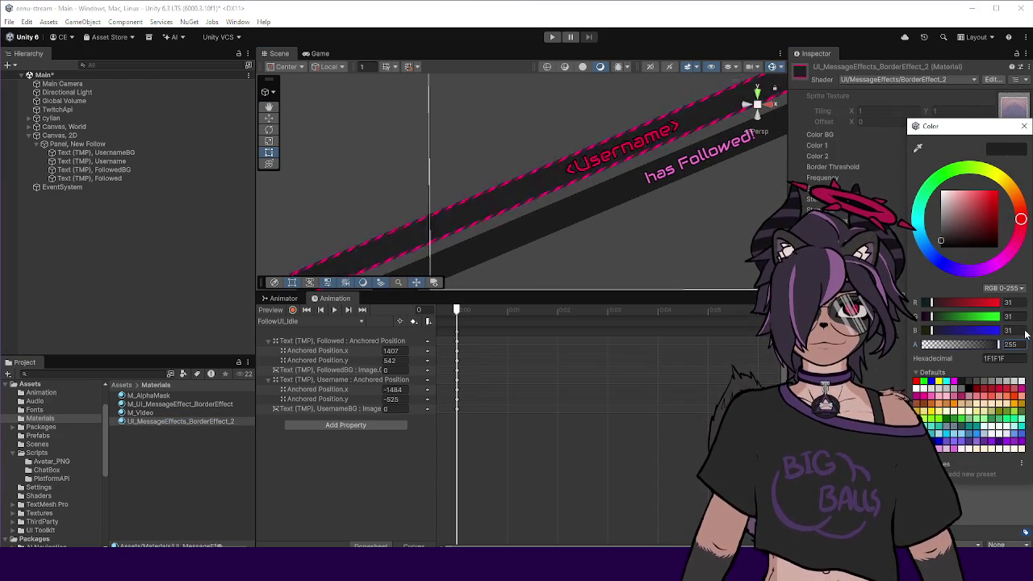
pyautogui.click(908, 218)
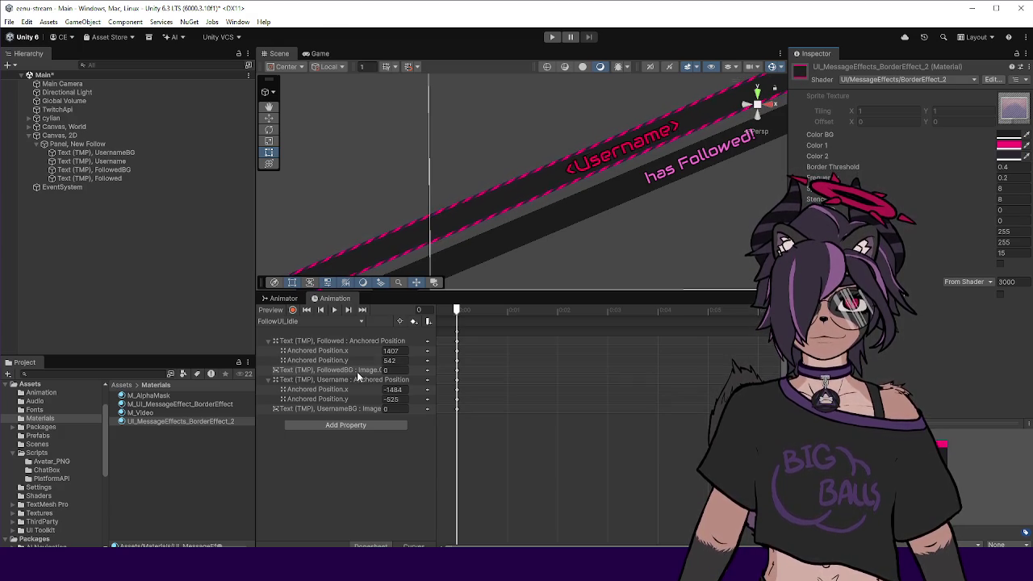
pyautogui.moveTo(434, 359)
pyautogui.mouseDown()
pyautogui.moveTo(480, 359)
pyautogui.moveTo(466, 360)
pyautogui.mouseUp()
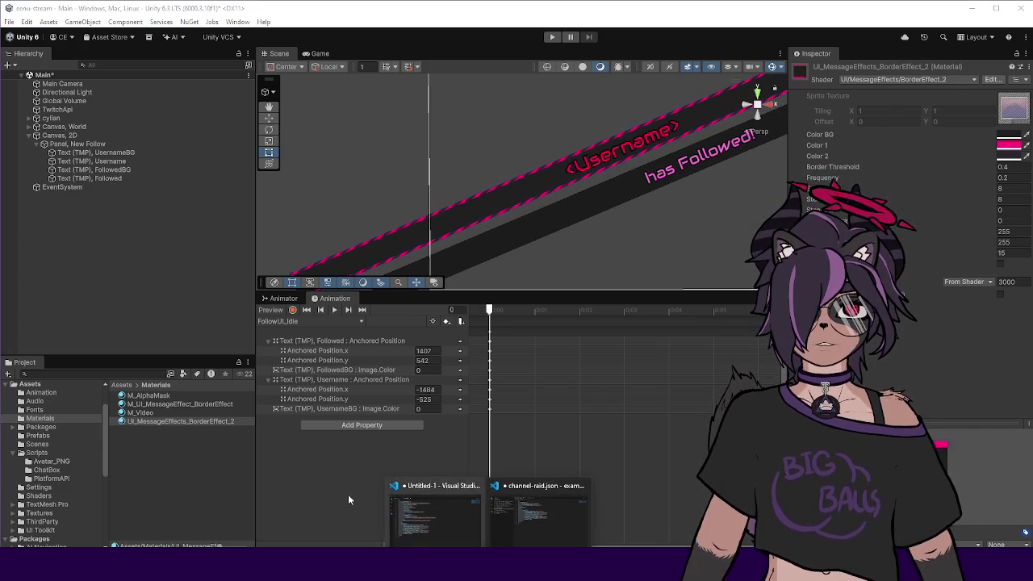
pyautogui.hotkey('ctrl', 'z')
pyautogui.hotkey('alt', 'Tab')
# Highlight the uses of texcoord and color throughout the border shader.
pyautogui.click(423, 297)
pyautogui.scroll(18, 410, 252)
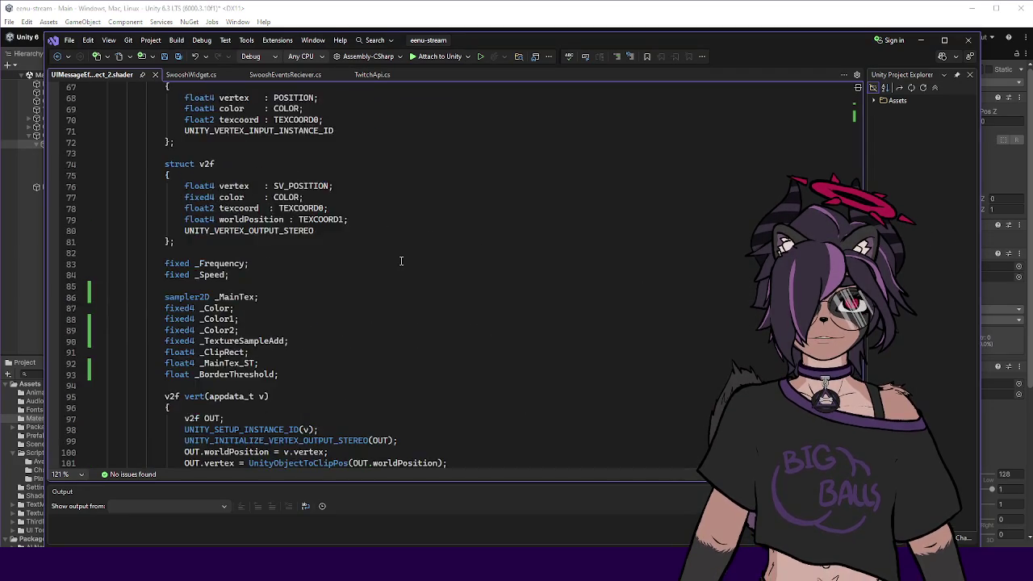
pyautogui.scroll(7, 338, 252)
pyautogui.scroll(-20, 338, 252)
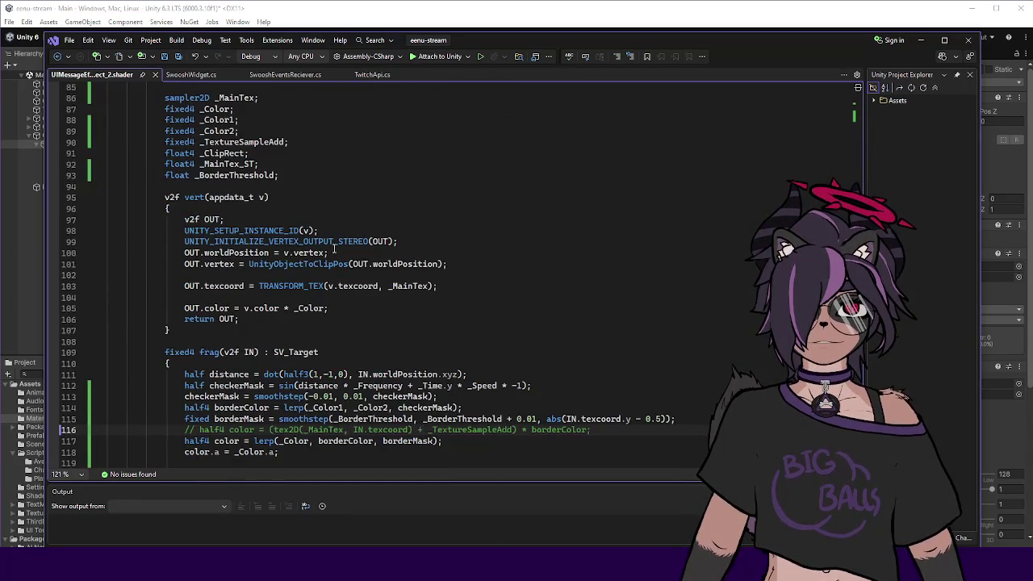
pyautogui.scroll(-3, 335, 250)
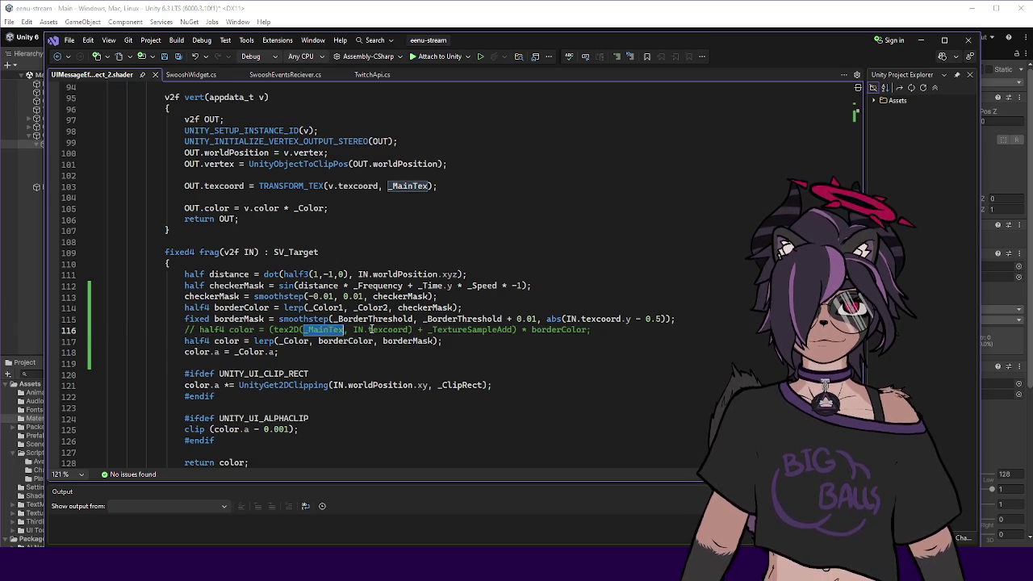
pyautogui.doubleClick(371, 329)
pyautogui.scroll(7, 363, 323)
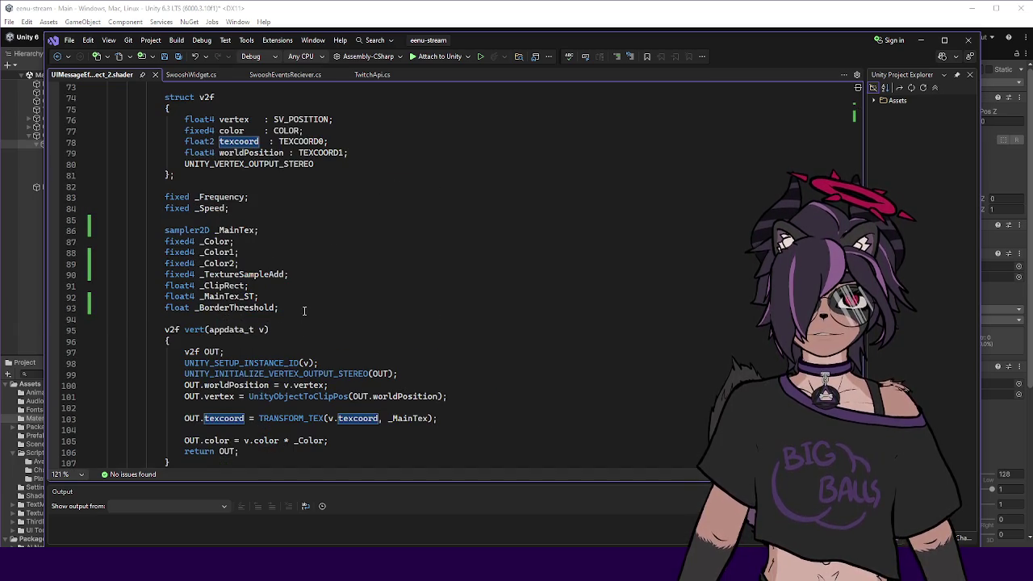
pyautogui.doubleClick(232, 131)
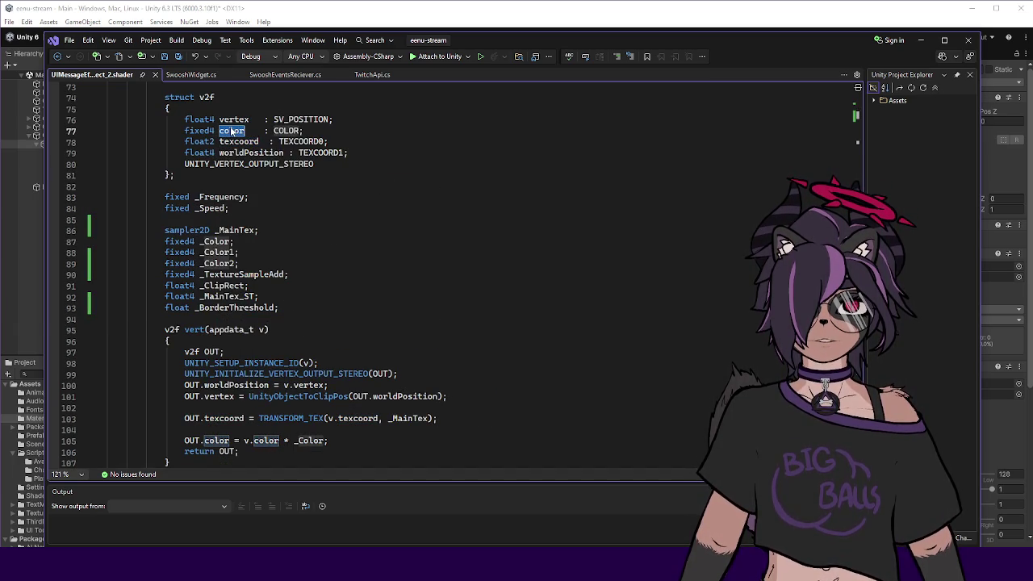
pyautogui.scroll(-3, 323, 201)
pyautogui.scroll(-3, 336, 208)
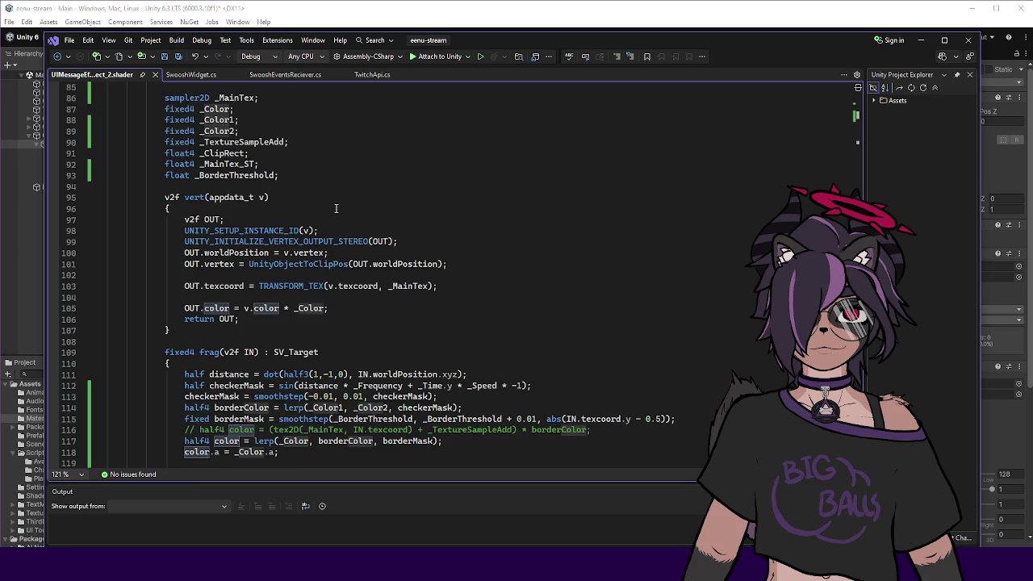
# Trace the color assignment on line 105, then go back to the Unity editor.
pyautogui.click(331, 241)
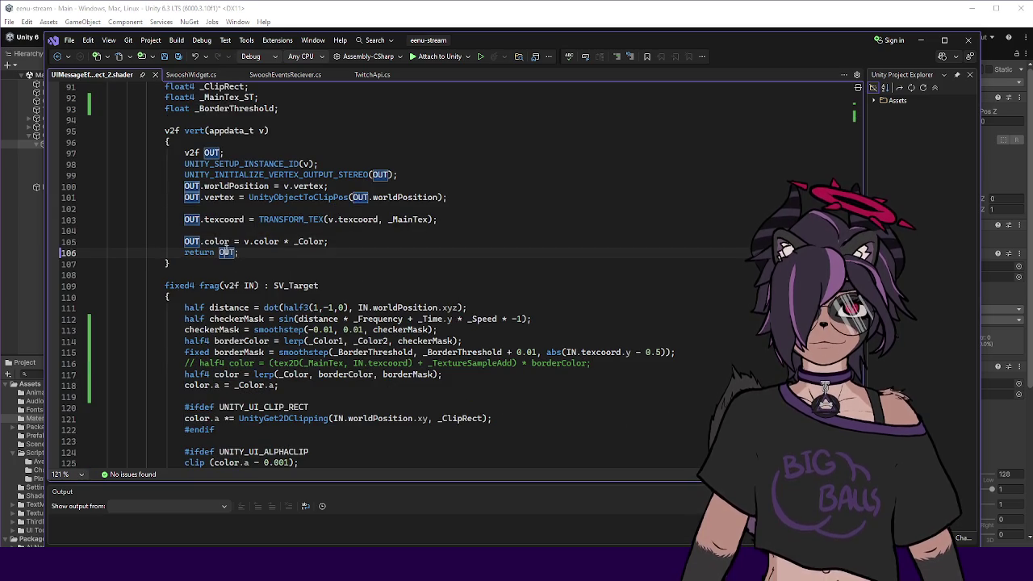
pyautogui.doubleClick(218, 241)
pyautogui.scroll(-2, 297, 242)
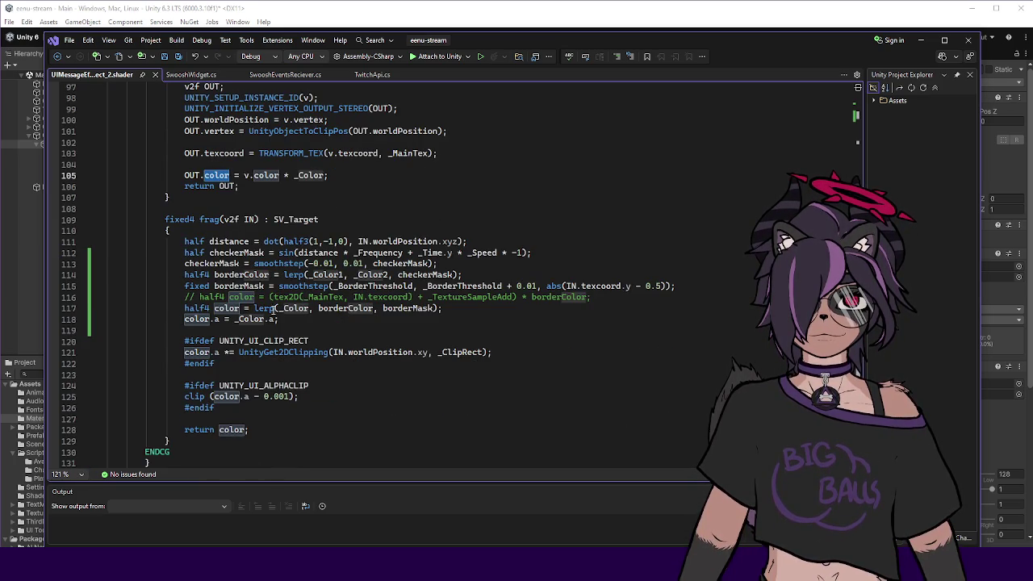
pyautogui.scroll(2, 242, 320)
pyautogui.click(229, 241)
pyautogui.click(27, 256)
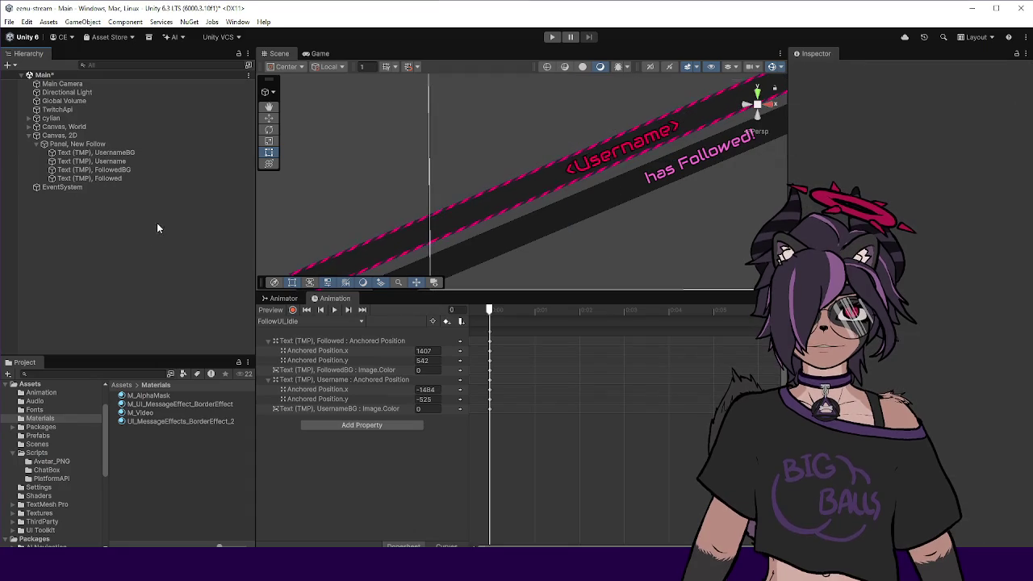
# Switch to the FollowUI_Followed clip and scrub until the FollowedBG banner appears, then return to Visual Studio.
pyautogui.moveTo(481, 310); pyautogui.dragTo(522, 308)
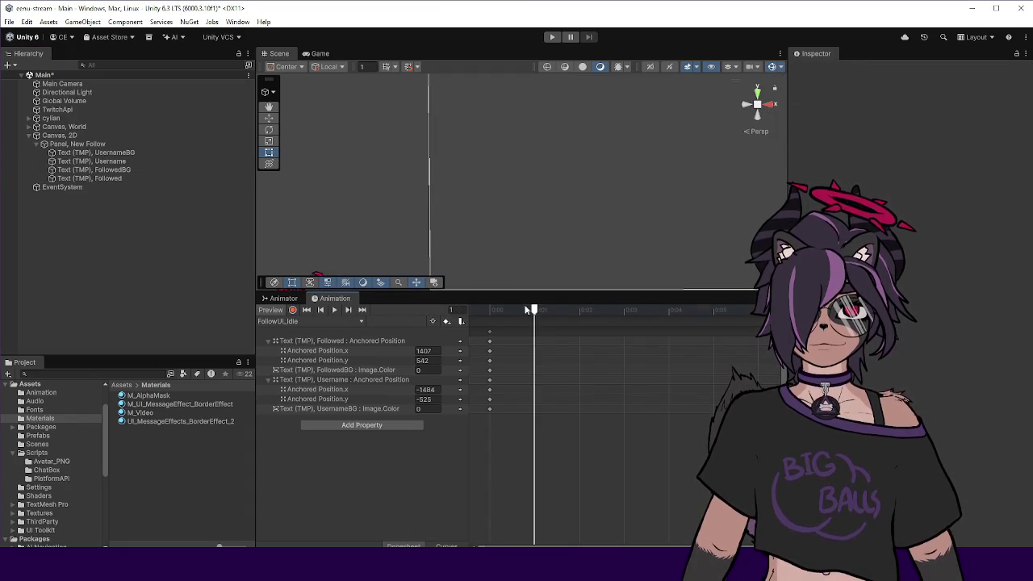
pyautogui.click(310, 321)
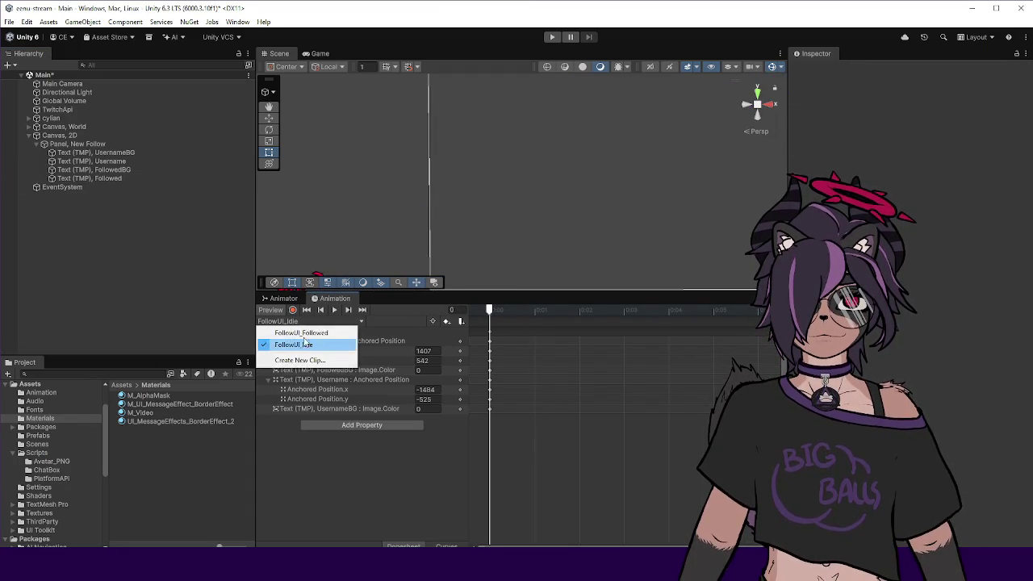
pyautogui.click(307, 341)
pyautogui.moveTo(492, 310)
pyautogui.mouseDown()
pyautogui.moveTo(592, 307)
pyautogui.moveTo(458, 323)
pyautogui.moveTo(512, 313)
pyautogui.moveTo(484, 314)
pyautogui.mouseUp()
pyautogui.click(127, 178)
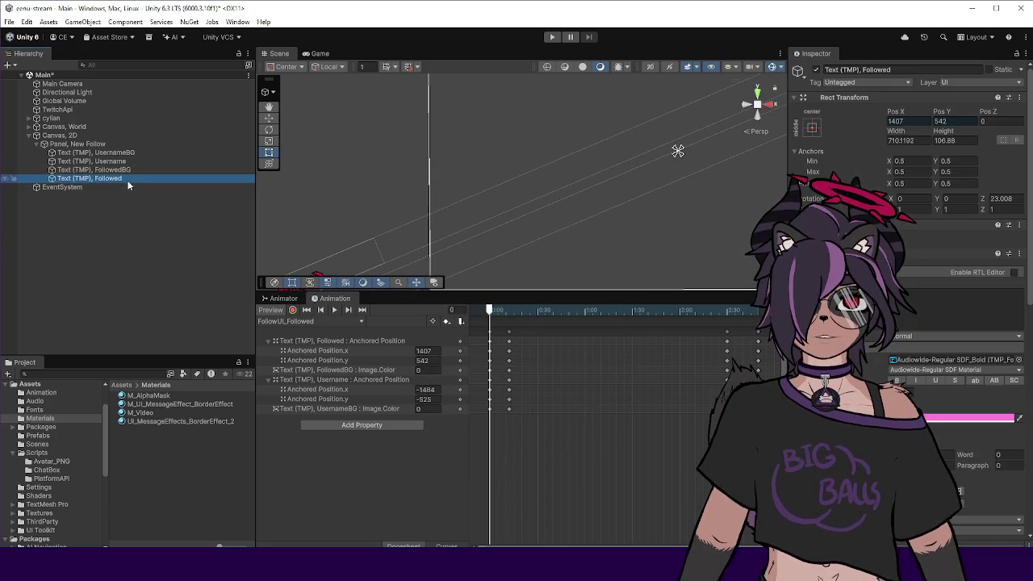
pyautogui.click(136, 169)
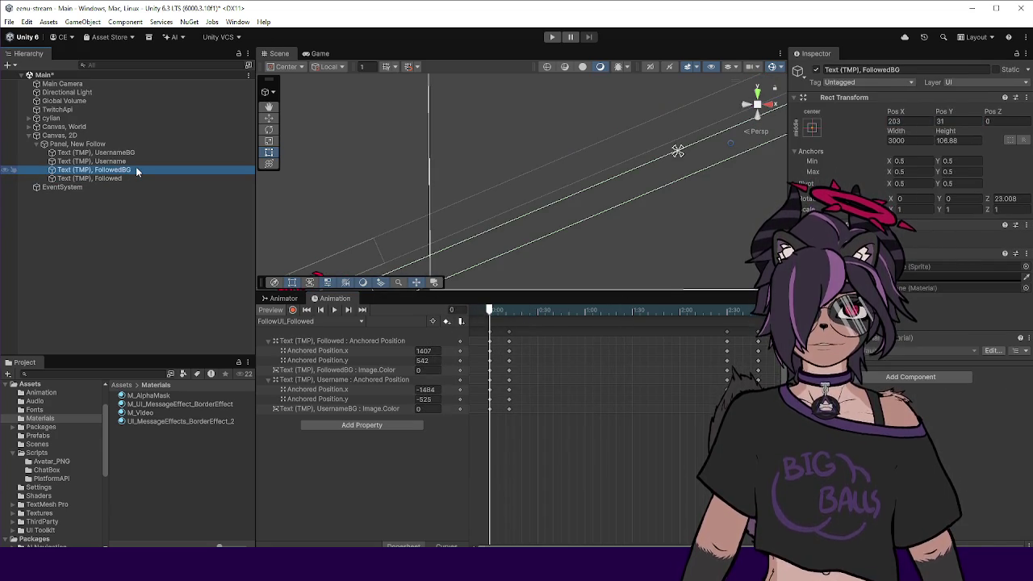
pyautogui.moveTo(489, 311); pyautogui.dragTo(507, 311)
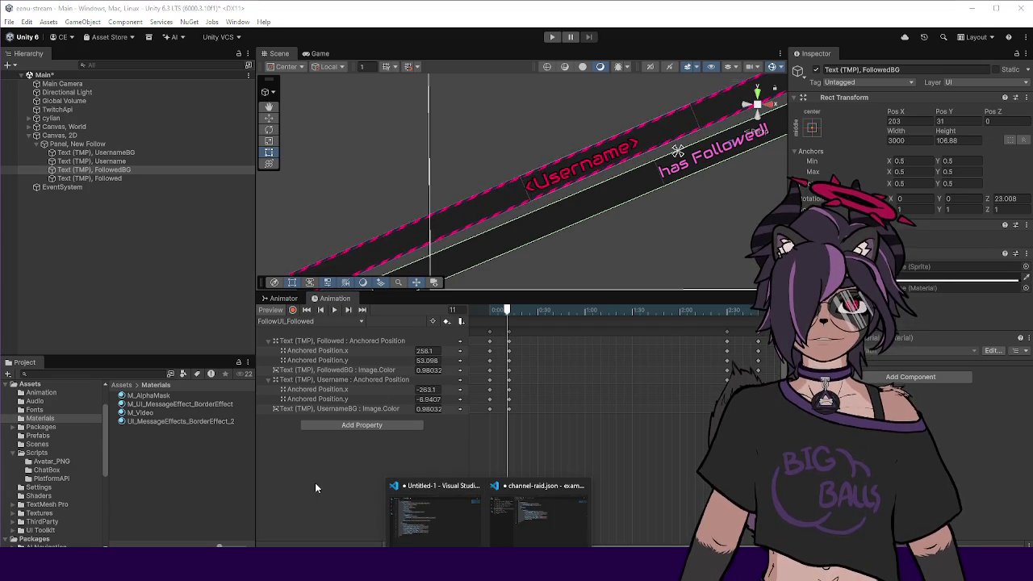
pyautogui.click(517, 580)
pyautogui.click(342, 253)
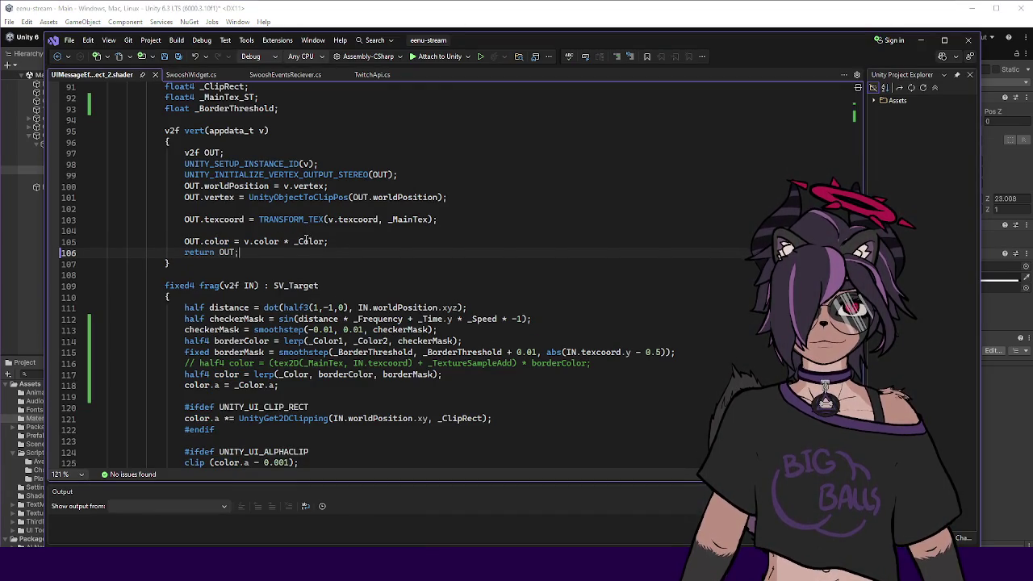
pyautogui.moveTo(230, 242); pyautogui.dragTo(186, 247)
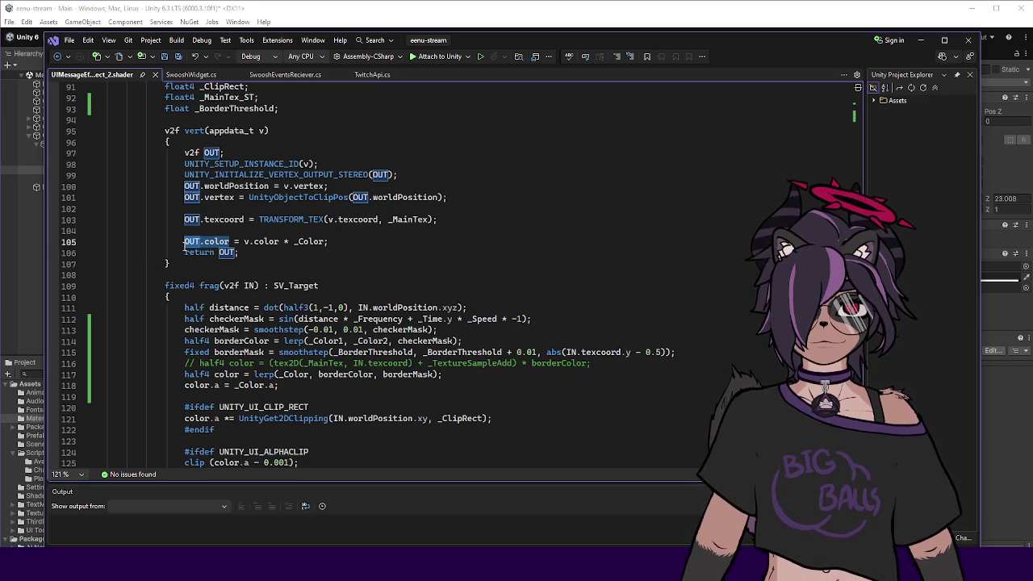
pyautogui.scroll(-4, 186, 247)
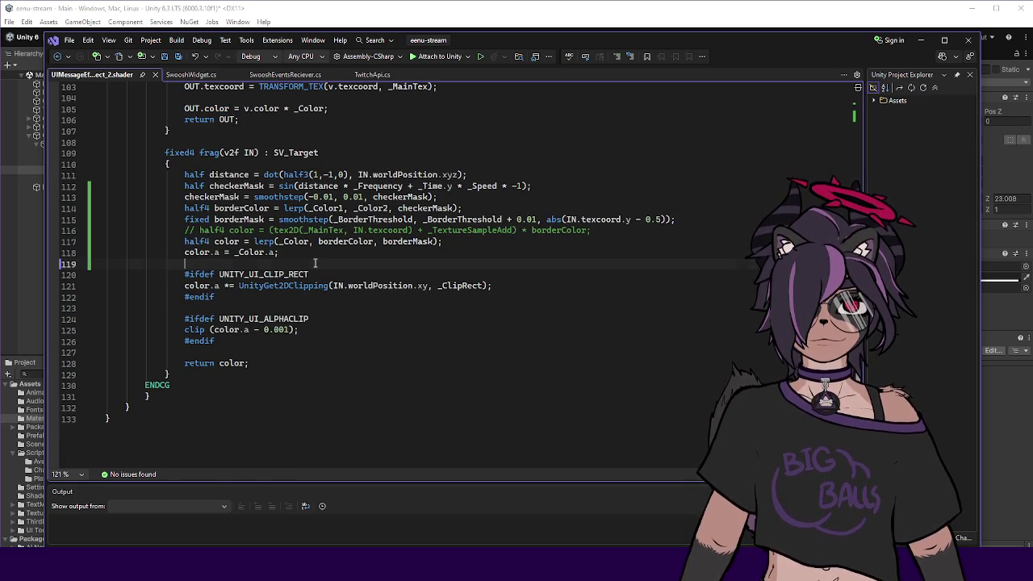
pyautogui.hotkey('ctrl', 'f')
pyautogui.write('IN.wo')
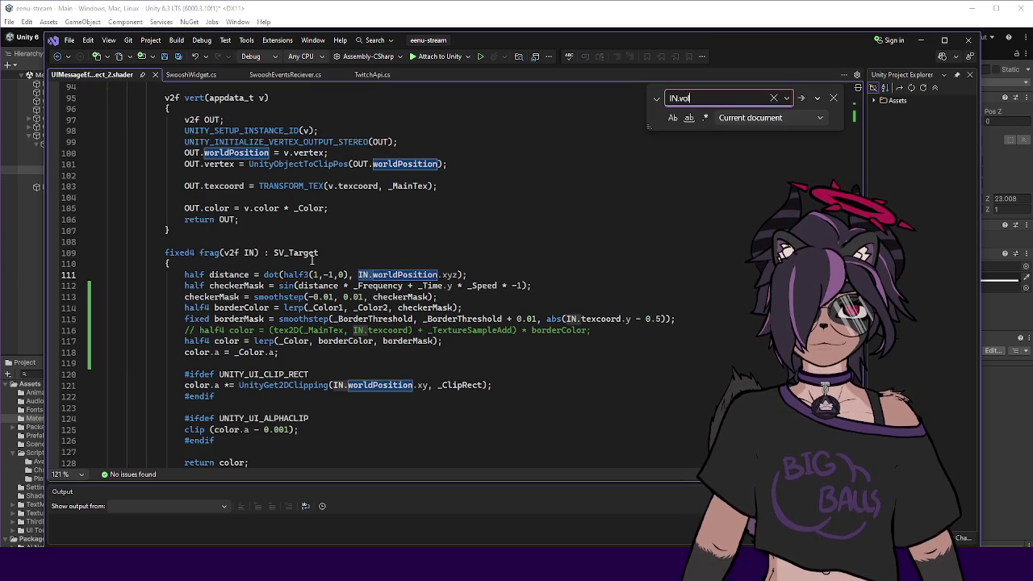
pyautogui.press('Escape')
pyautogui.scroll(-5, 311, 260)
pyautogui.scroll(1, 279, 226)
pyautogui.click(280, 219)
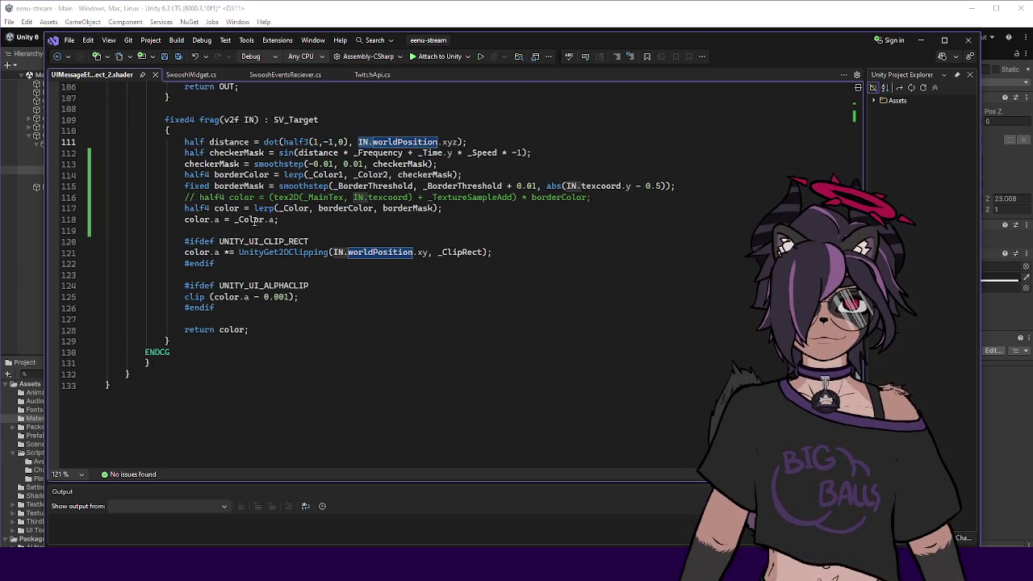
pyautogui.scroll(1, 260, 220)
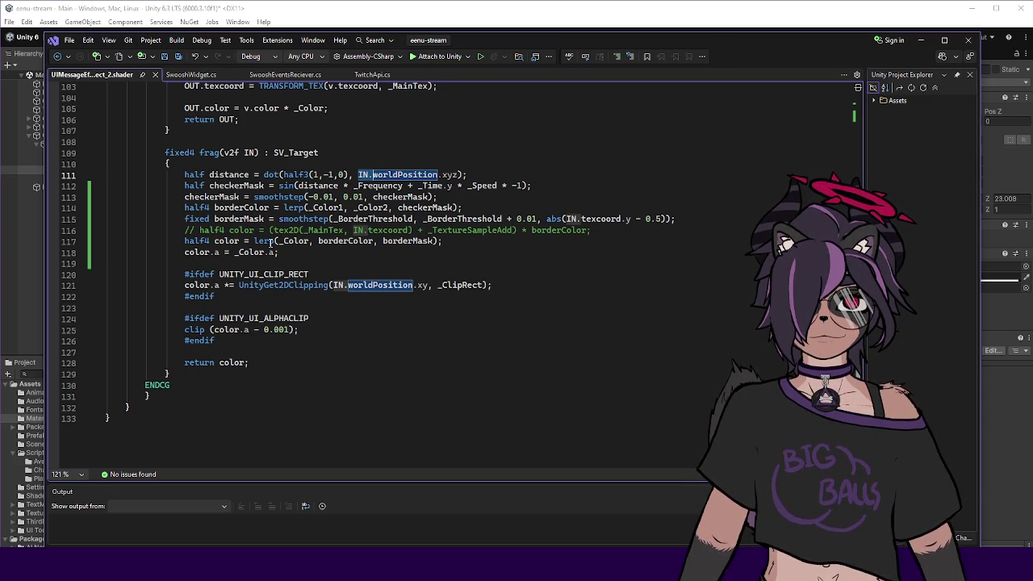
pyautogui.doubleClick(284, 241)
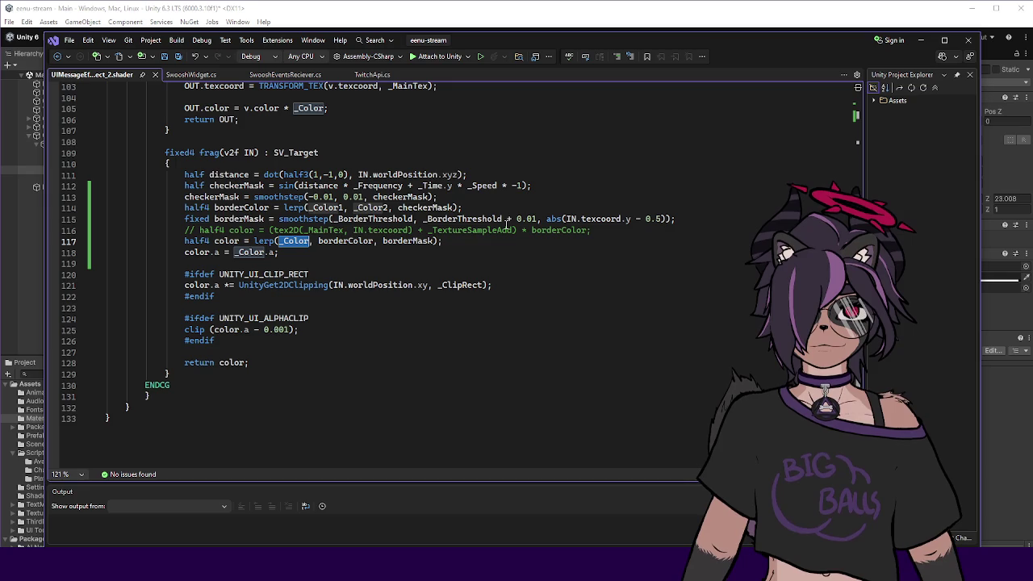
pyautogui.scroll(1, 507, 224)
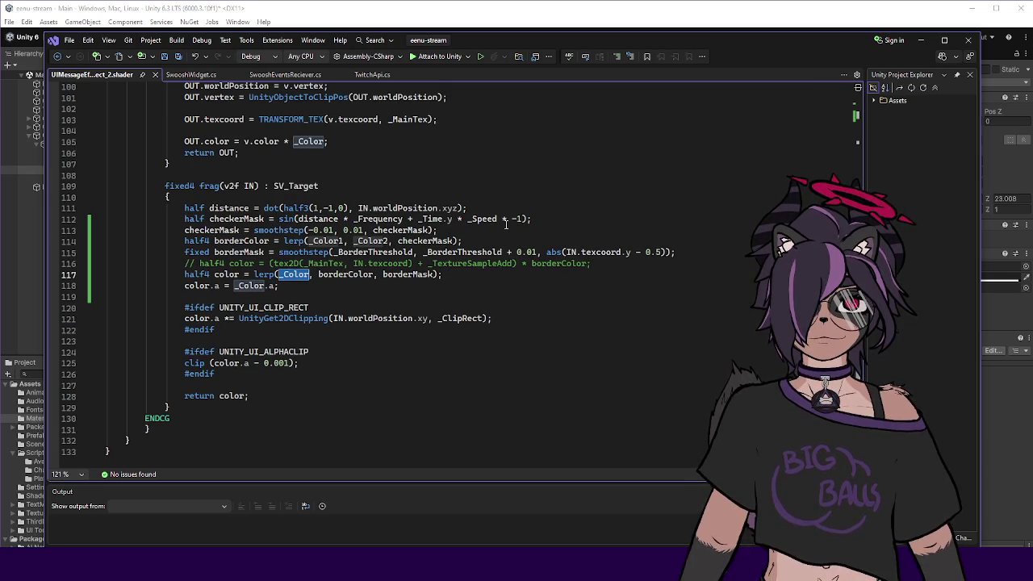
pyautogui.click(314, 275)
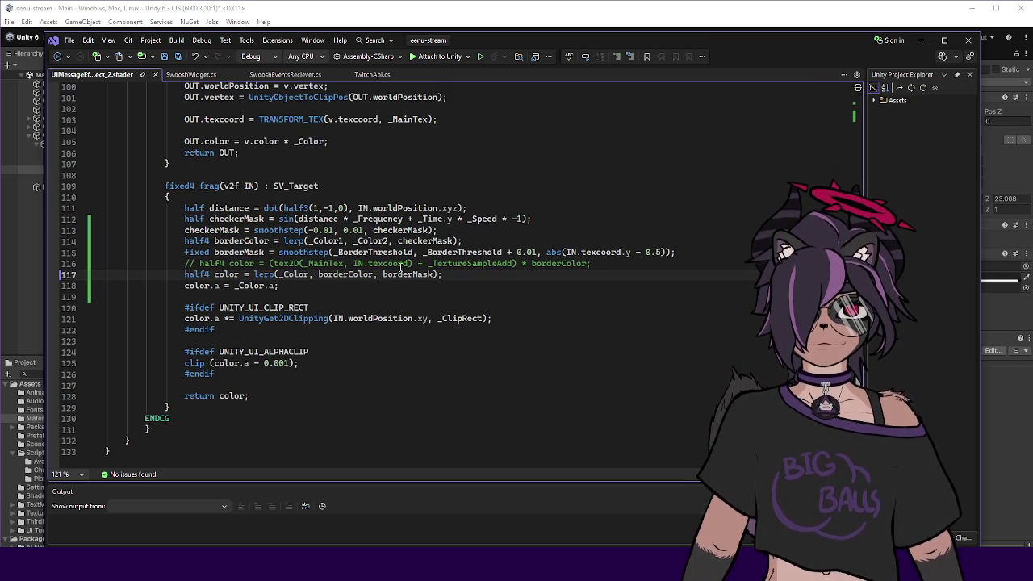
pyautogui.click(621, 263)
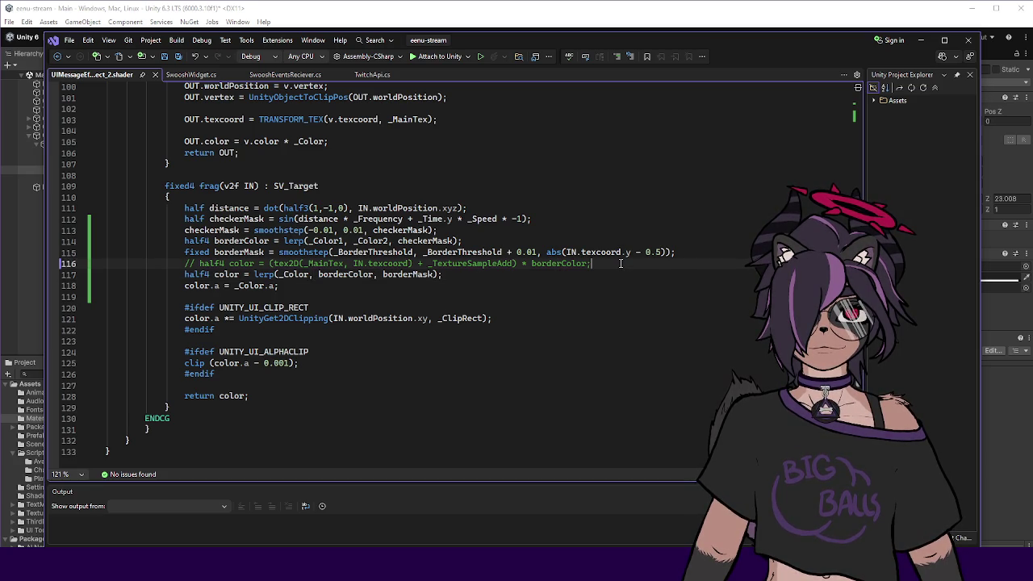
# Add the line half4 baseColor = IN.color * _Color; after line 116.
pyautogui.press('Return')
pyautogui.write('half')
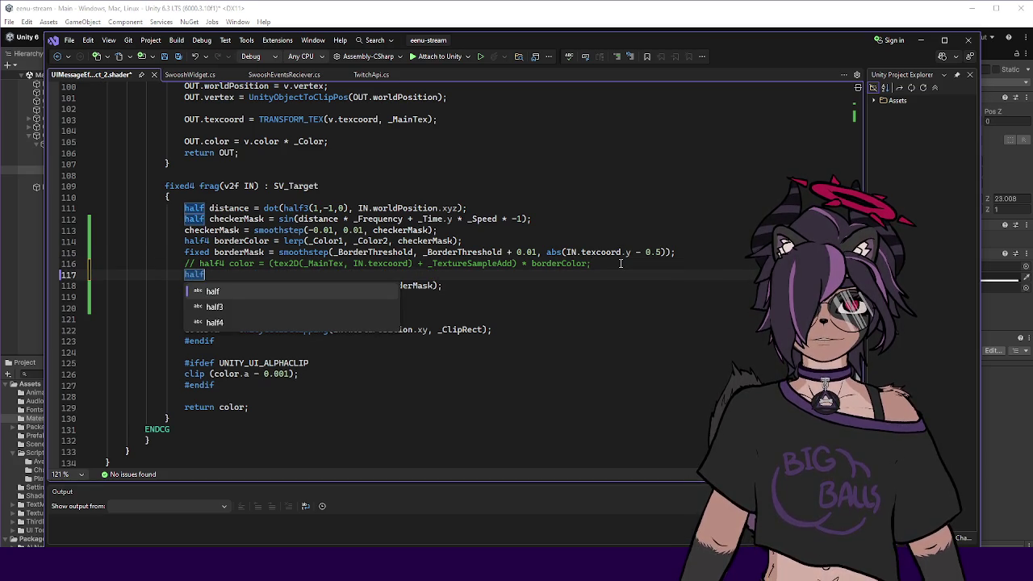
pyautogui.write('4 baseCol')
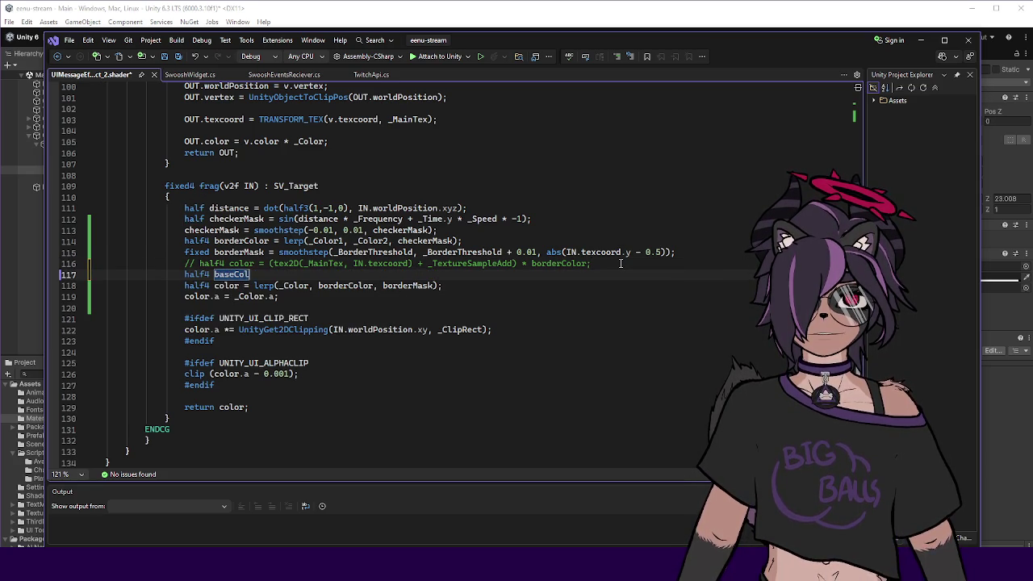
pyautogui.write('or = IN.color')
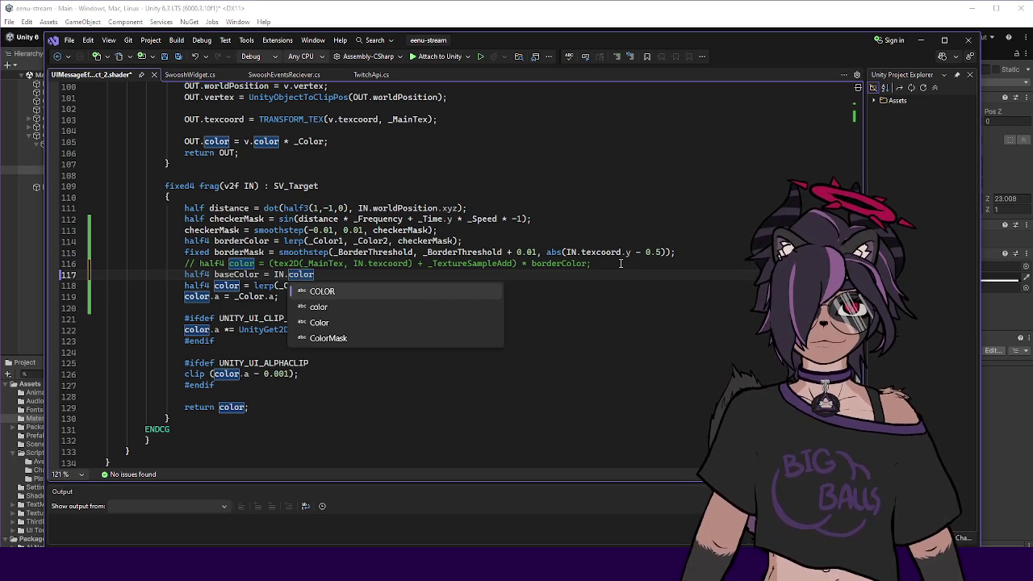
pyautogui.press('Escape')
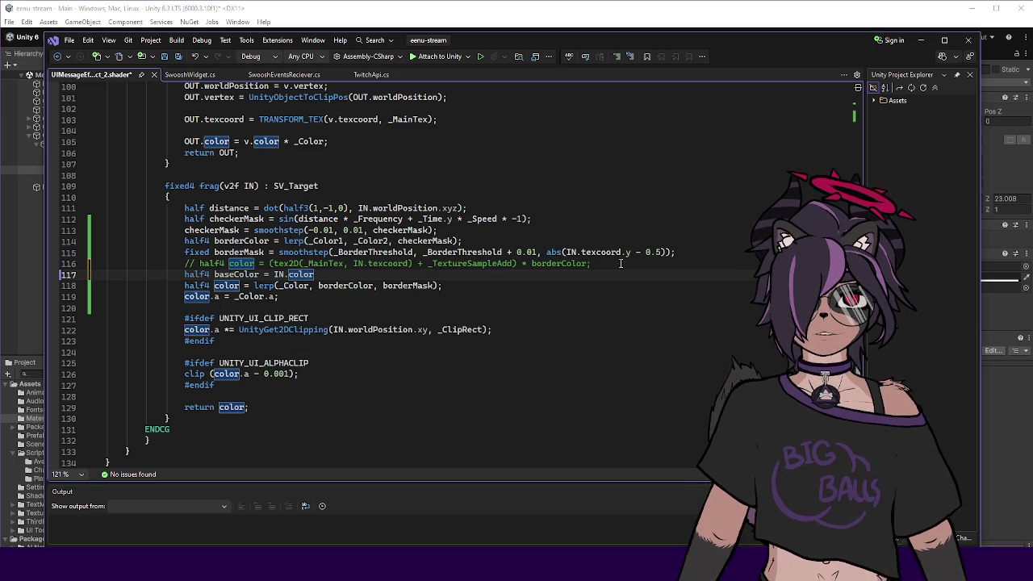
pyautogui.write('*')
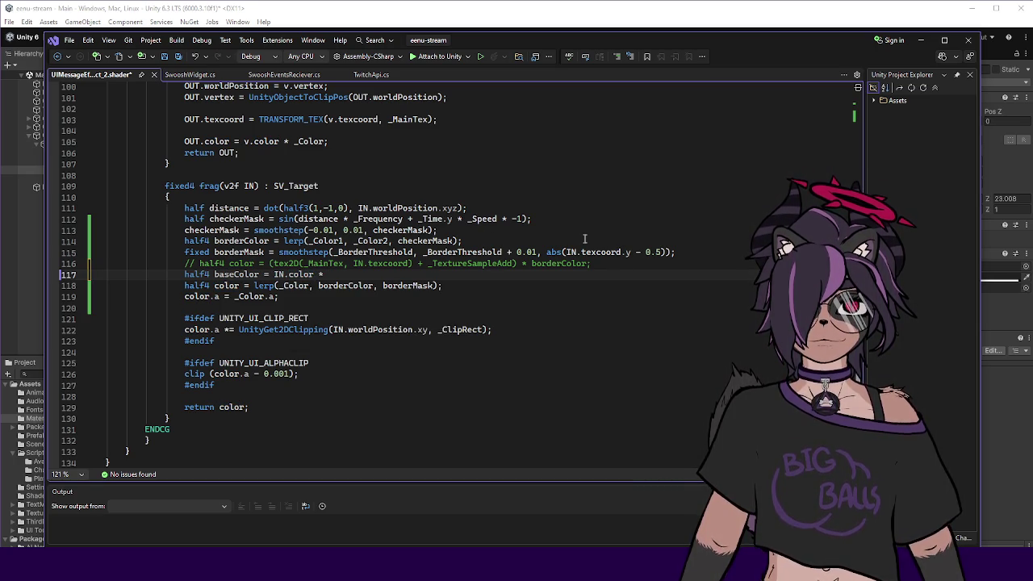
# Make the colour lerp start from baseColor instead of _Color.
pyautogui.doubleClick(286, 287)
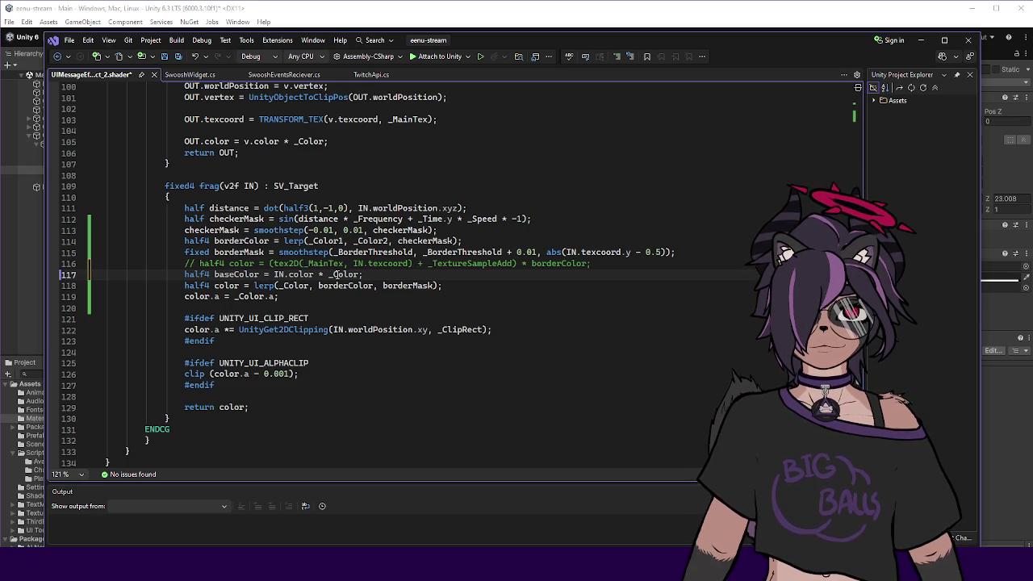
pyautogui.click(342, 274)
pyautogui.press('End')
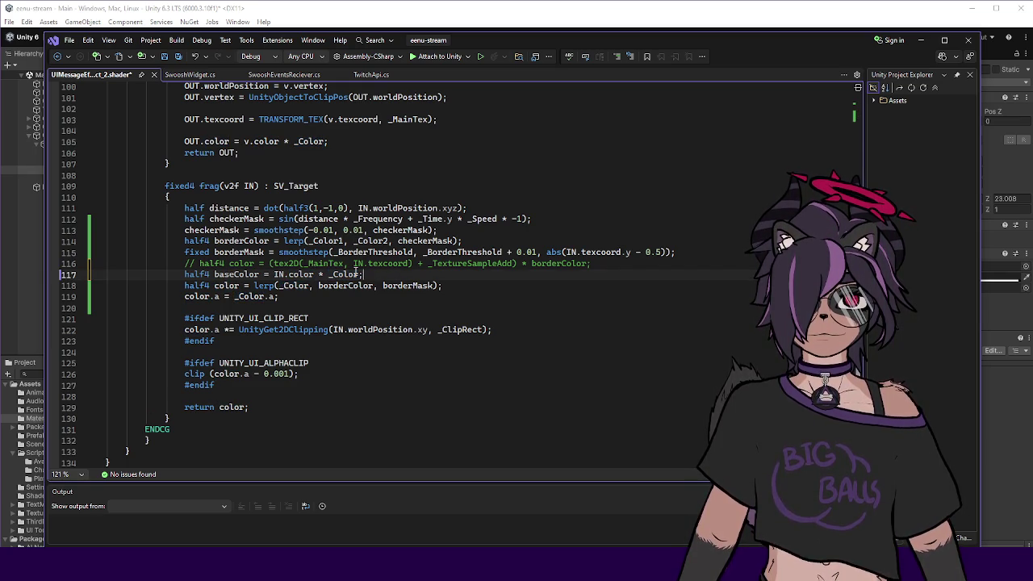
pyautogui.hotkey('ctrl', 'c')
pyautogui.doubleClick(292, 286)
pyautogui.hotkey('ctrl', 'v')
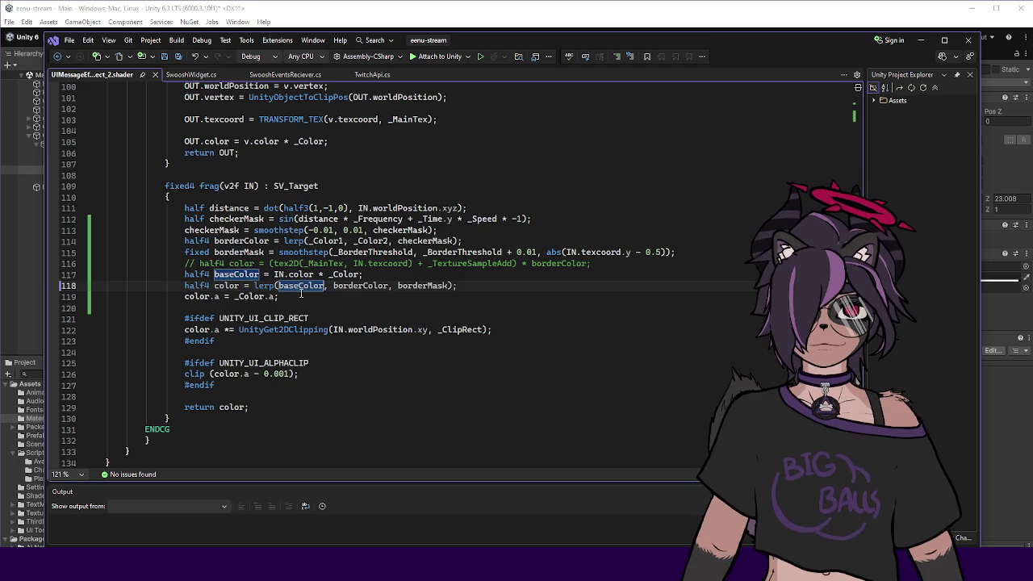
# Take alpha from baseColor.a instead of _Color.a, then go back to Unity.
pyautogui.press('Up')
pyautogui.press('End')
pyautogui.doubleClick(237, 274)
pyautogui.hotkey('ctrl', 'c')
pyautogui.doubleClick(247, 297)
pyautogui.hotkey('ctrl', 'v')
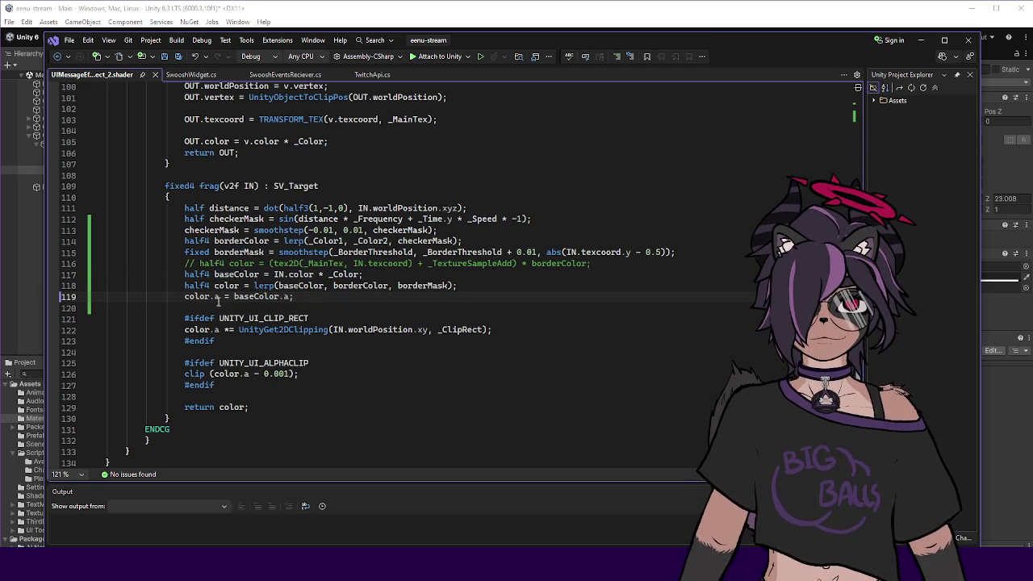
pyautogui.click(320, 296)
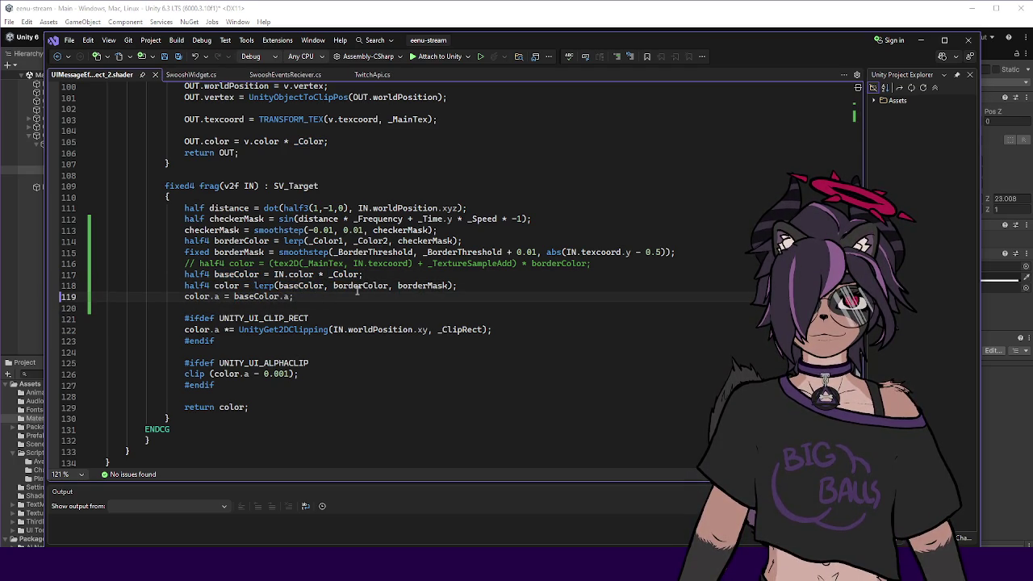
pyautogui.click(1001, 408)
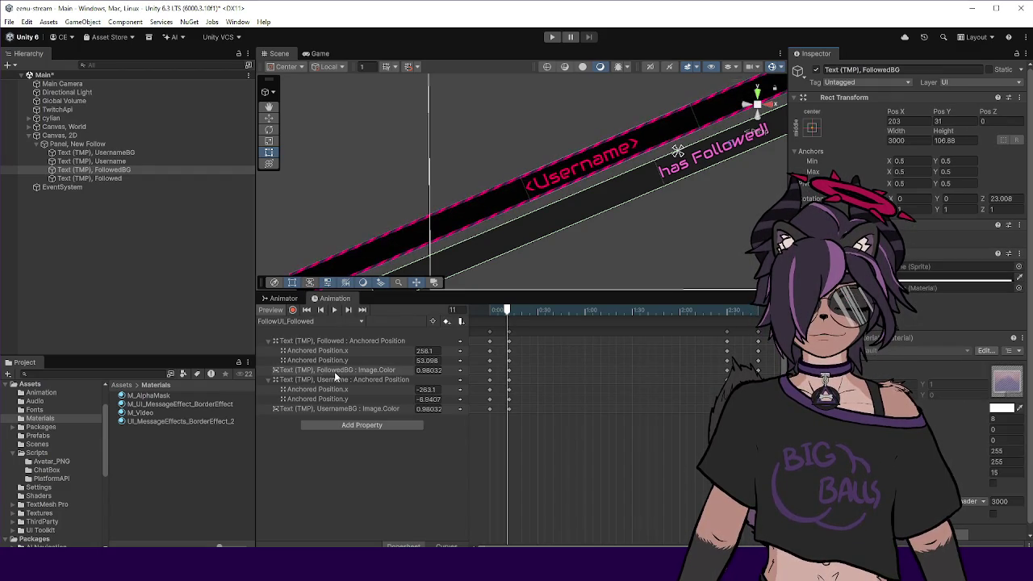
# Select UsernameBG and raise its 1F1F1F Image colour's alpha to 255.
pyautogui.click(397, 237)
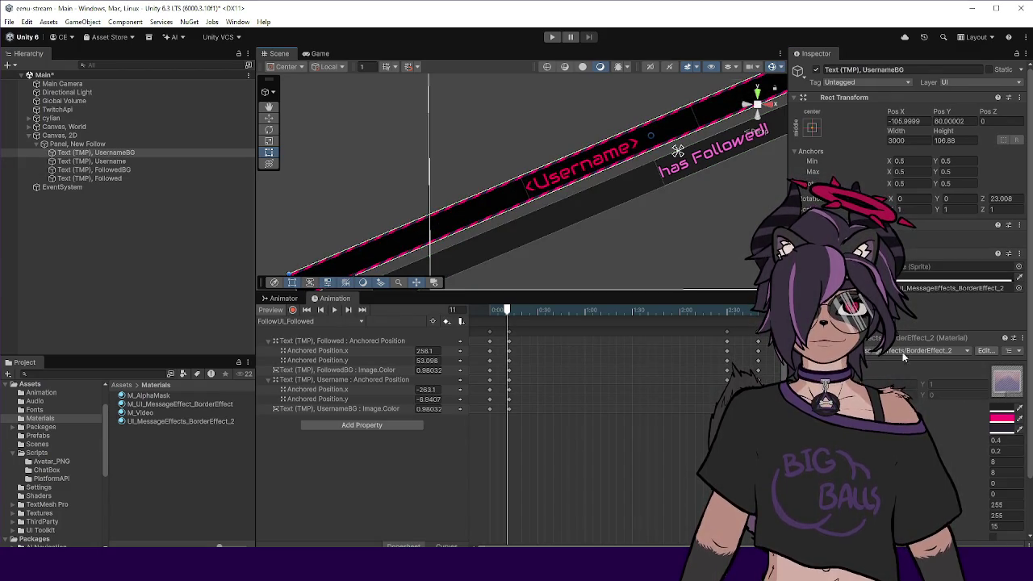
pyautogui.click(1001, 428)
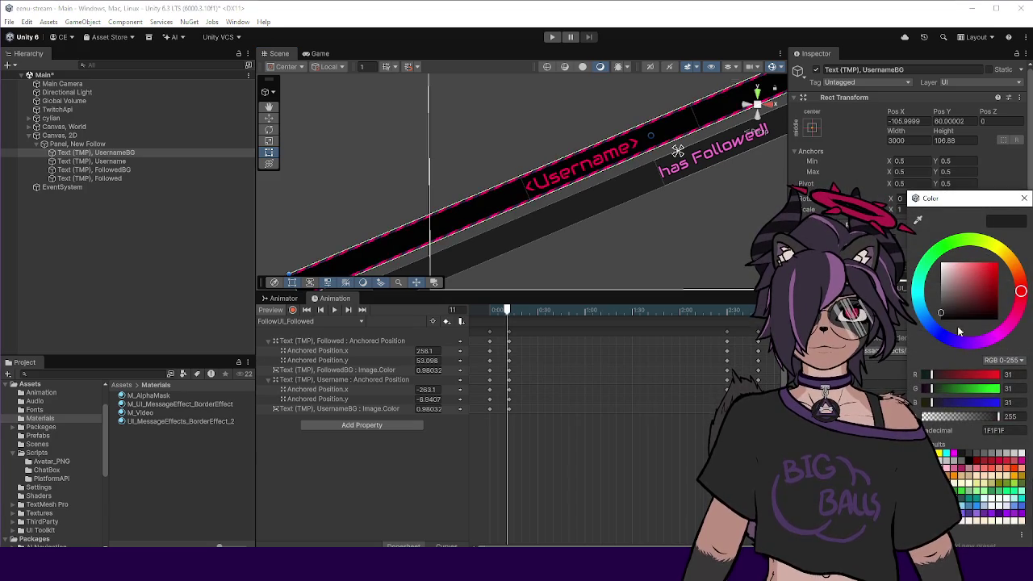
pyautogui.click(1025, 197)
pyautogui.scroll(2, 419, 241)
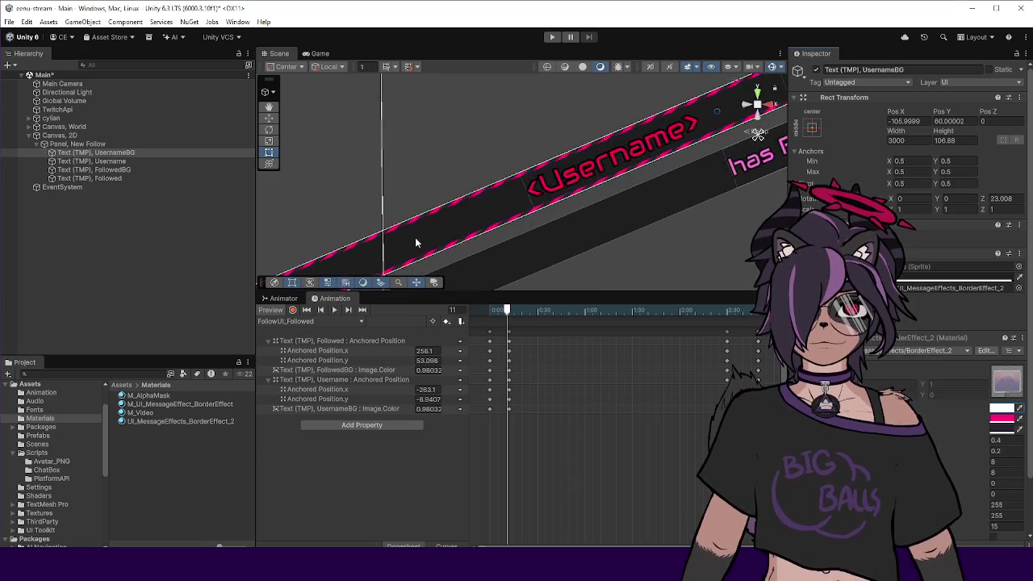
pyautogui.scroll(-3, 414, 237)
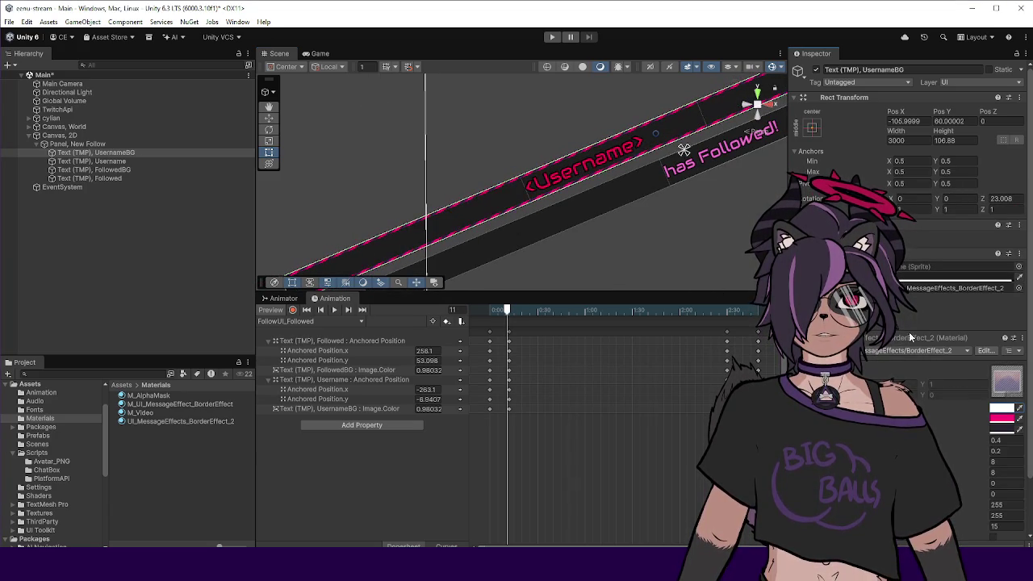
pyautogui.click(1002, 417)
pyautogui.click(1009, 201)
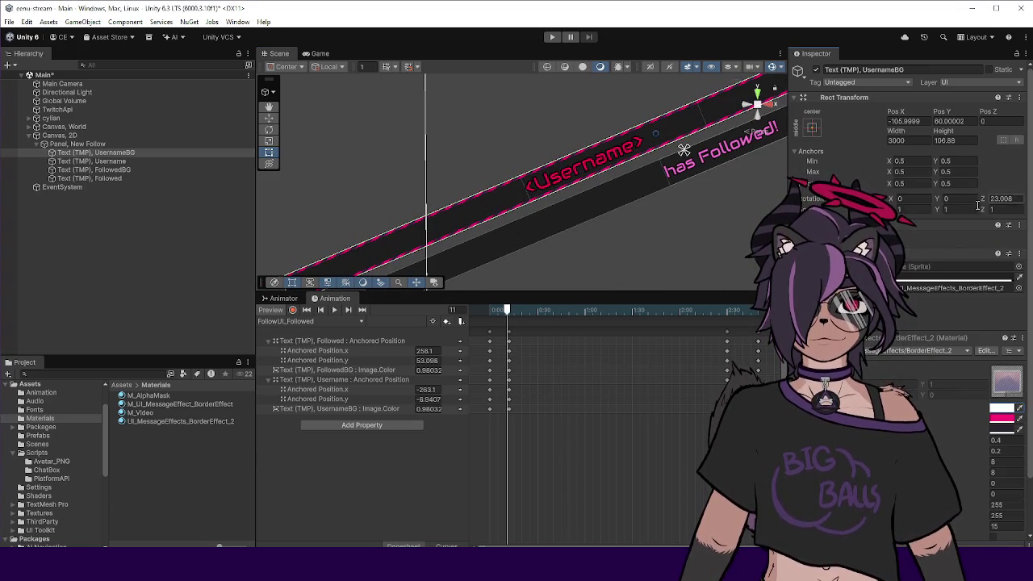
pyautogui.click(1002, 428)
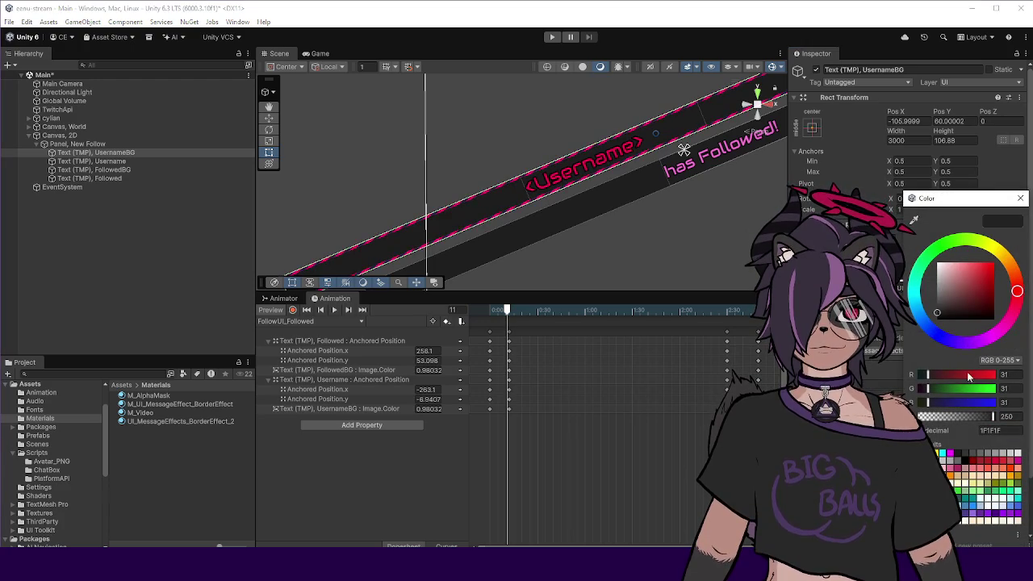
pyautogui.moveTo(969, 415)
pyautogui.mouseDown()
pyautogui.moveTo(900, 417)
pyautogui.moveTo(996, 417)
pyautogui.mouseUp()
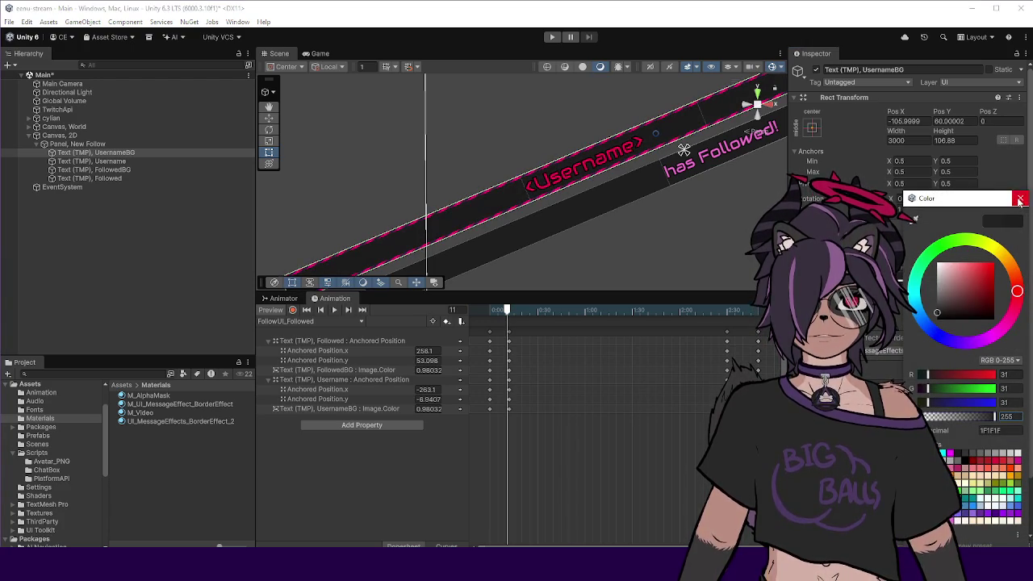
pyautogui.click(1020, 200)
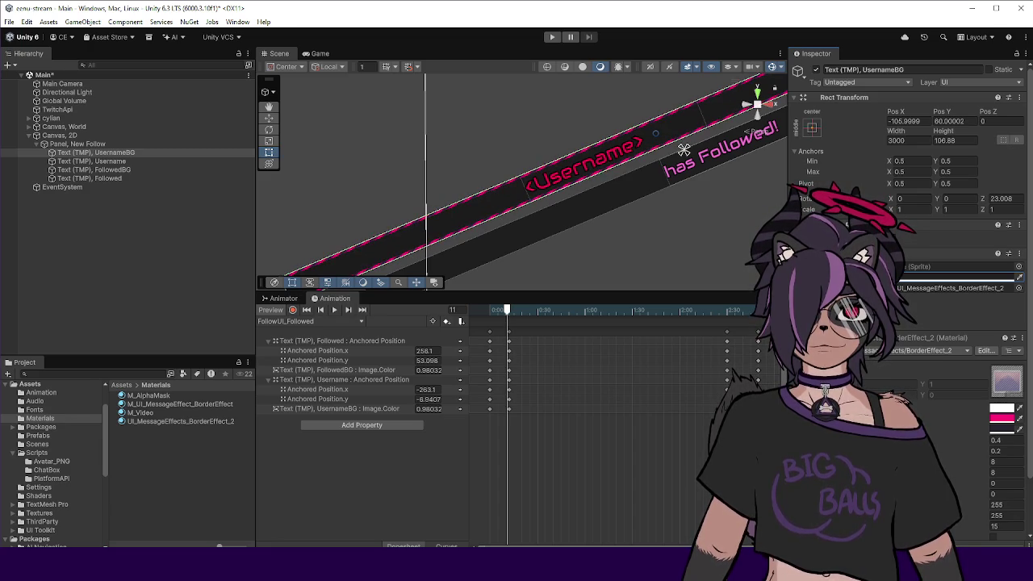
pyautogui.scroll(2, 365, 223)
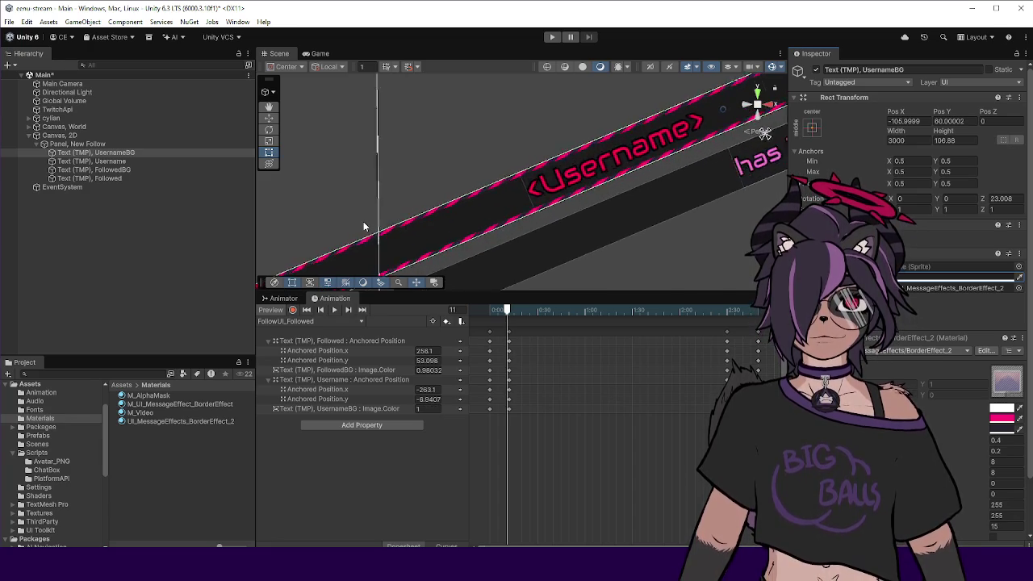
pyautogui.scroll(5, 363, 221)
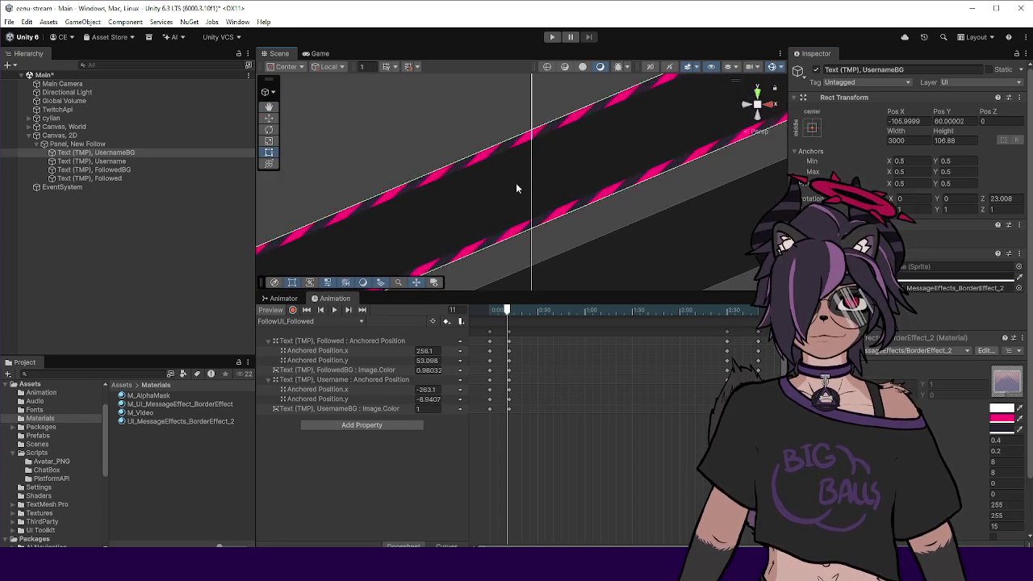
pyautogui.scroll(-2, 497, 195)
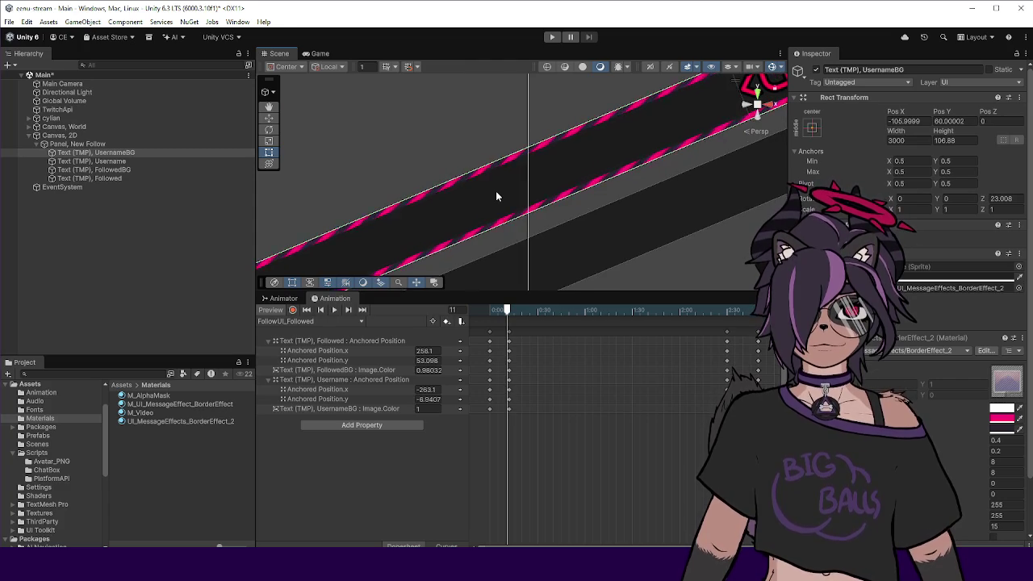
pyautogui.scroll(2, 496, 191)
pyautogui.click(493, 182)
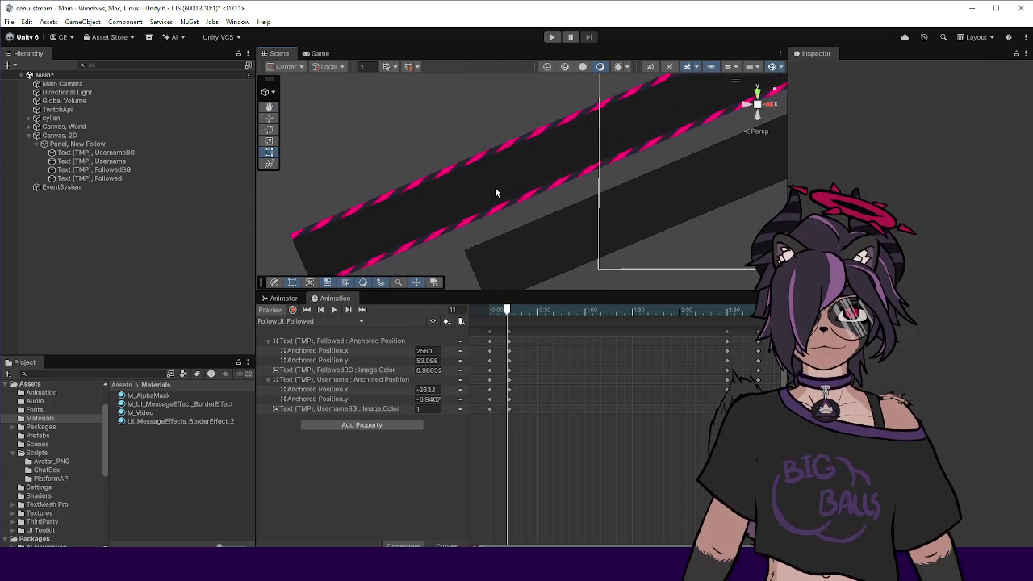
pyautogui.scroll(-3, 496, 193)
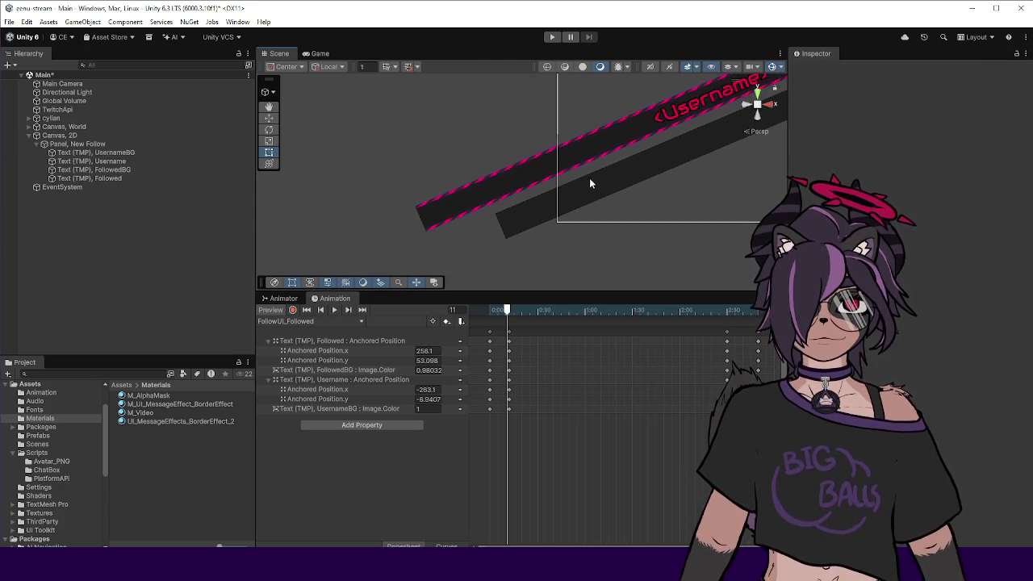
pyautogui.scroll(2, 565, 202)
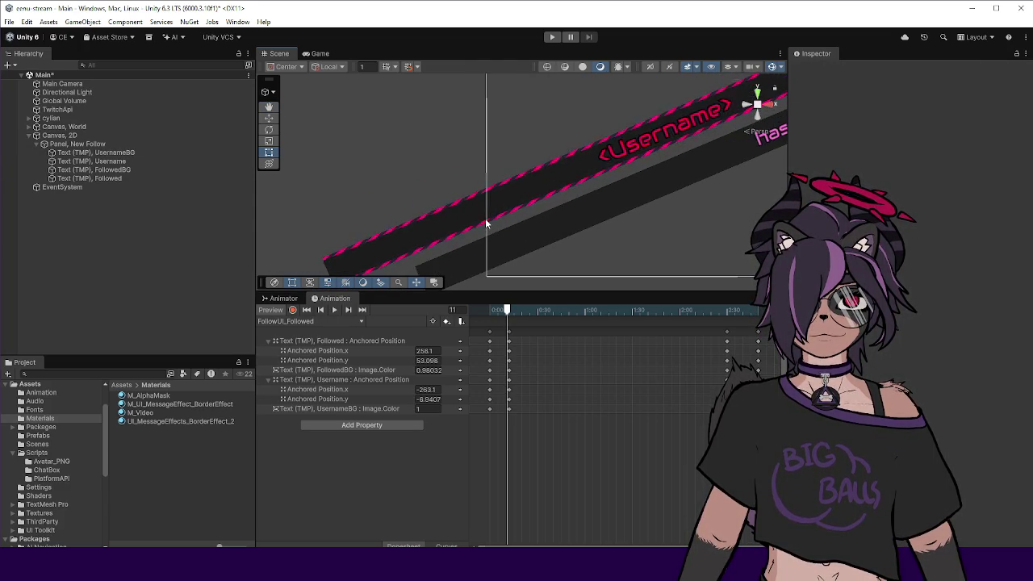
pyautogui.scroll(1, 486, 220)
pyautogui.scroll(1, 509, 186)
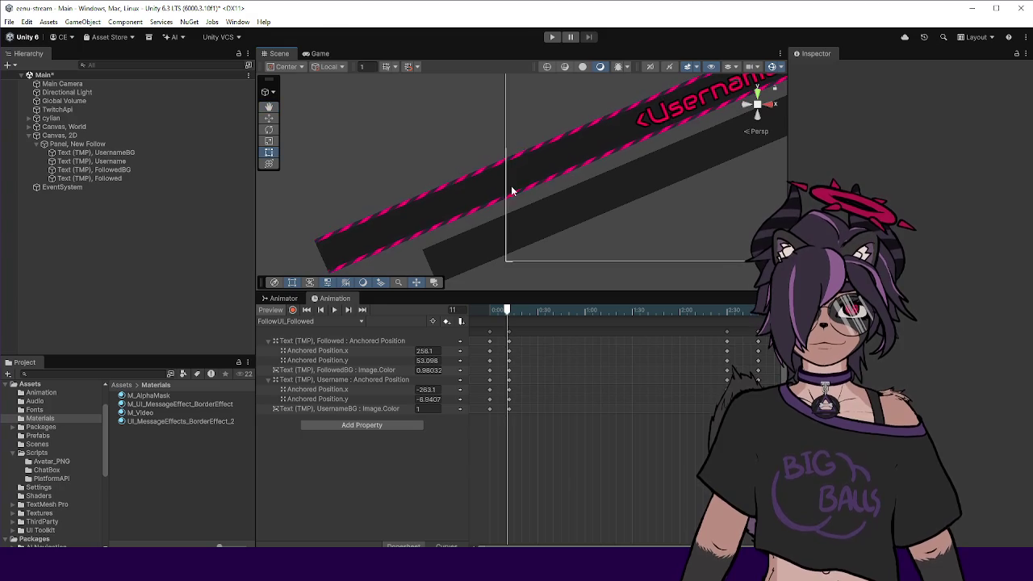
pyautogui.scroll(3, 506, 192)
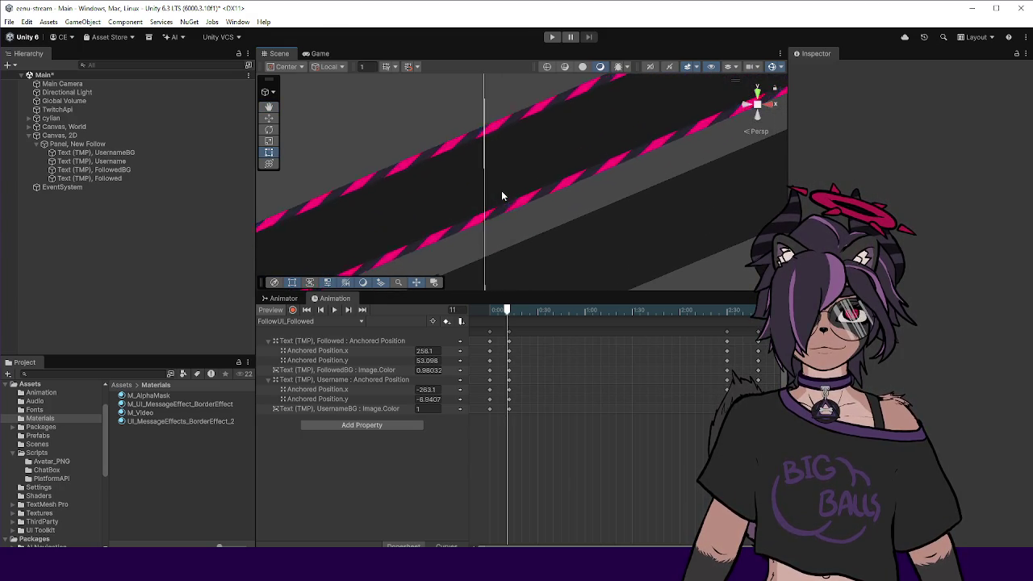
pyautogui.scroll(-4, 494, 183)
pyautogui.moveTo(536, 178); pyautogui.dragTo(507, 185)
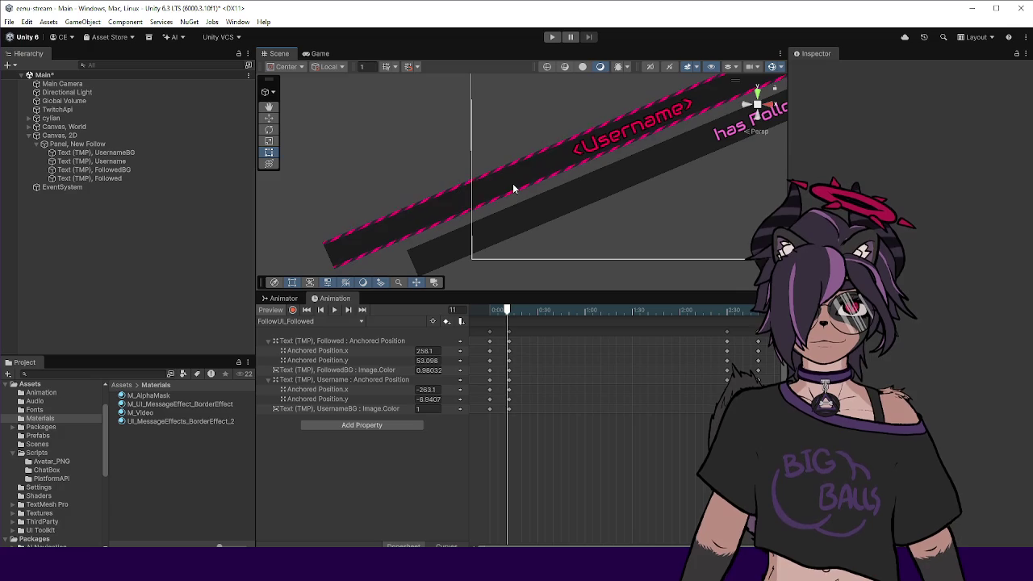
pyautogui.click(121, 153)
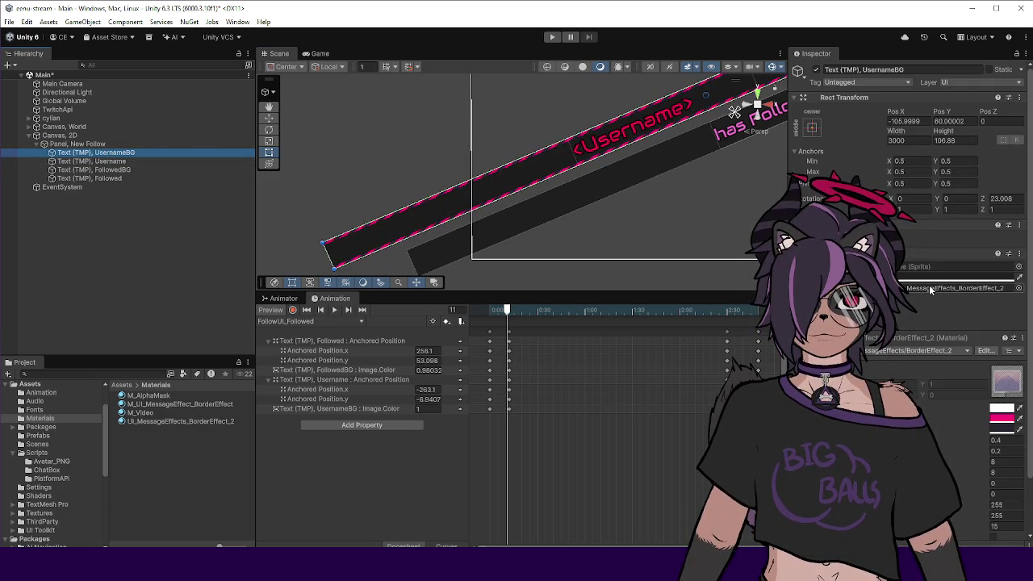
# Try a Border Threshold of 0.53 on the banner's border material, then deselect the banner.
pyautogui.click(1007, 442)
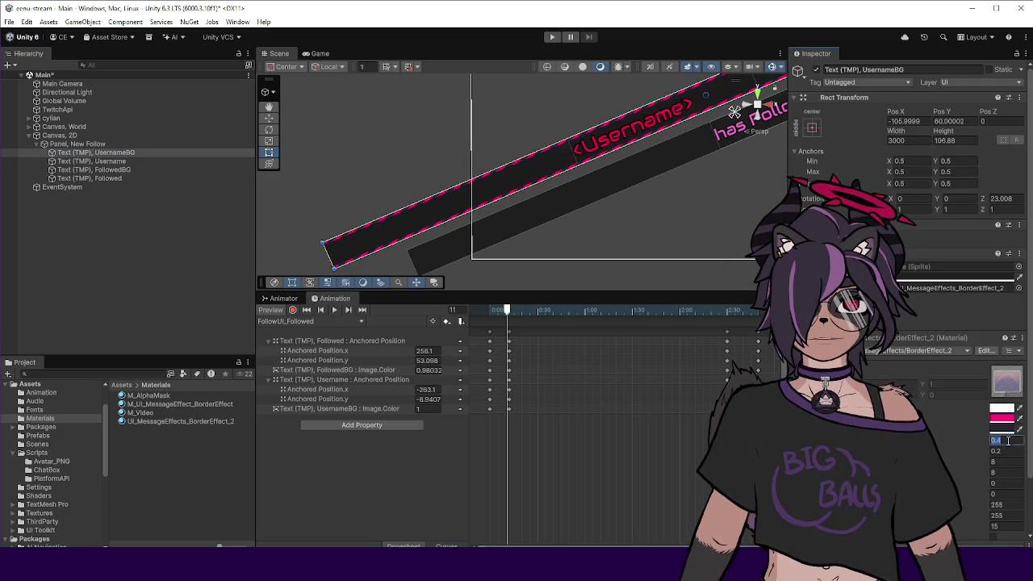
pyautogui.write('0.5')
pyautogui.write('5')
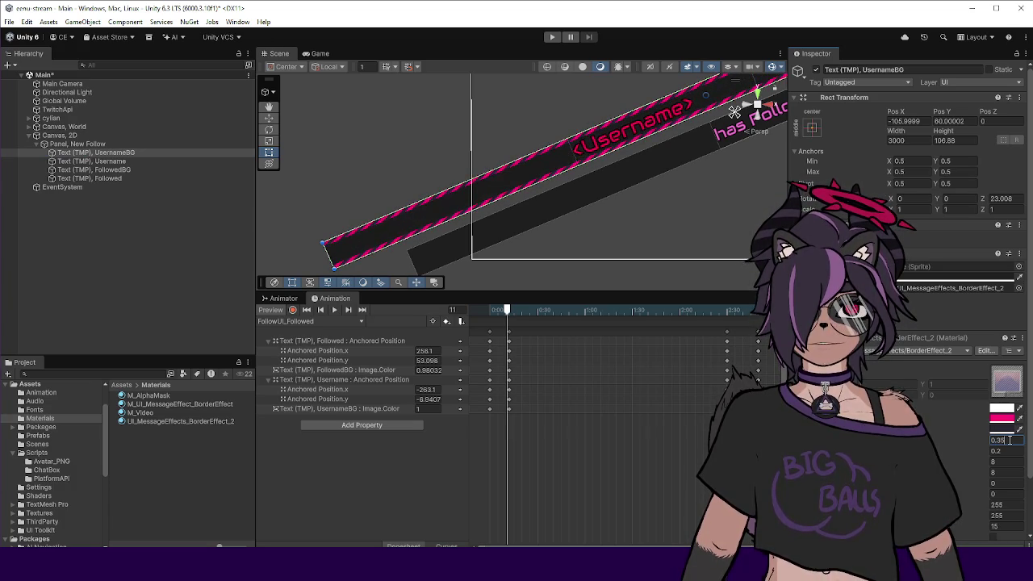
pyautogui.press('BackSpace')
pyautogui.write('3')
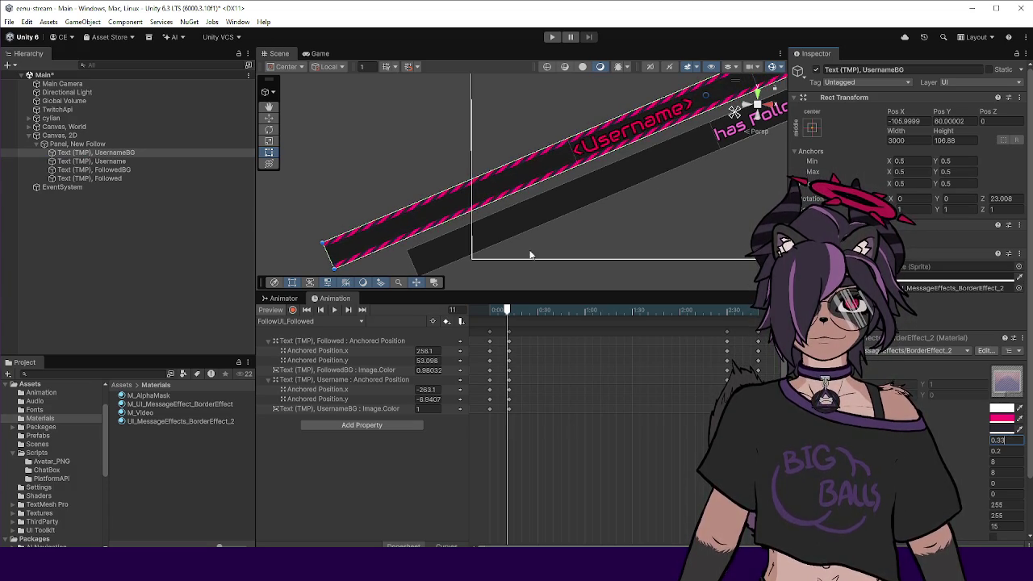
pyautogui.click(408, 188)
pyautogui.scroll(-5, 507, 241)
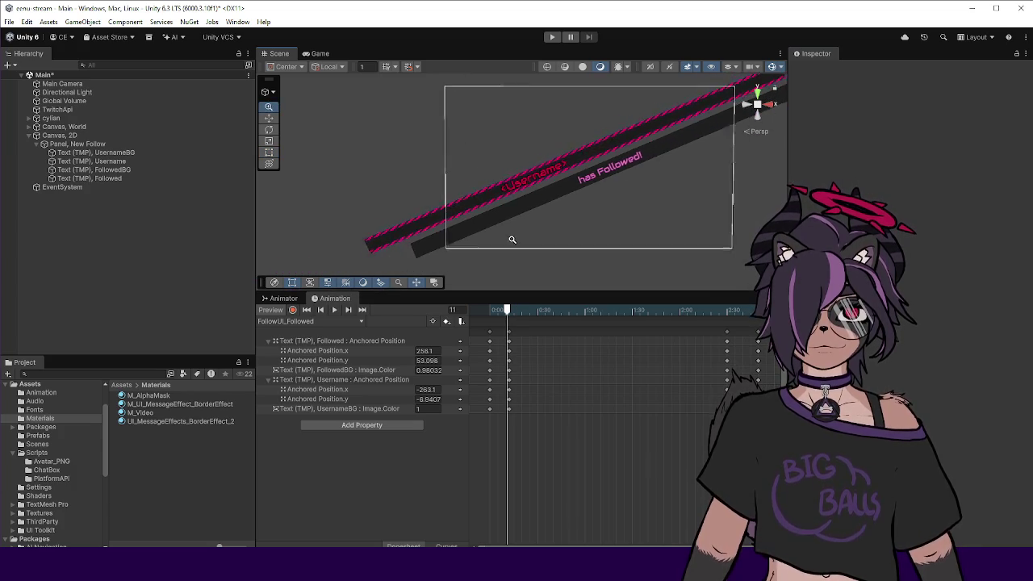
pyautogui.scroll(1, 537, 230)
# Preview the banner in Game view, then set BorderEffect_2's Border Threshold to 0.38.
pyautogui.click(321, 54)
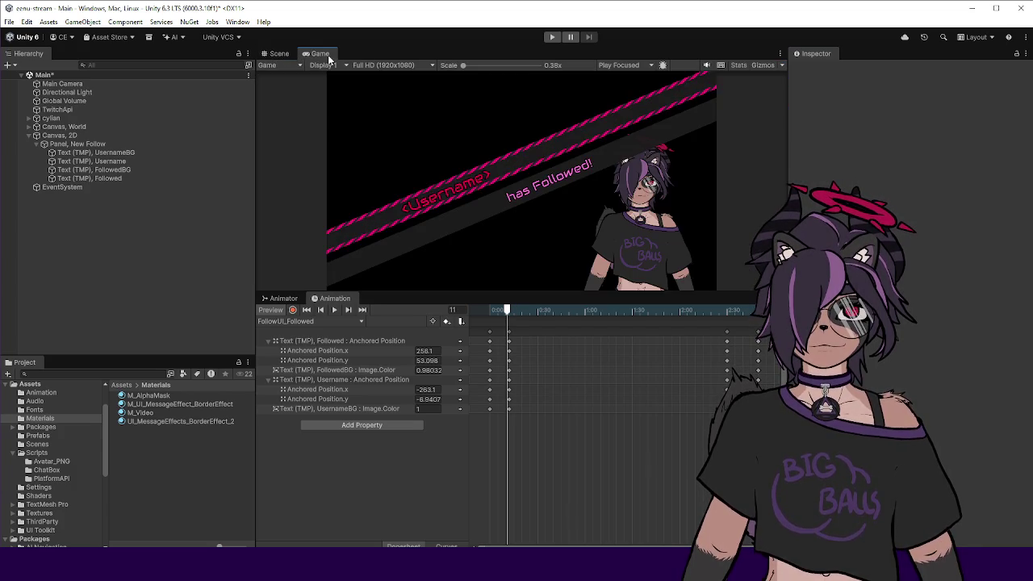
pyautogui.click(278, 54)
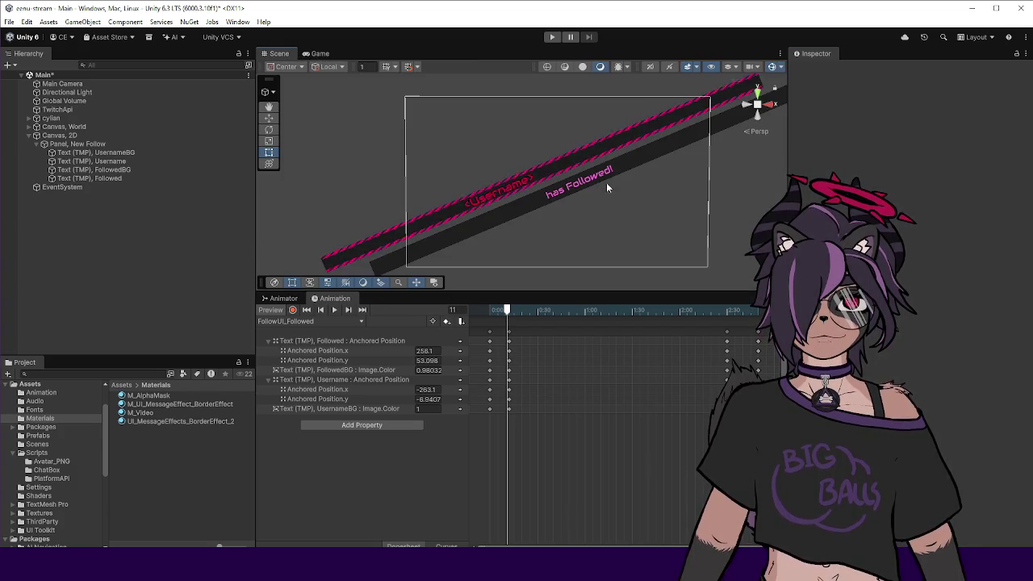
pyautogui.click(181, 420)
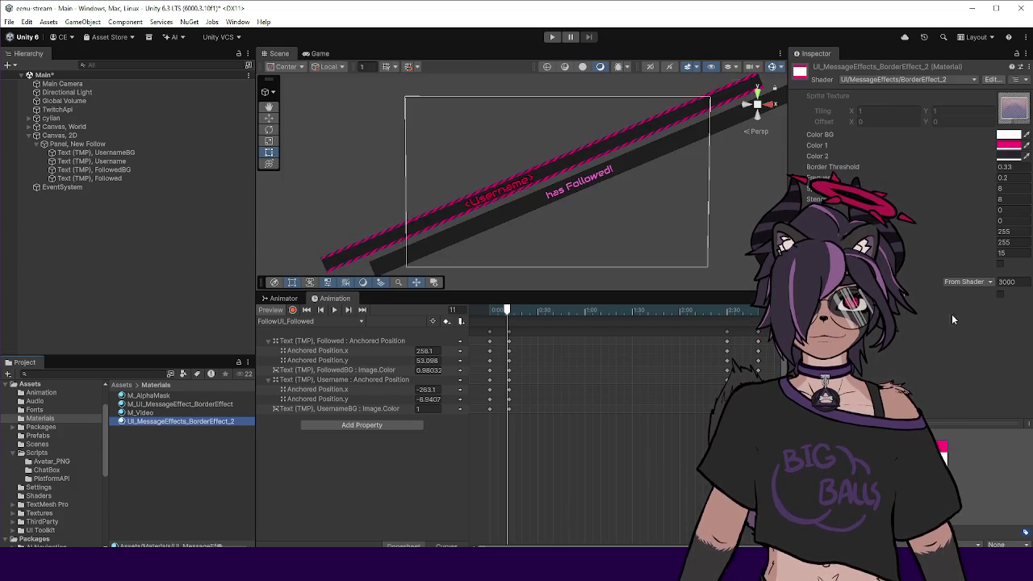
pyautogui.click(1009, 167)
pyautogui.write('0.3')
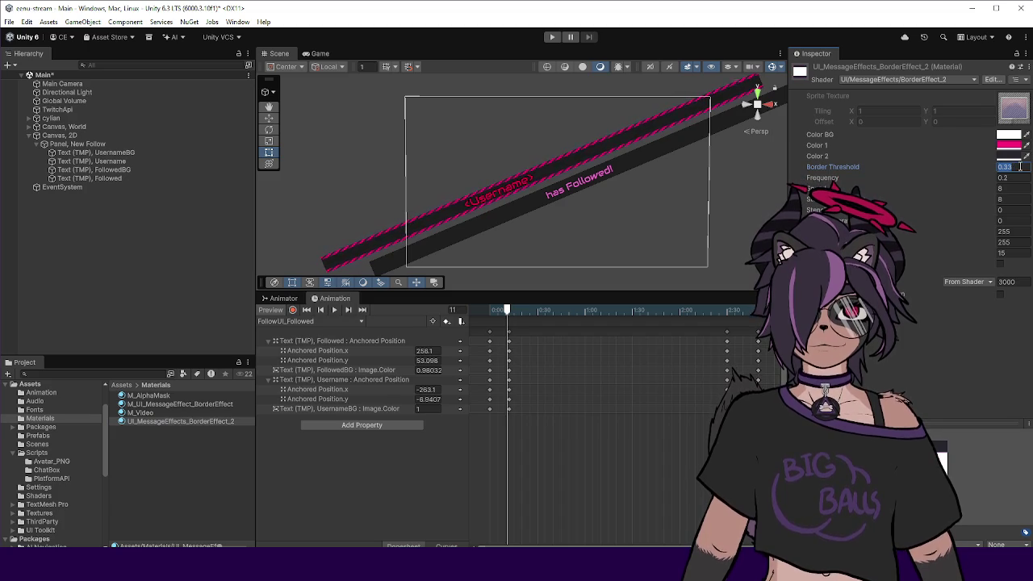
pyautogui.write('8')
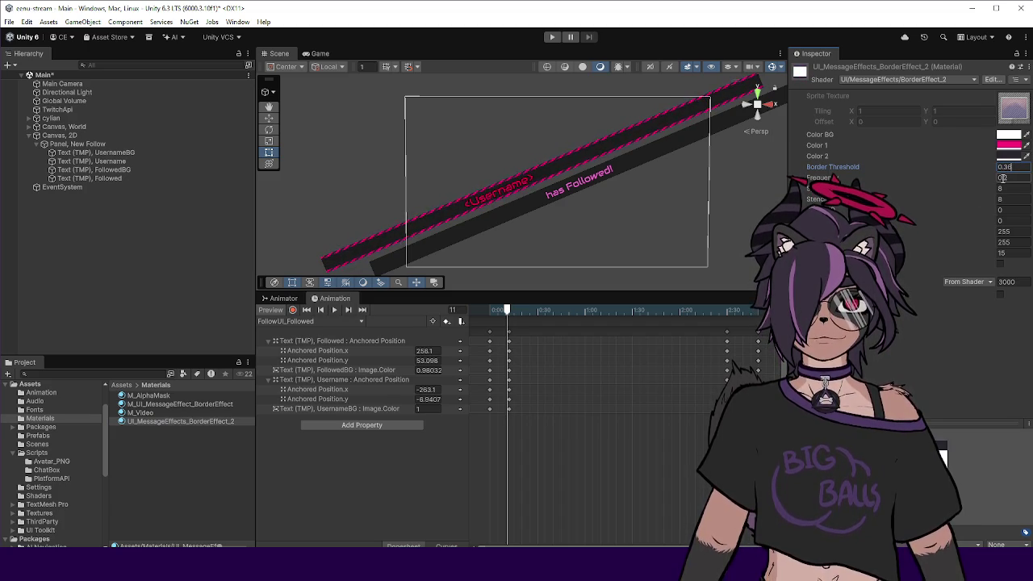
pyautogui.click(411, 179)
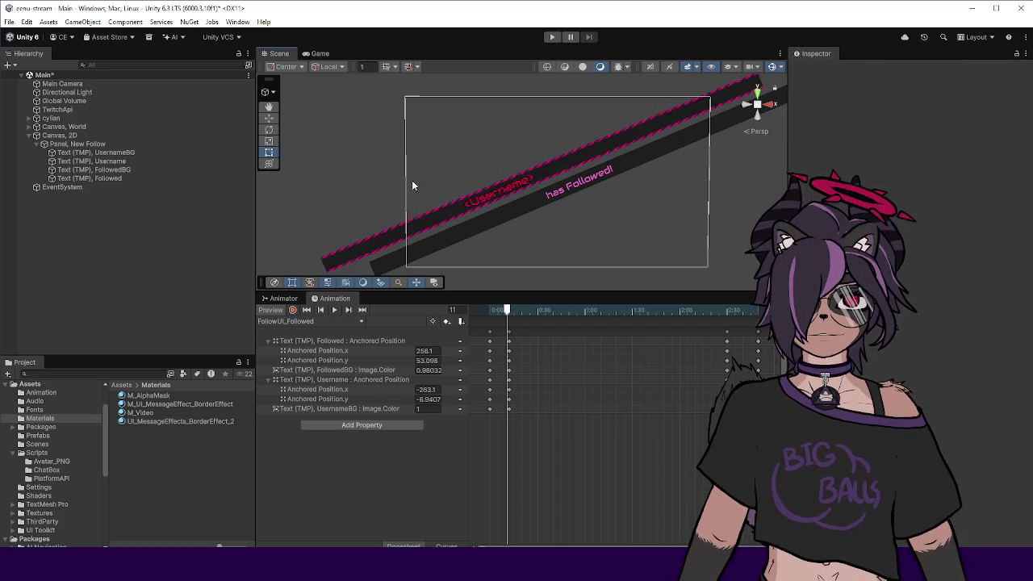
# Preview the banner in the Game view and narrow the side panels to enlarge it.
pyautogui.scroll(5, 489, 202)
pyautogui.scroll(-8, 382, 216)
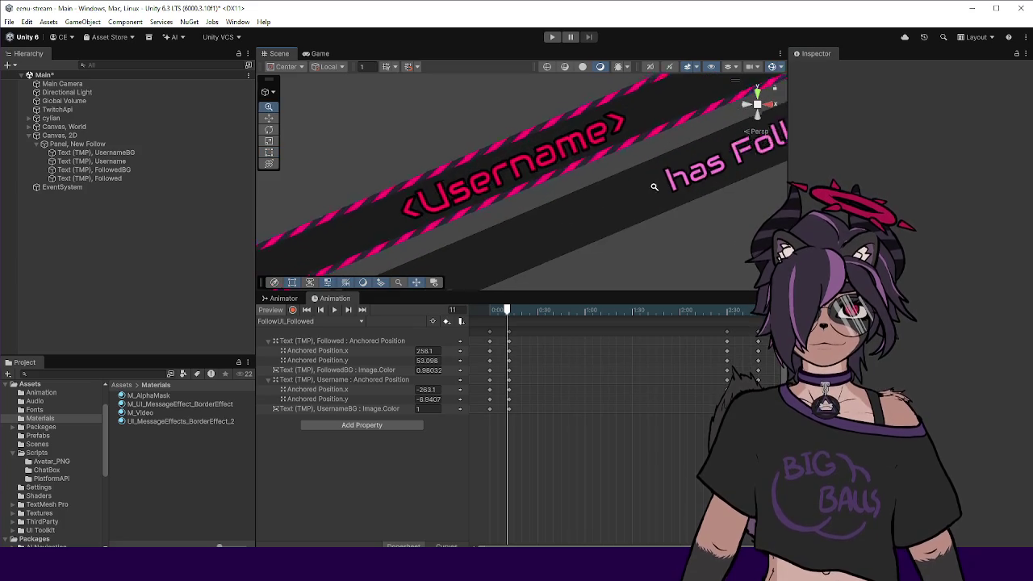
pyautogui.scroll(3, 558, 189)
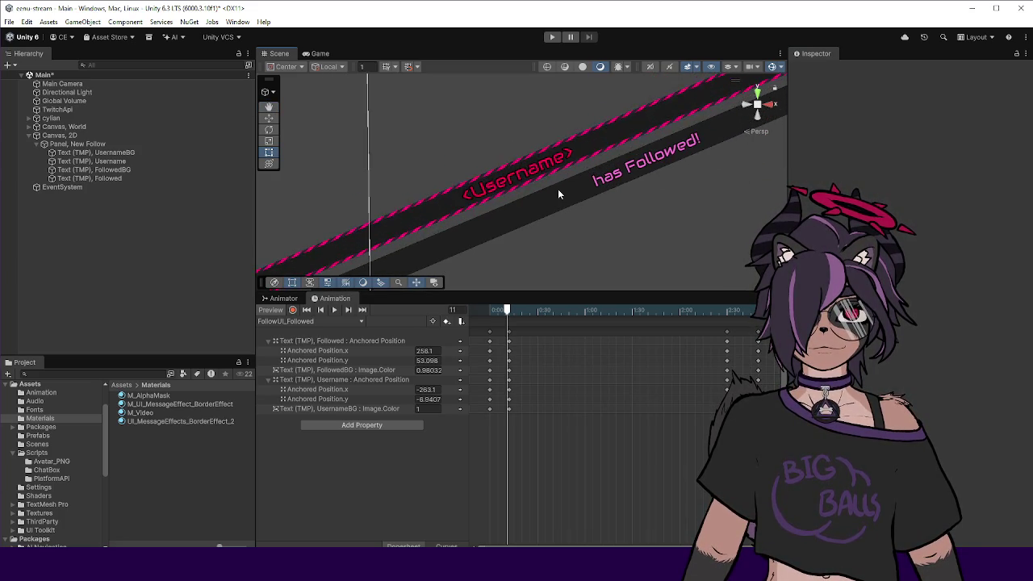
pyautogui.scroll(-4, 517, 194)
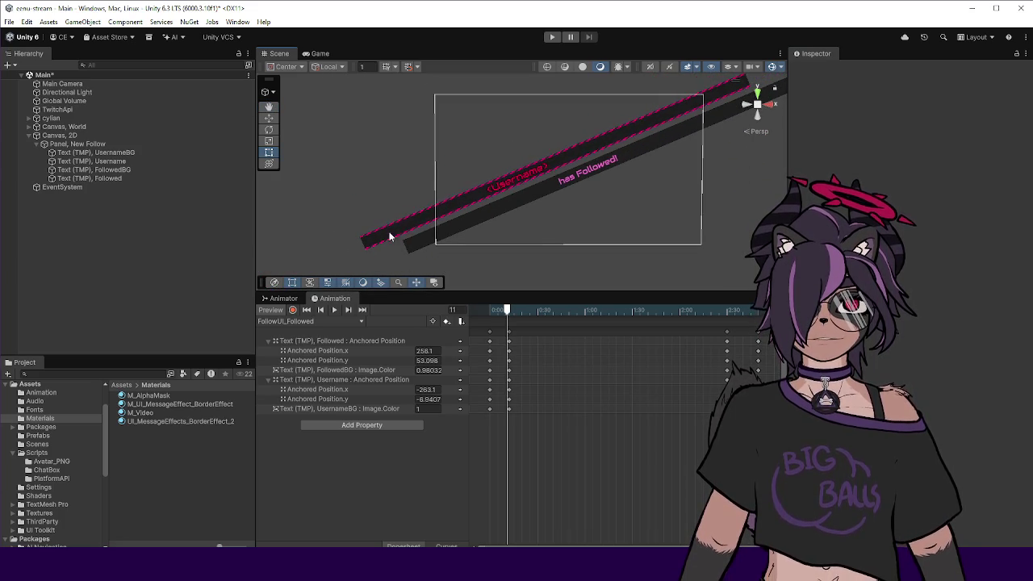
pyautogui.scroll(-6, 410, 223)
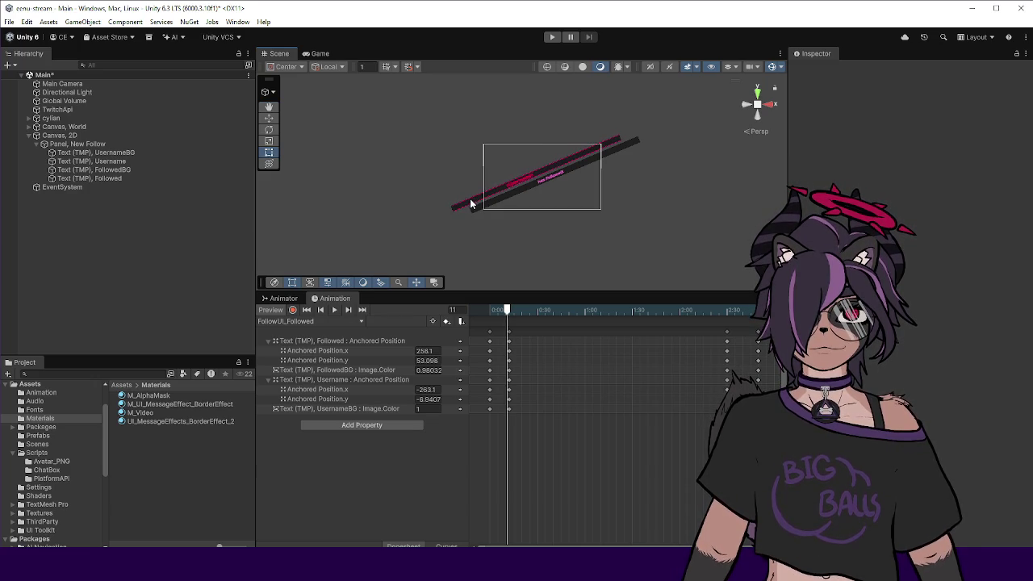
pyautogui.scroll(8, 501, 198)
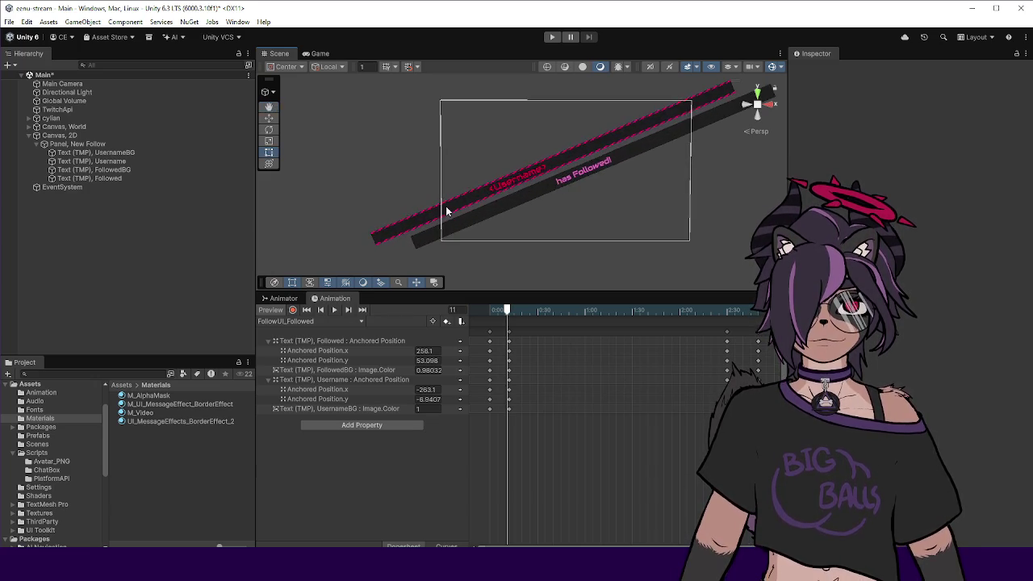
pyautogui.scroll(2, 452, 198)
pyautogui.scroll(-4, 419, 204)
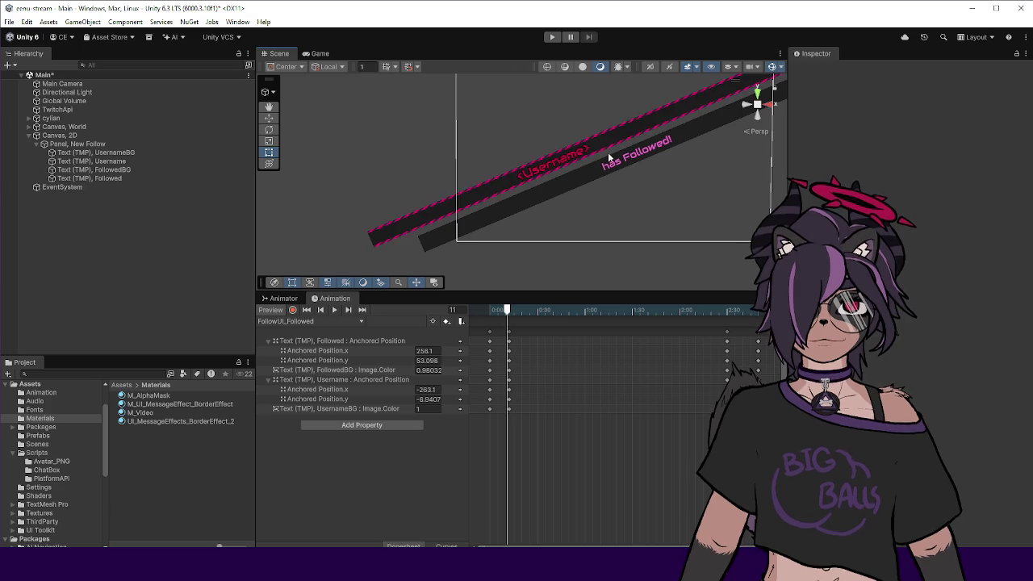
pyautogui.scroll(-3, 643, 127)
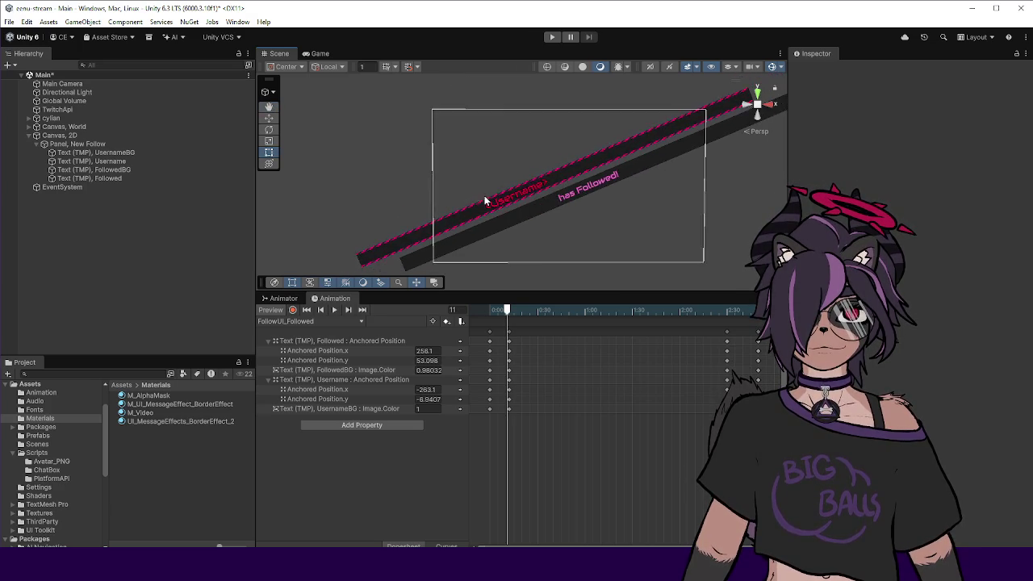
pyautogui.scroll(4, 545, 183)
pyautogui.click(320, 54)
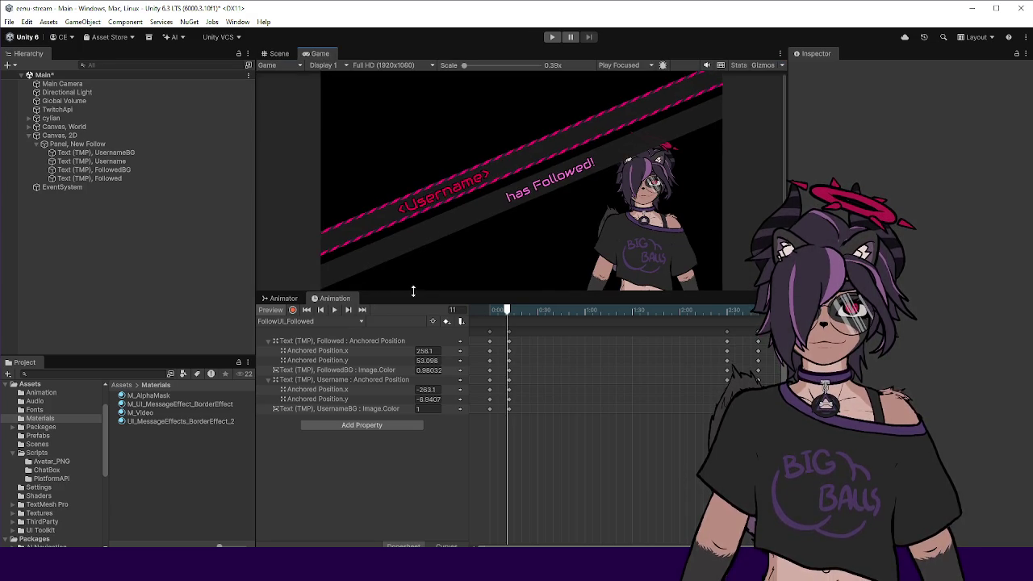
pyautogui.moveTo(412, 293); pyautogui.dragTo(410, 415)
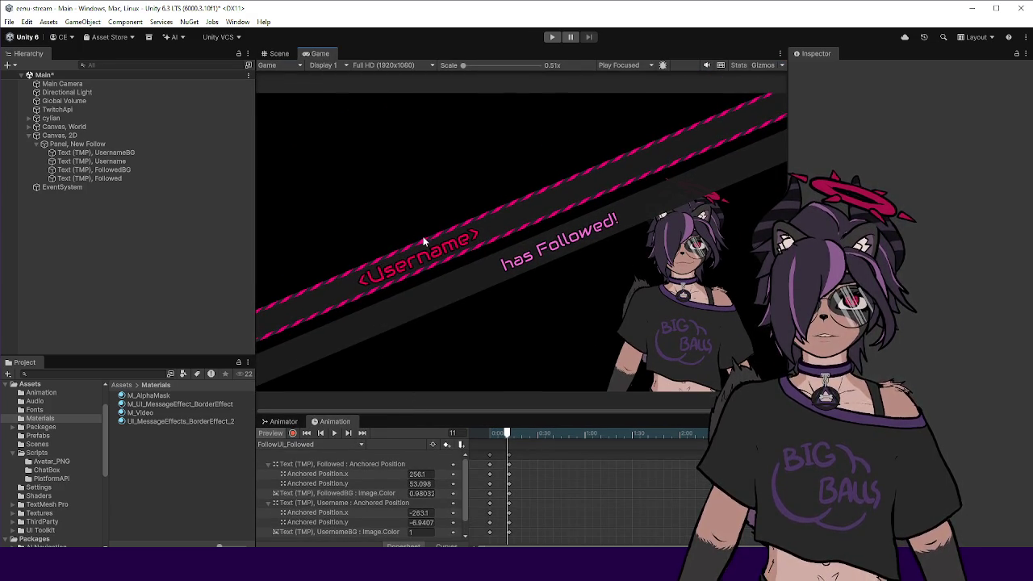
pyautogui.moveTo(256, 243); pyautogui.dragTo(148, 261)
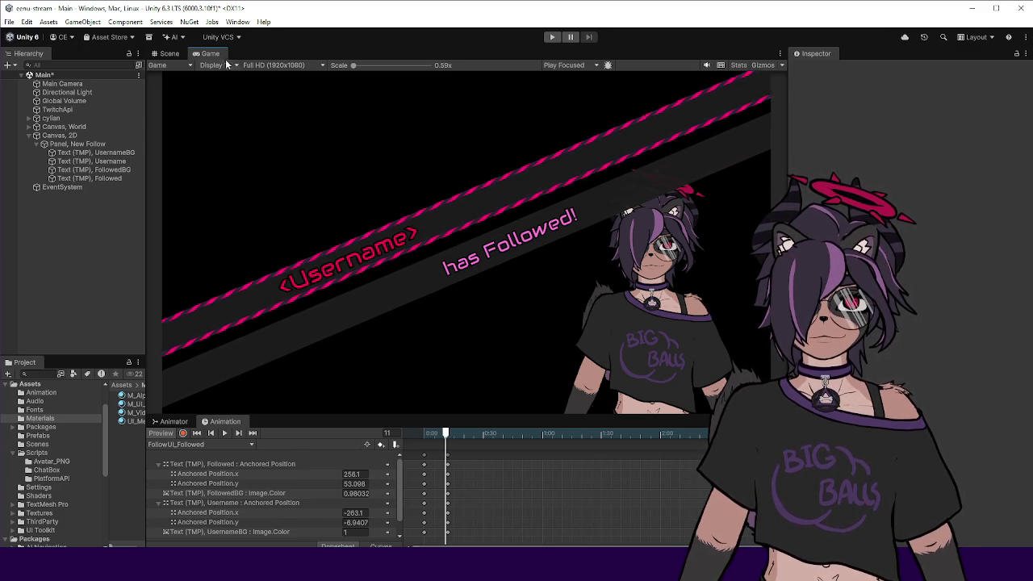
# Return to the Scene view and briefly check the shader code in Visual Studio.
pyautogui.click(167, 54)
pyautogui.scroll(2, 436, 222)
pyautogui.scroll(-1, 446, 221)
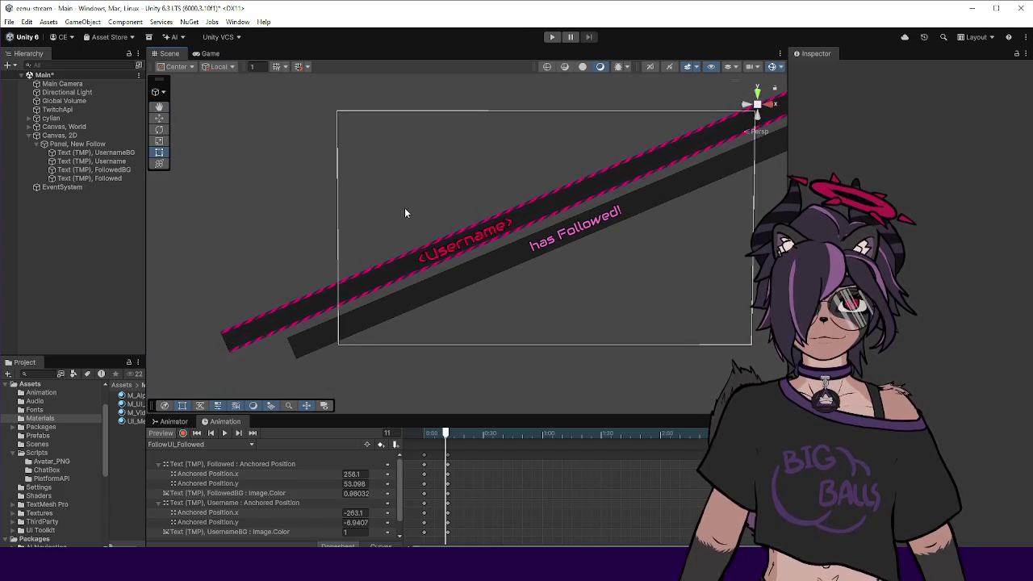
pyautogui.hotkey('alt', 'Tab')
pyautogui.click(333, 376)
pyautogui.scroll(20, 368, 264)
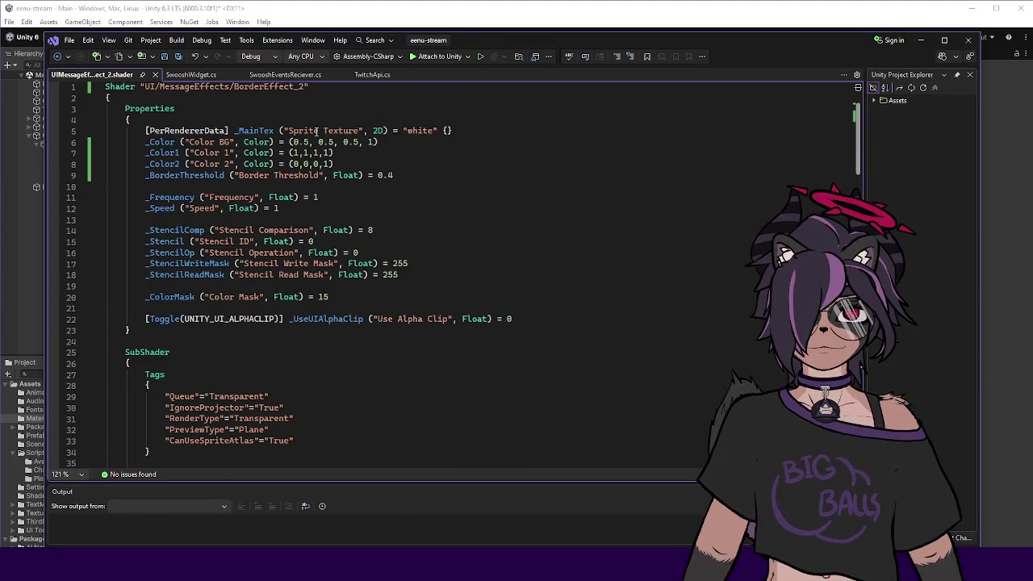
pyautogui.hotkey('alt', 'Tab')
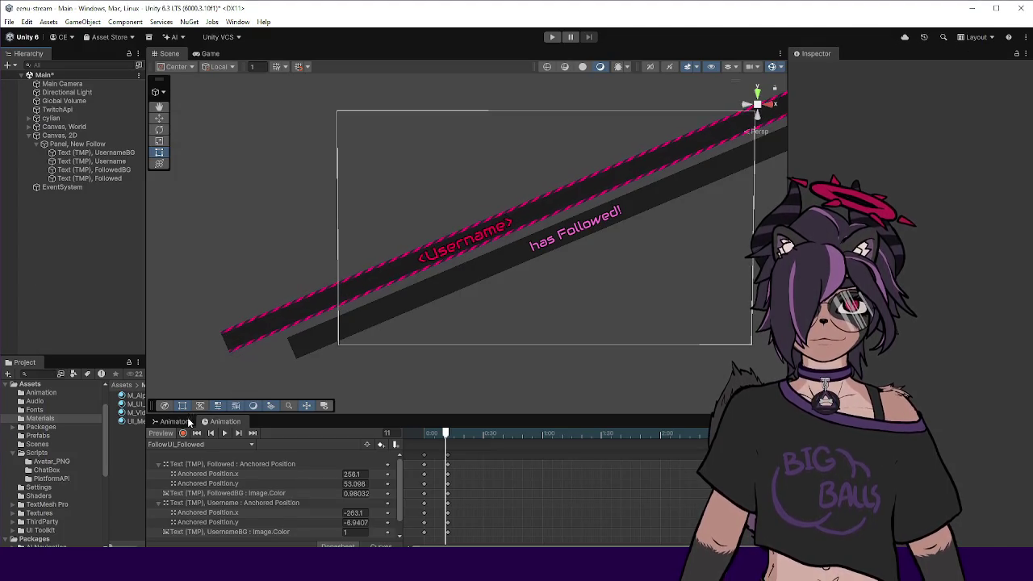
# Widen the Hierarchy and Project panels and inspect the BorderEffect_2 material.
pyautogui.moveTo(142, 413); pyautogui.dragTo(268, 394)
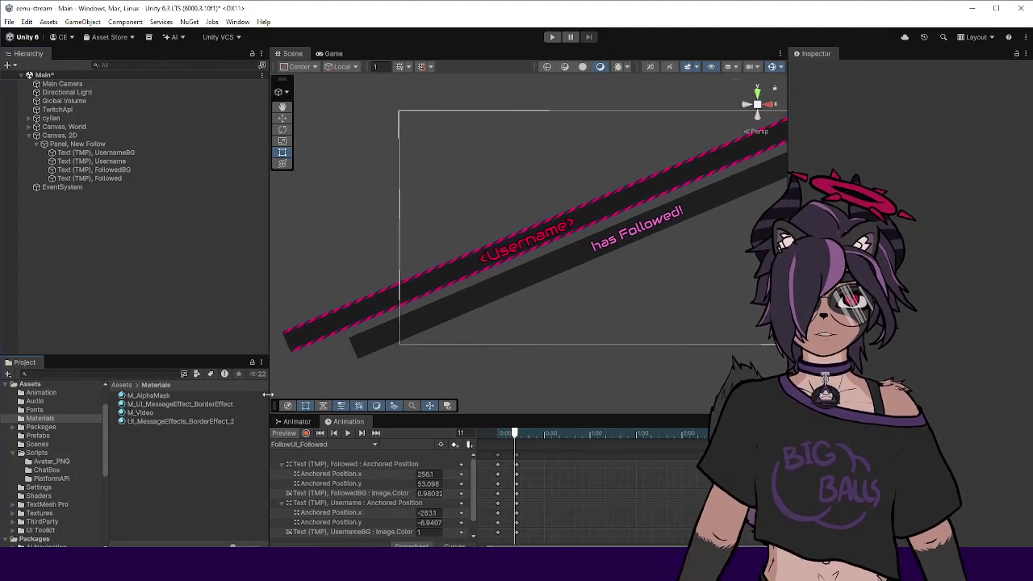
pyautogui.click(203, 404)
pyautogui.click(184, 421)
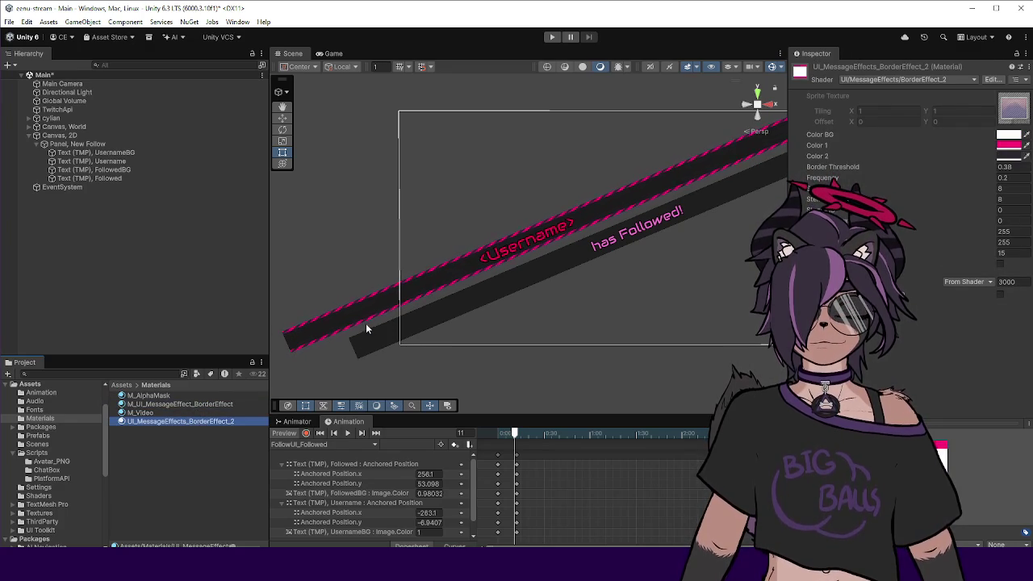
# Clear UsernameBG's Image Material to None and scrub the follow animation back to frame 0.
pyautogui.click(127, 153)
pyautogui.click(926, 286)
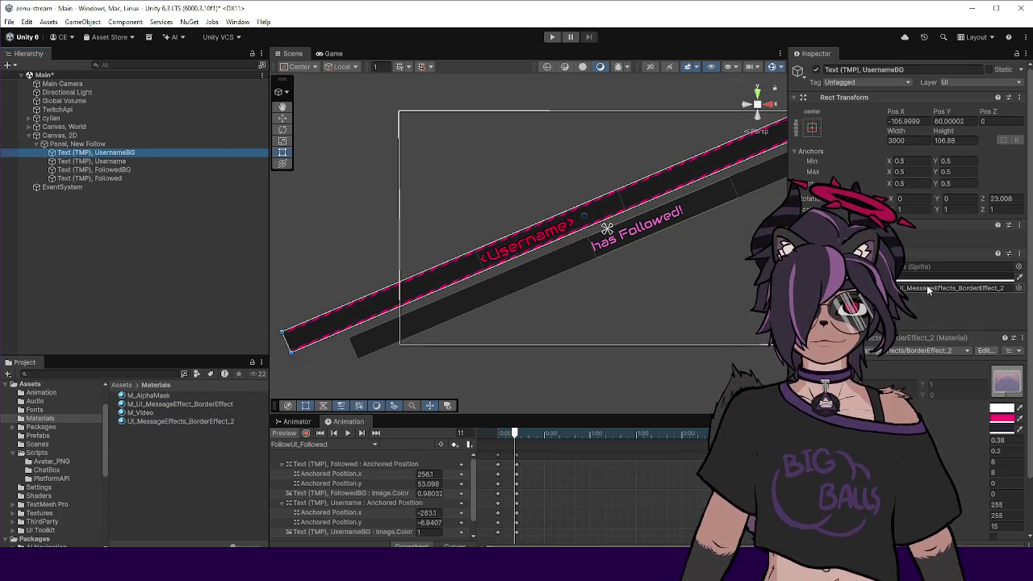
pyautogui.press('Delete')
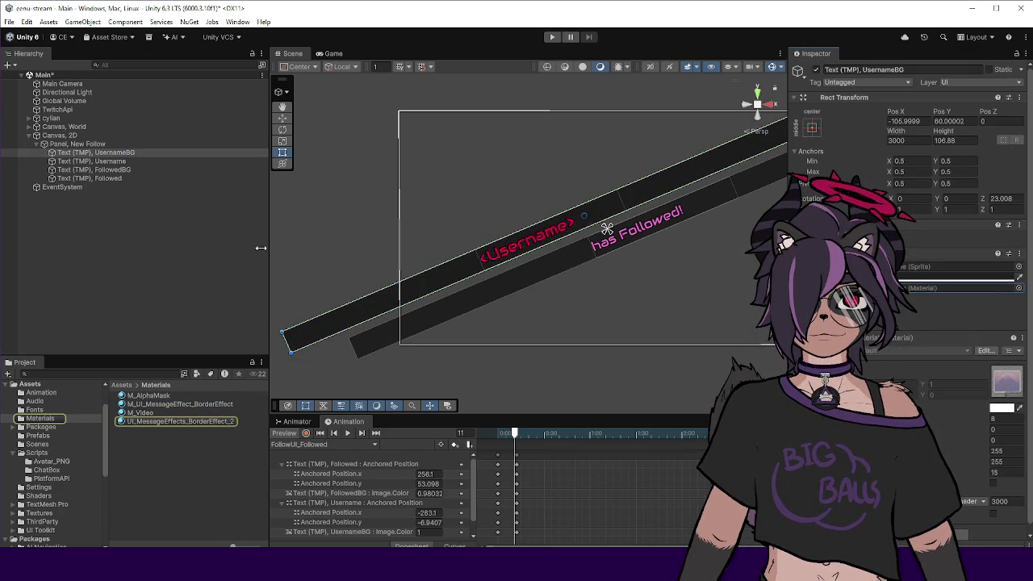
pyautogui.click(208, 248)
pyautogui.moveTo(522, 433)
pyautogui.mouseDown()
pyautogui.moveTo(485, 440)
pyautogui.moveTo(652, 428)
pyautogui.moveTo(500, 434)
pyautogui.moveTo(617, 434)
pyautogui.moveTo(511, 452)
pyautogui.moveTo(507, 437)
pyautogui.moveTo(715, 436)
pyautogui.moveTo(289, 438)
pyautogui.mouseUp()
pyautogui.scroll(-2, 474, 265)
pyautogui.click(291, 444)
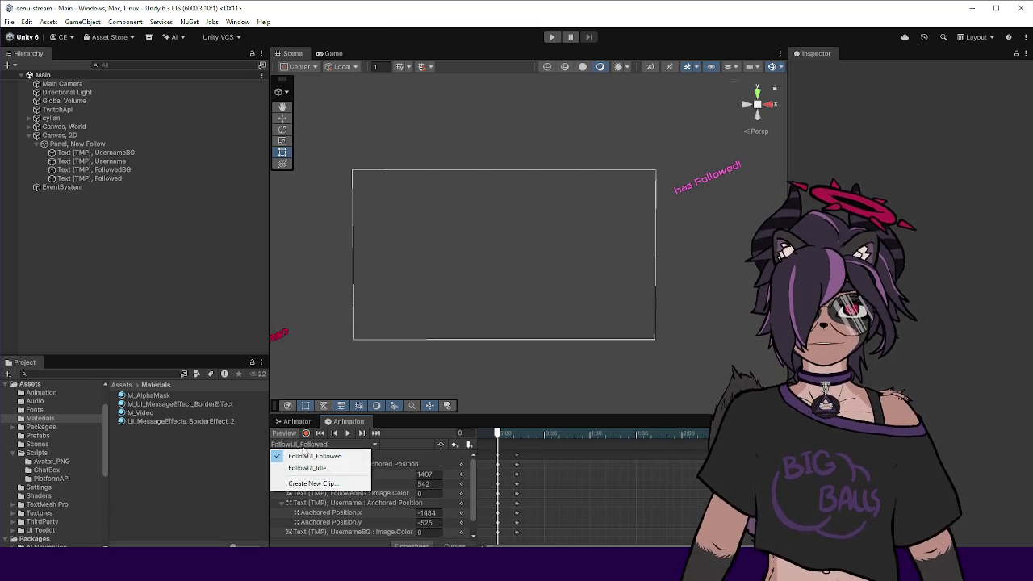
# Switch the Animation clip to FollowUI_Idle and preview it back at frame 0.
pyautogui.click(311, 468)
pyautogui.click(671, 433)
pyautogui.click(498, 433)
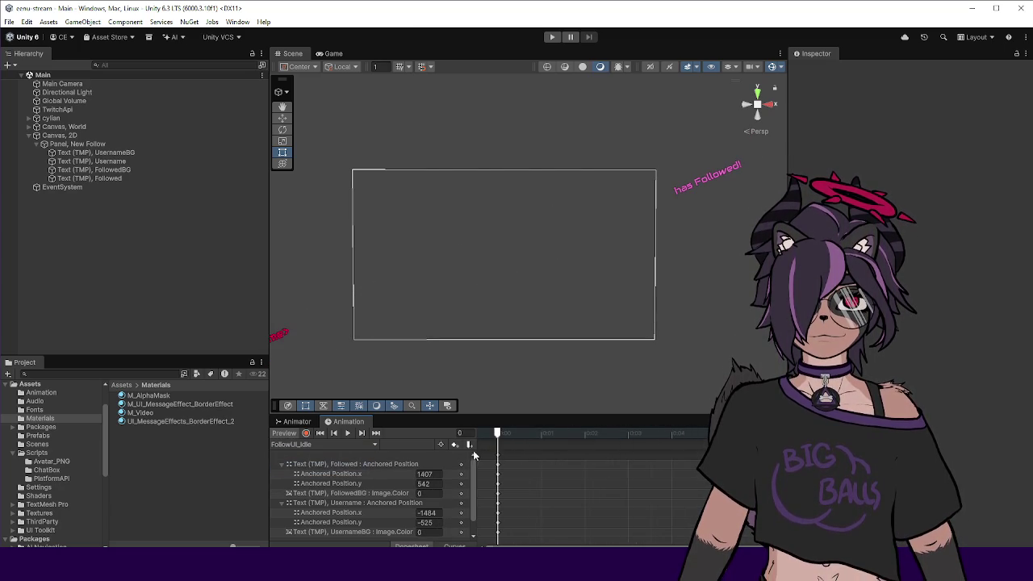
# Assign UI_MessageEffects_BorderEffect_2 as Panel, New Follow's Swoosh Widget Border Material.
pyautogui.click(109, 145)
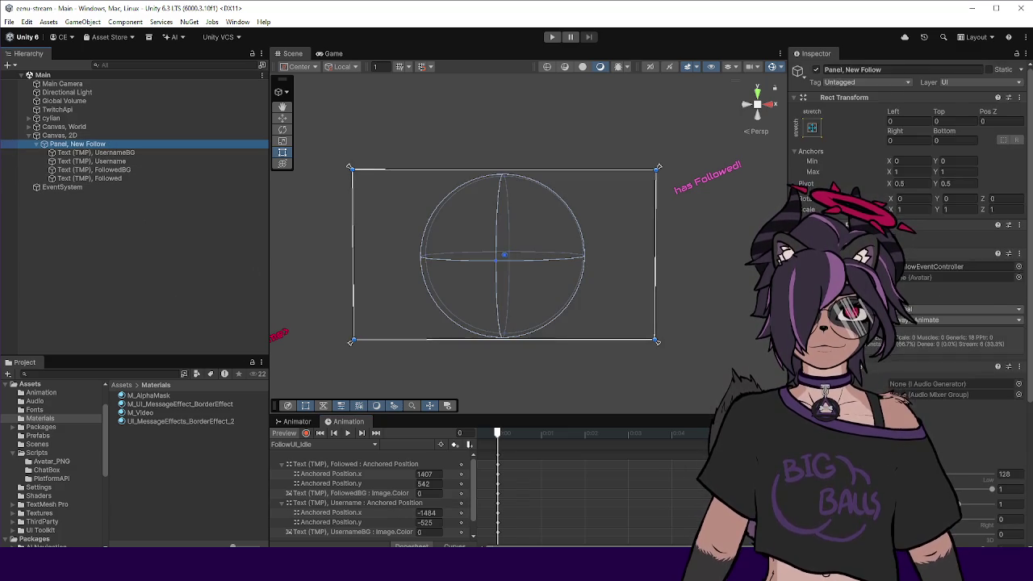
pyautogui.scroll(-5, 905, 242)
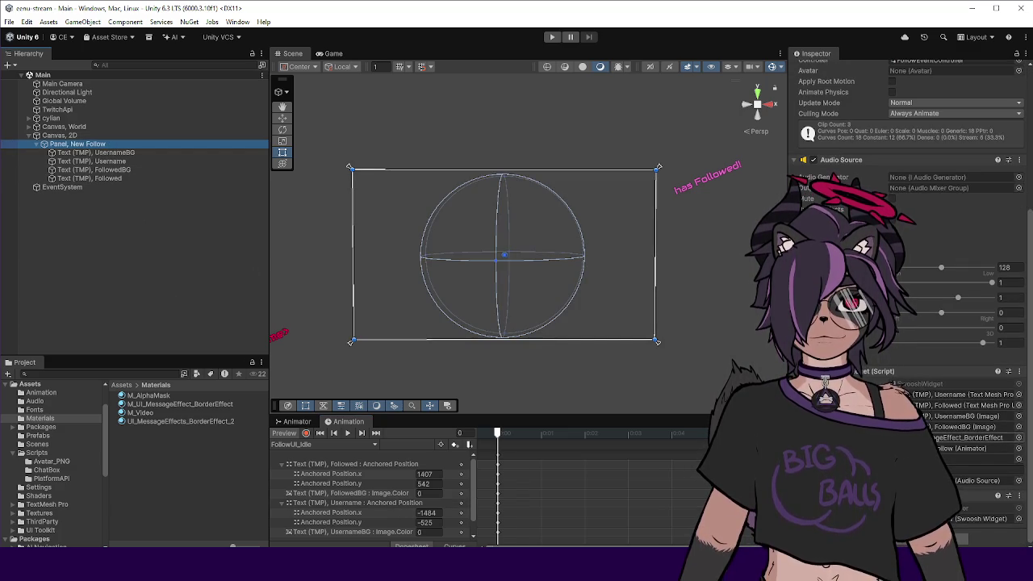
pyautogui.moveTo(194, 427); pyautogui.dragTo(973, 438)
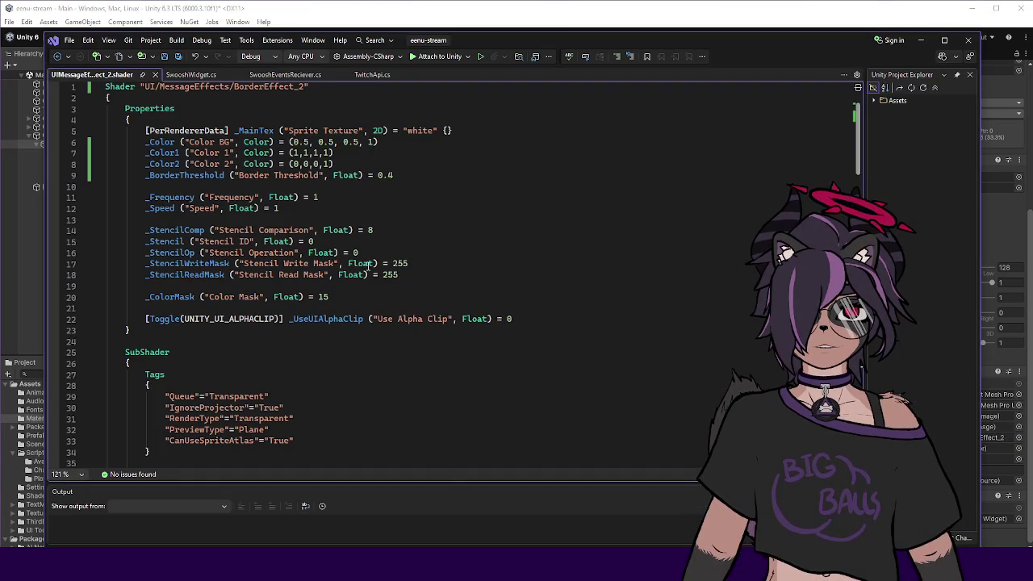
# Glance at SwooshWidget.cs and check which objects the title and subtitle backgrounds reference.
pyautogui.scroll(-6, 404, 266)
pyautogui.click(186, 75)
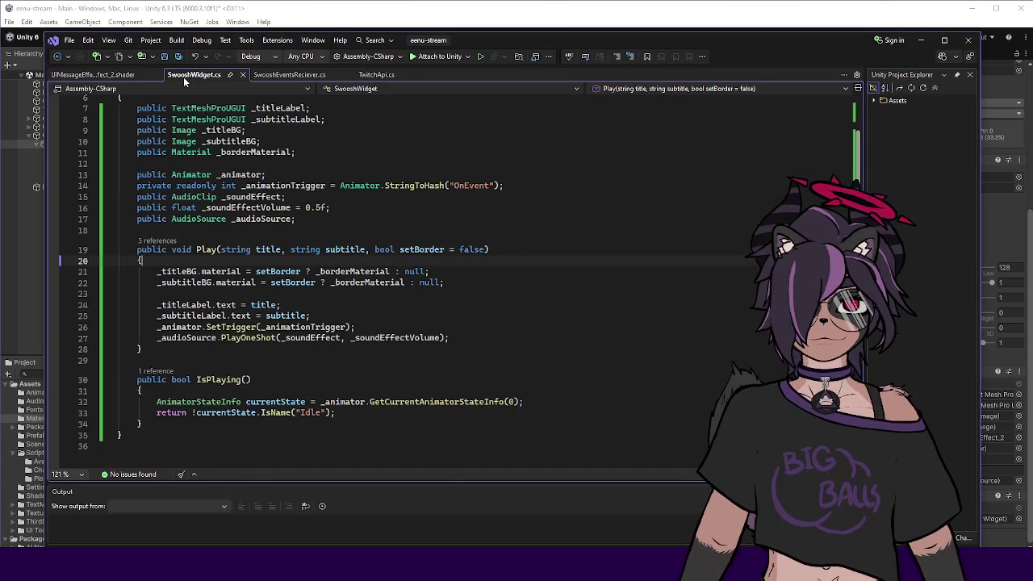
pyautogui.click(248, 7)
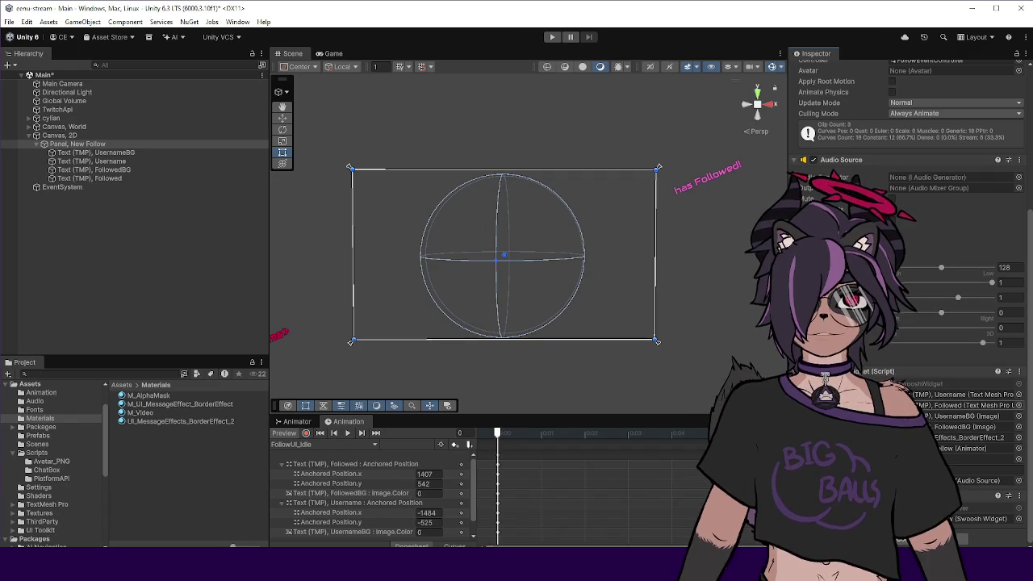
pyautogui.click(969, 416)
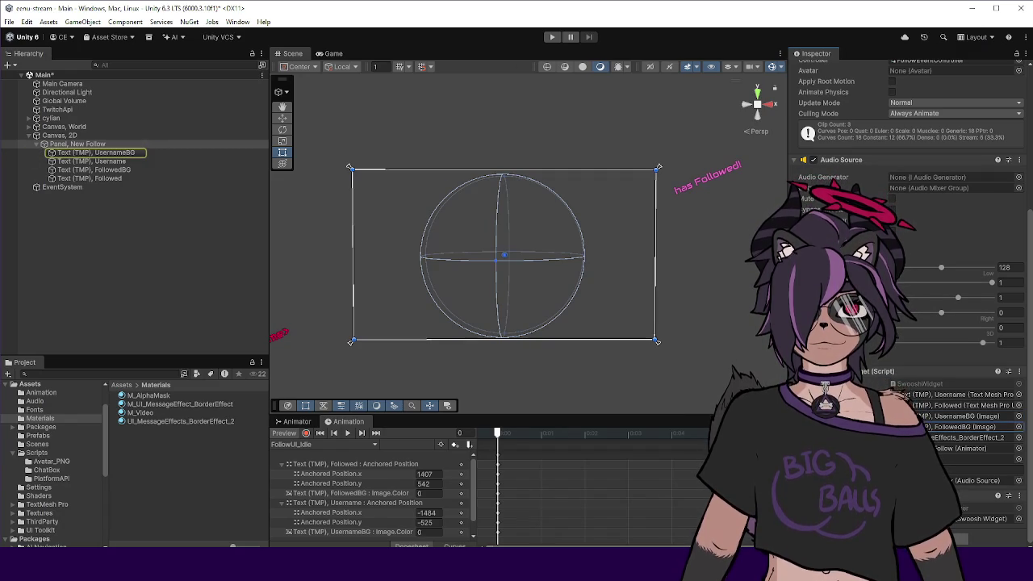
pyautogui.click(969, 426)
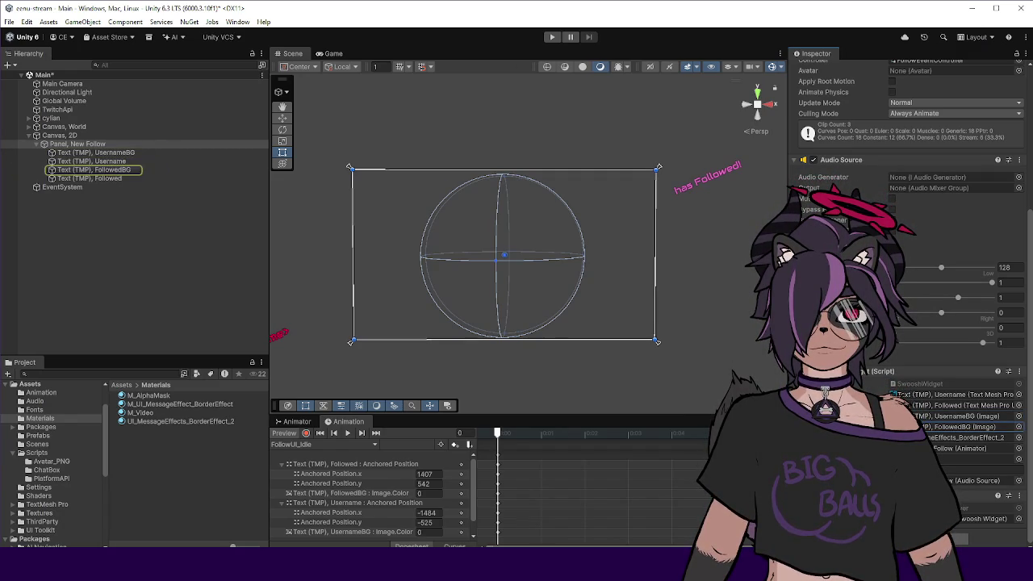
pyautogui.hotkey('alt', 'Tab')
pyautogui.scroll(-5, 403, 242)
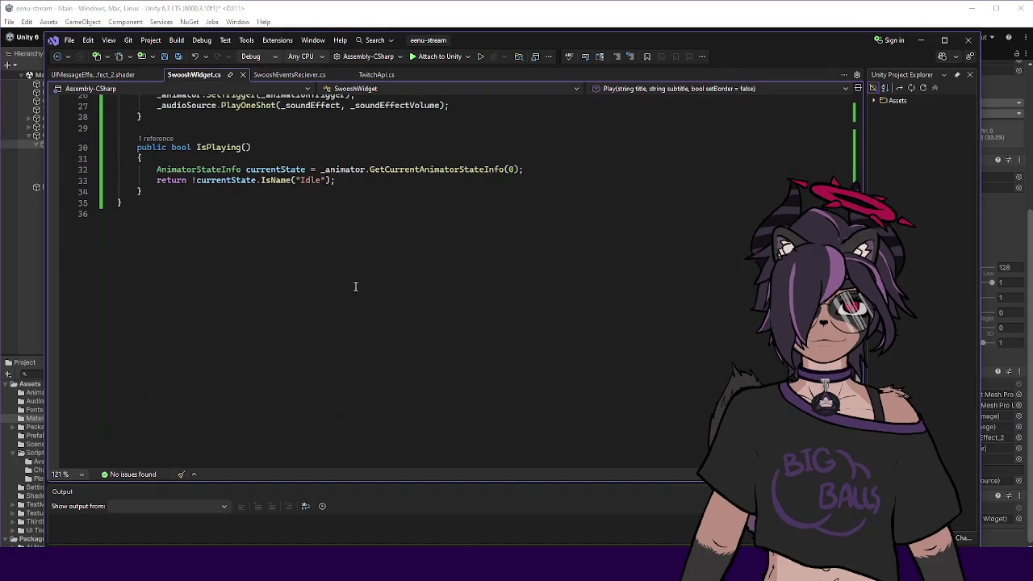
# Review the shader, SwooshEventsReciever.cs raid case with setBorder: true, and SwooshWidget.cs, then return to Unity.
pyautogui.click(92, 74)
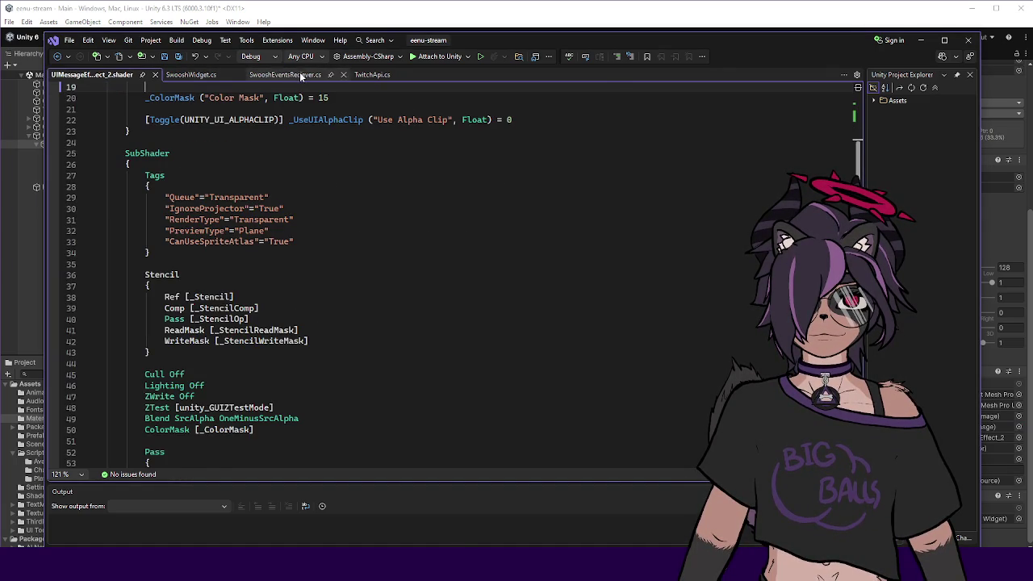
pyautogui.click(301, 74)
pyautogui.scroll(-6, 371, 188)
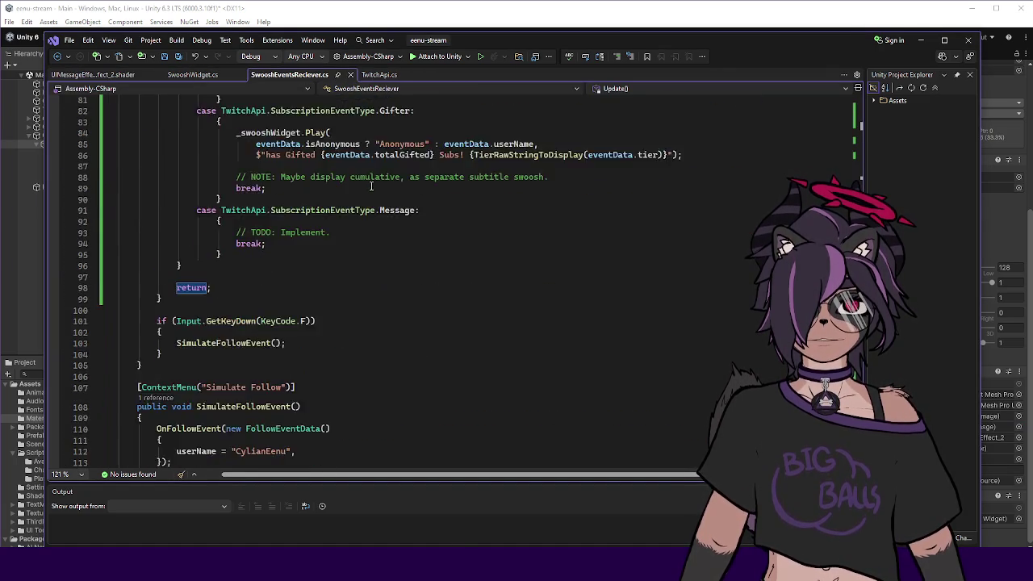
pyautogui.scroll(13, 372, 187)
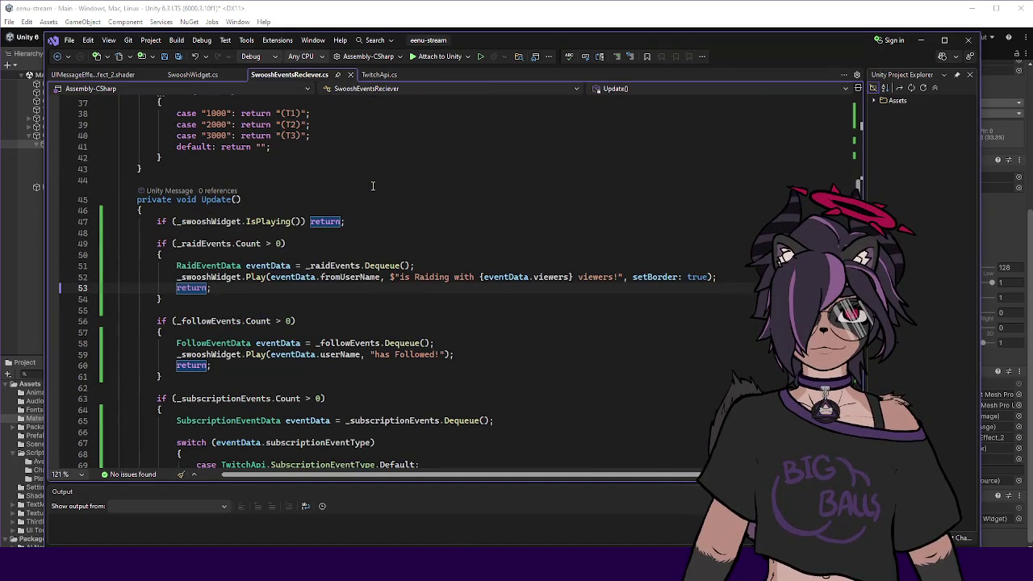
pyautogui.scroll(5, 372, 187)
pyautogui.scroll(-8, 277, 153)
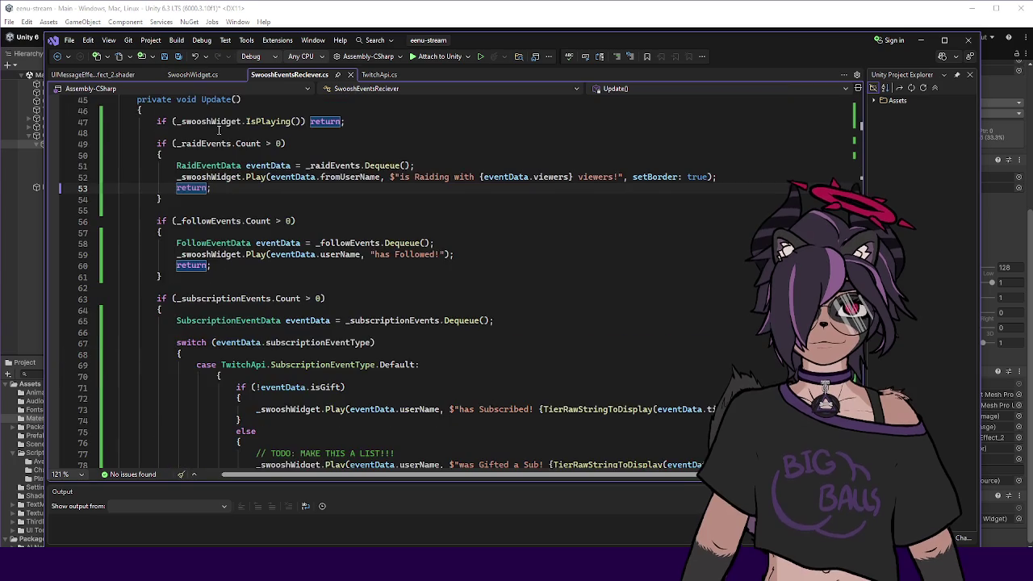
pyautogui.click(183, 74)
pyautogui.scroll(9, 311, 201)
pyautogui.scroll(-3, 311, 202)
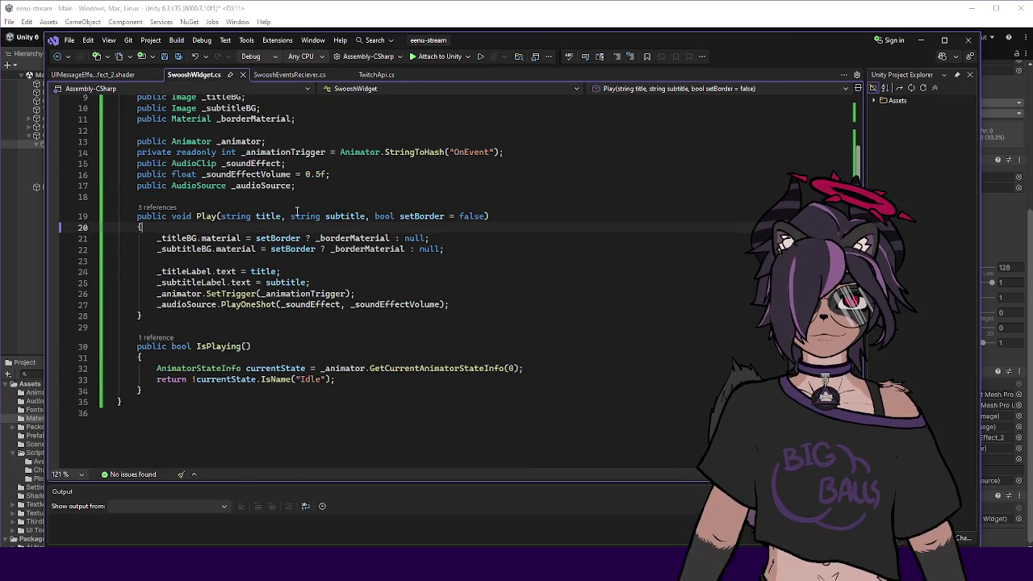
pyautogui.click(402, 16)
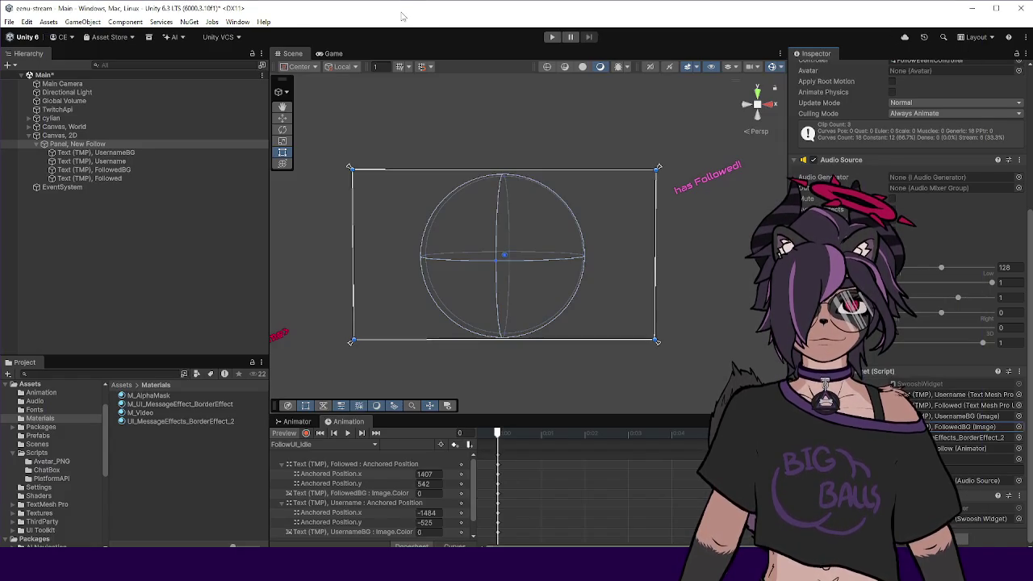
# Enter Play mode, select TwitchApi and paste a sample raid event as its debug message.
pyautogui.click(171, 222)
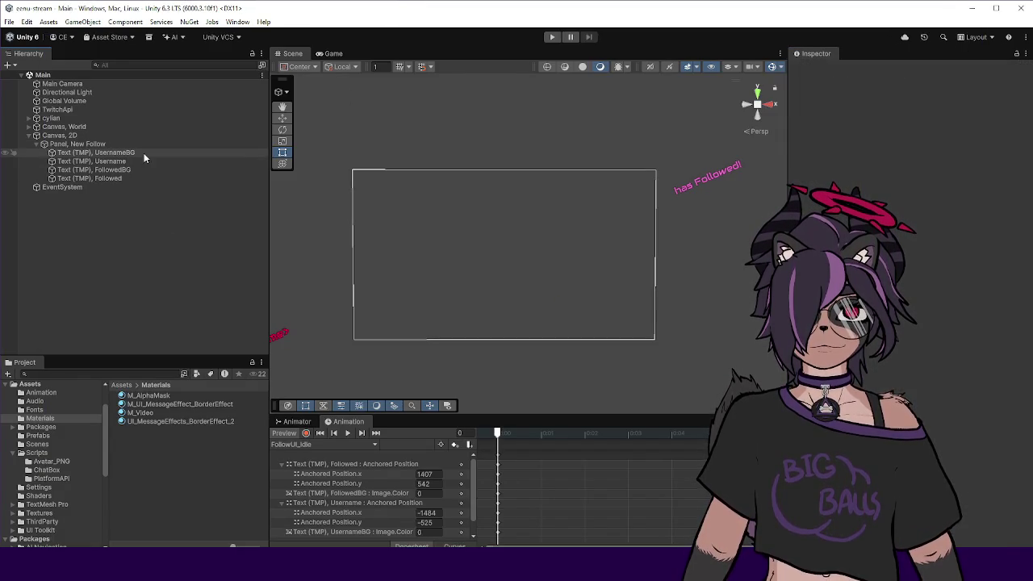
pyautogui.click(553, 37)
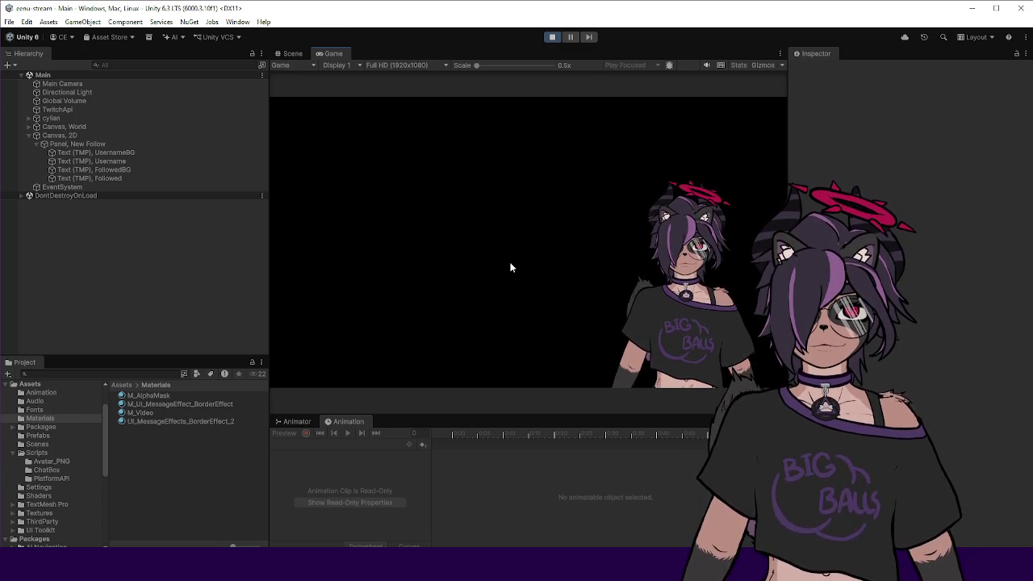
pyautogui.click(108, 109)
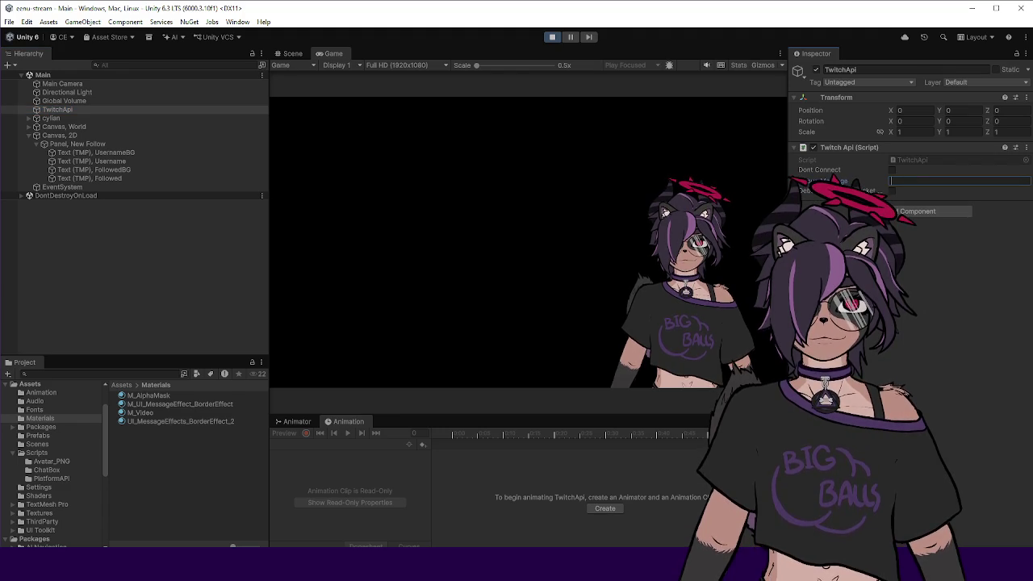
pyautogui.moveTo(489, 545)
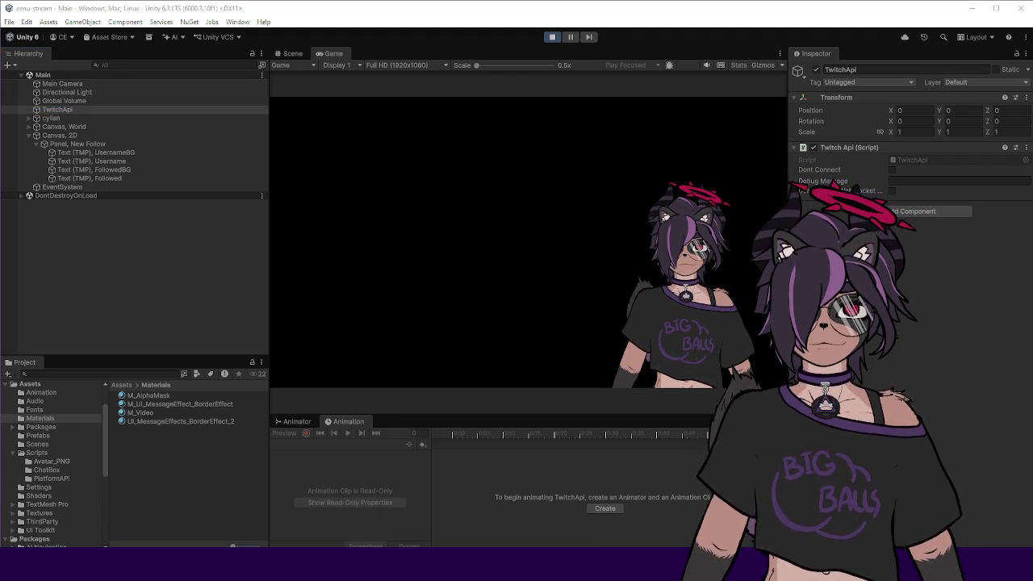
pyautogui.click(939, 181)
pyautogui.hotkey('ctrl', 'v')
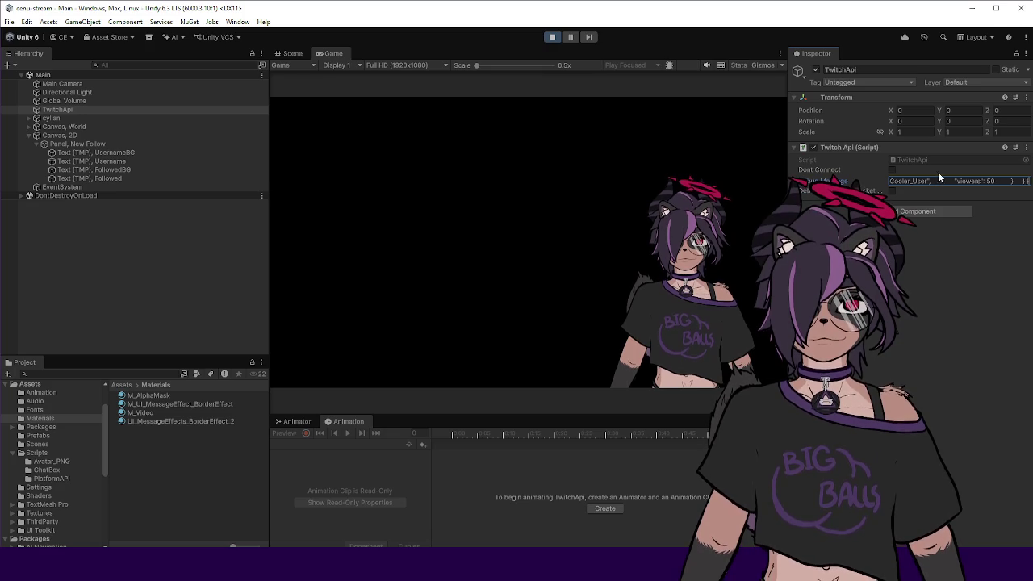
# Run Play Debug Message on the Twitch Api component several times to show the raid banner.
pyautogui.rightClick(897, 145)
pyautogui.click(928, 286)
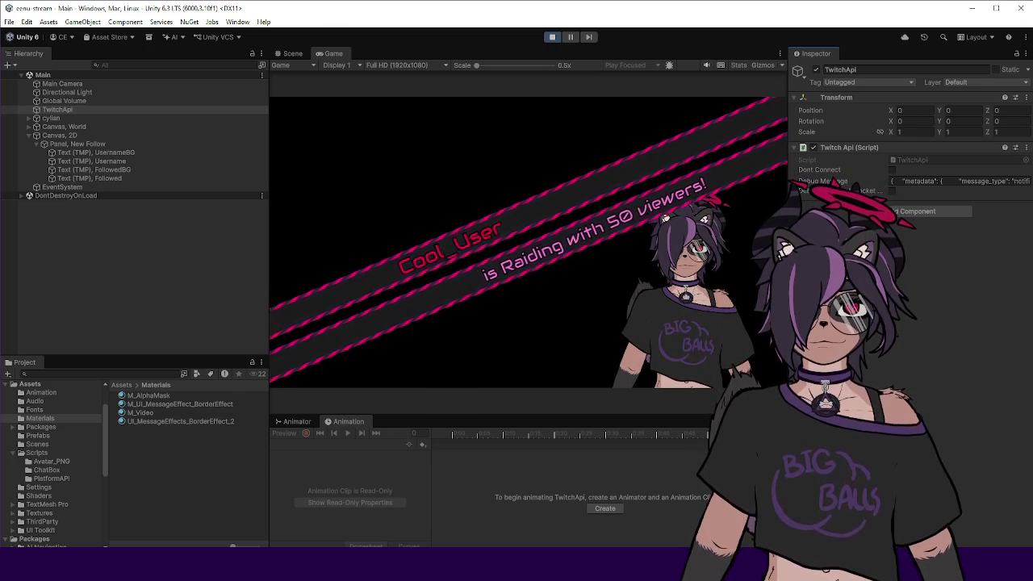
pyautogui.rightClick(870, 147)
pyautogui.click(917, 286)
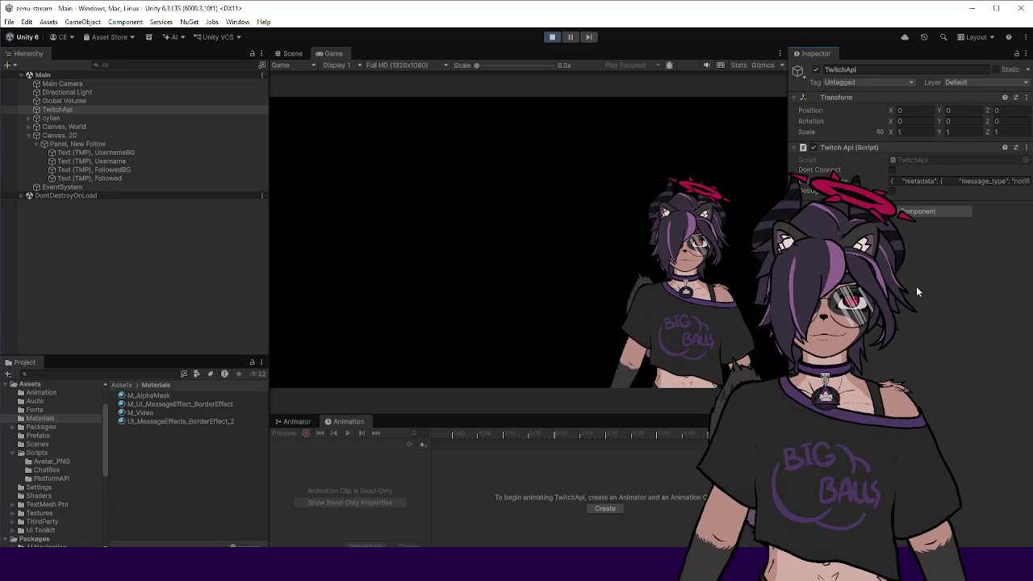
pyautogui.rightClick(903, 146)
pyautogui.click(925, 291)
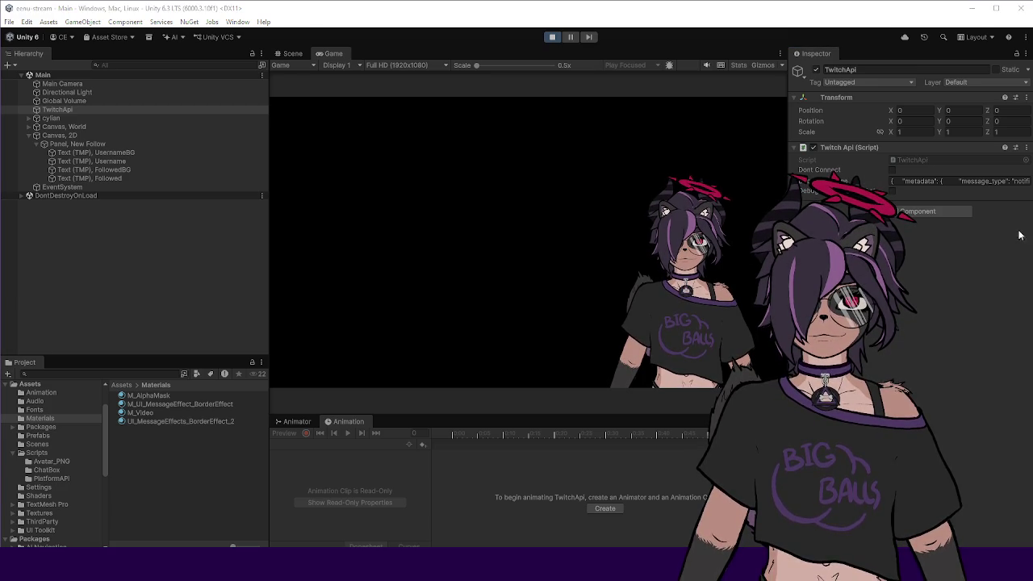
pyautogui.click(955, 184)
pyautogui.rightClick(896, 147)
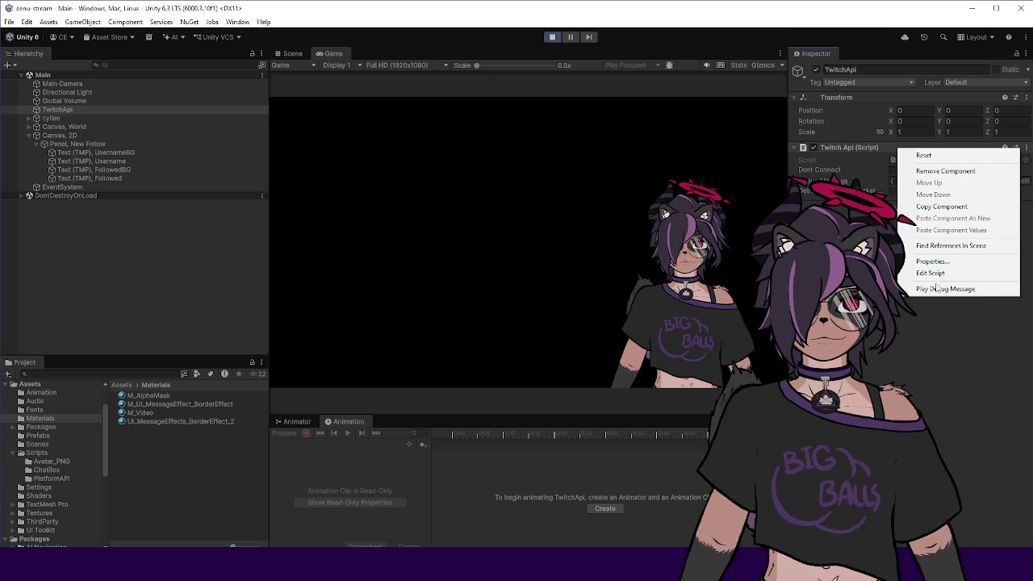
pyautogui.click(936, 286)
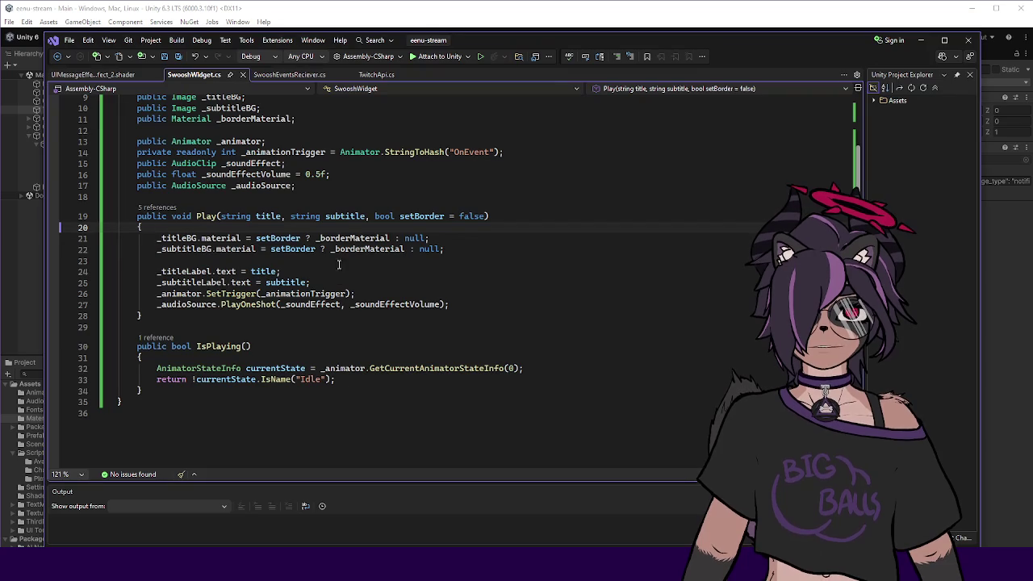
# Read the shader's frag function, tracing _Color1 and borderColor on line 114, then return to Unity.
pyautogui.click(92, 74)
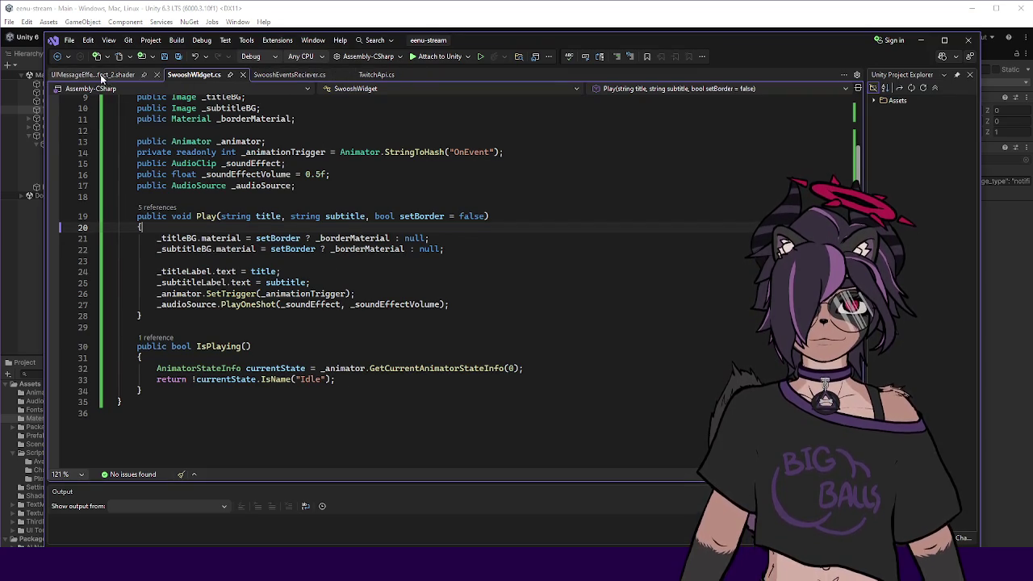
pyautogui.scroll(-7, 239, 266)
pyautogui.scroll(-20, 239, 266)
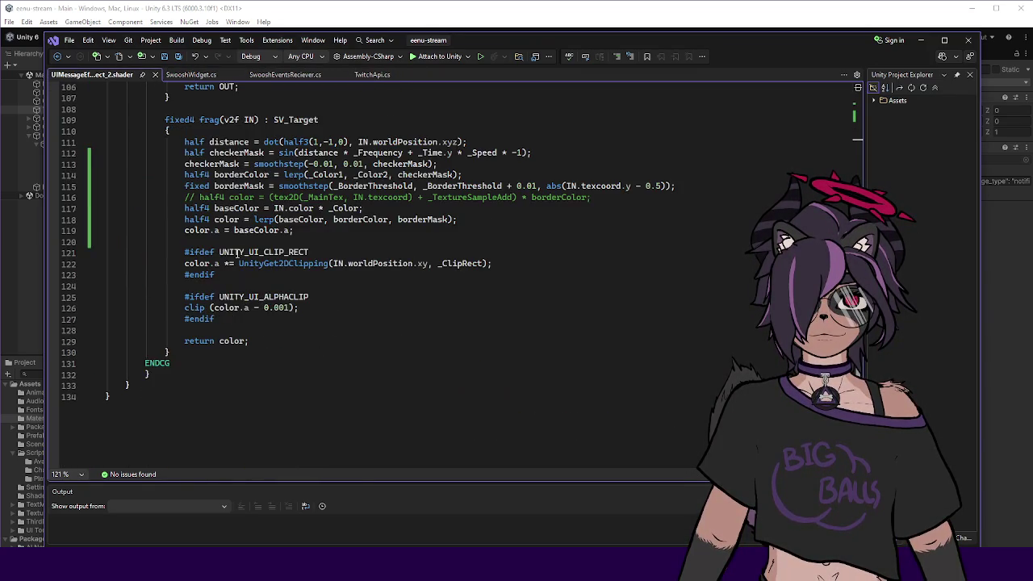
pyautogui.scroll(4, 236, 252)
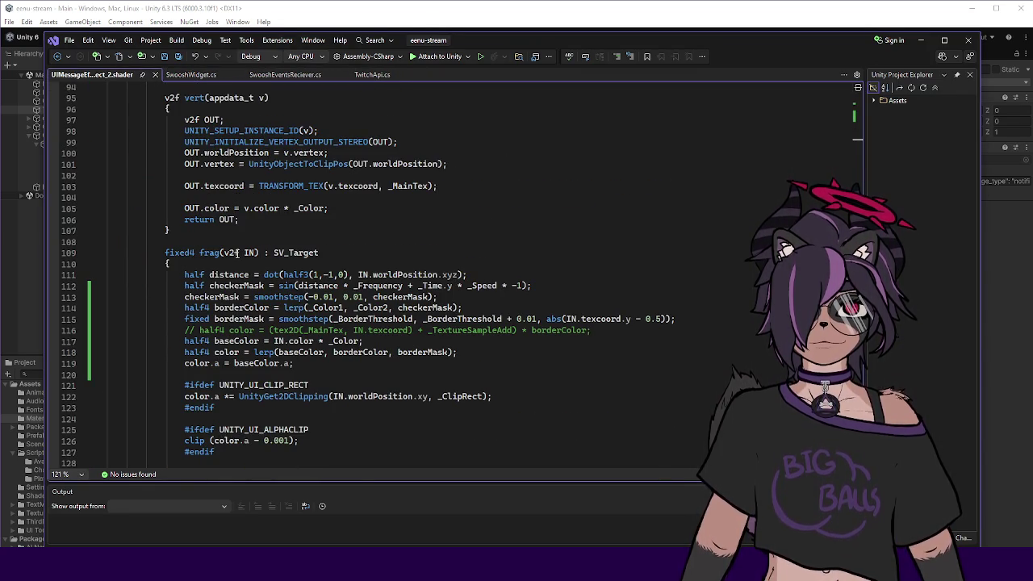
pyautogui.doubleClick(327, 307)
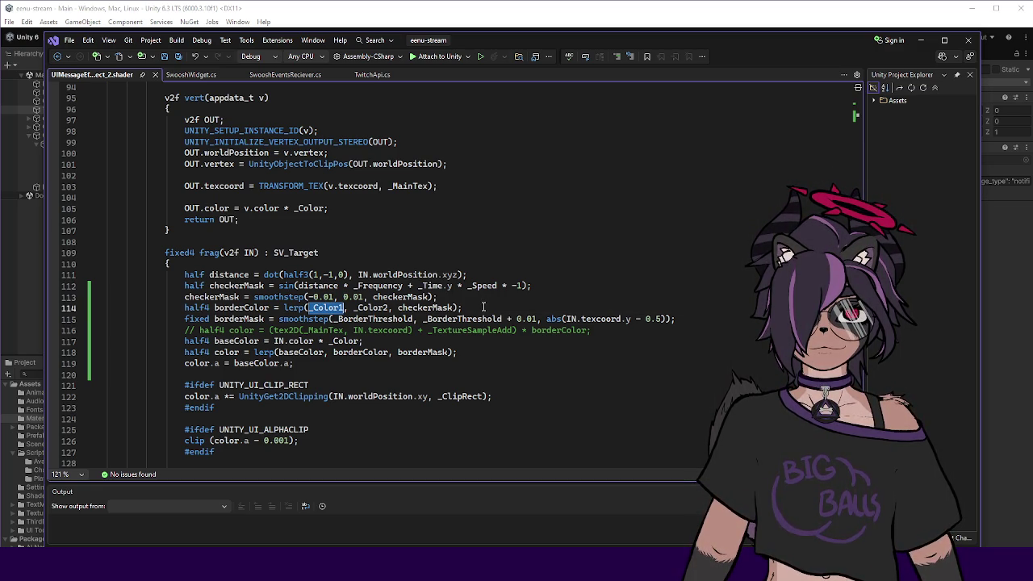
pyautogui.doubleClick(242, 309)
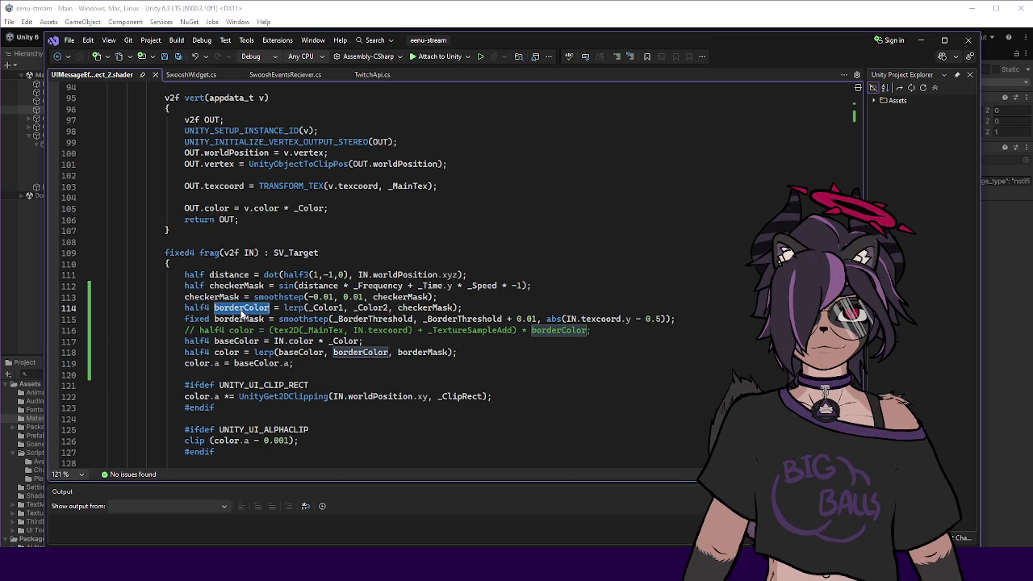
pyautogui.click(489, 305)
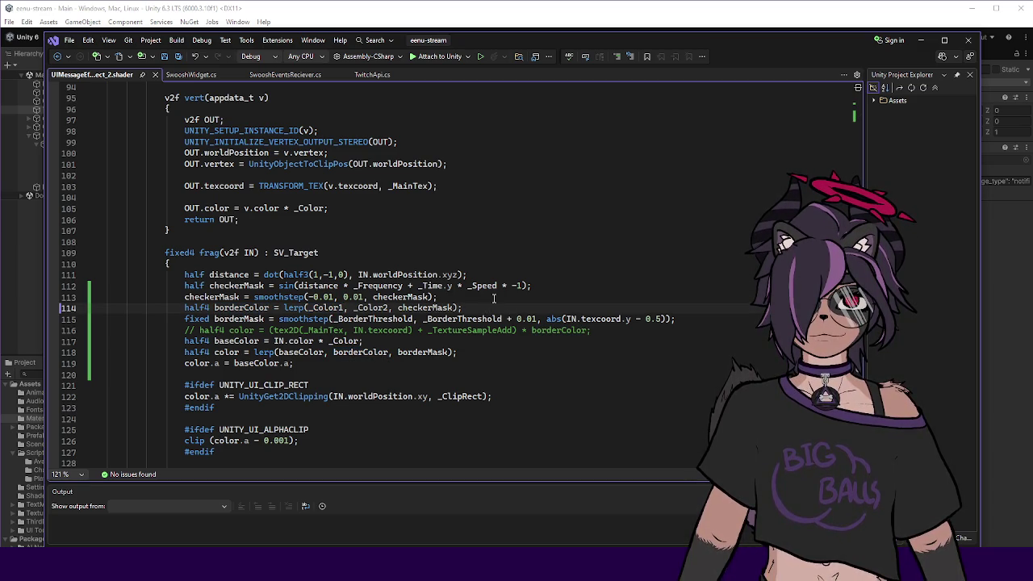
pyautogui.hotkey('alt', 'Tab')
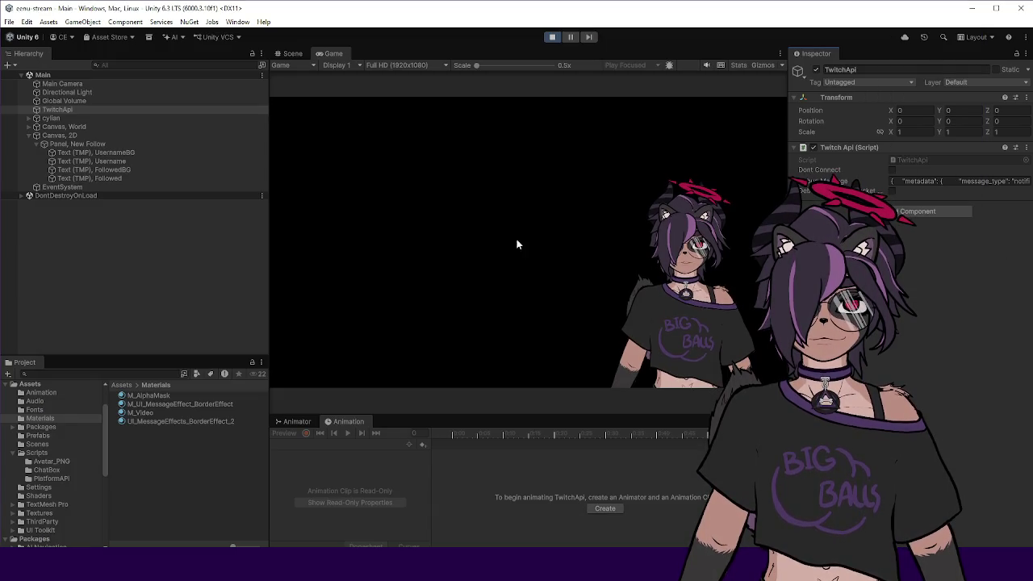
# View BorderEffect_2's material properties, then open a blank line below borderColor in the shader.
pyautogui.click(152, 421)
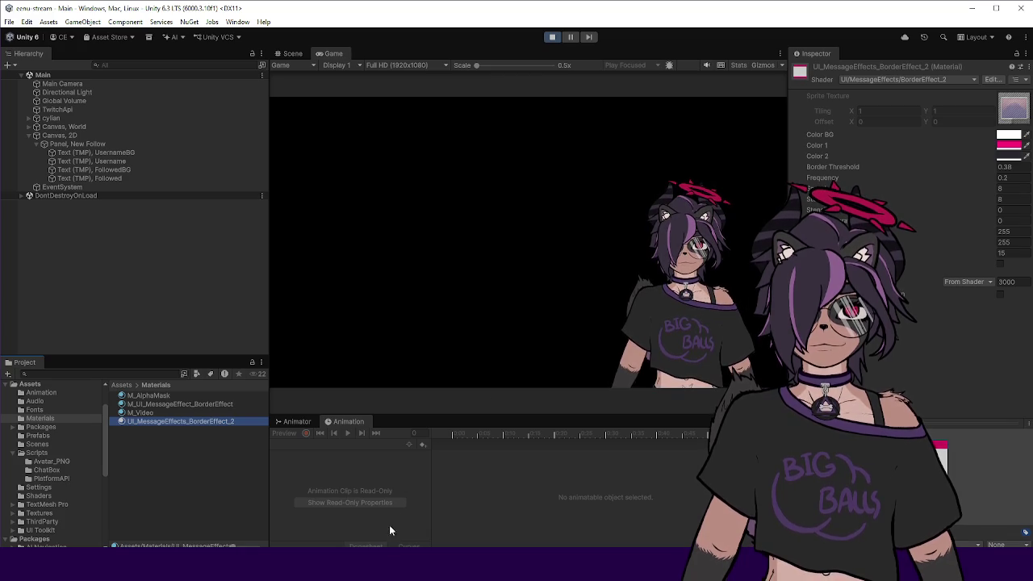
pyautogui.hotkey('alt', 'Tab')
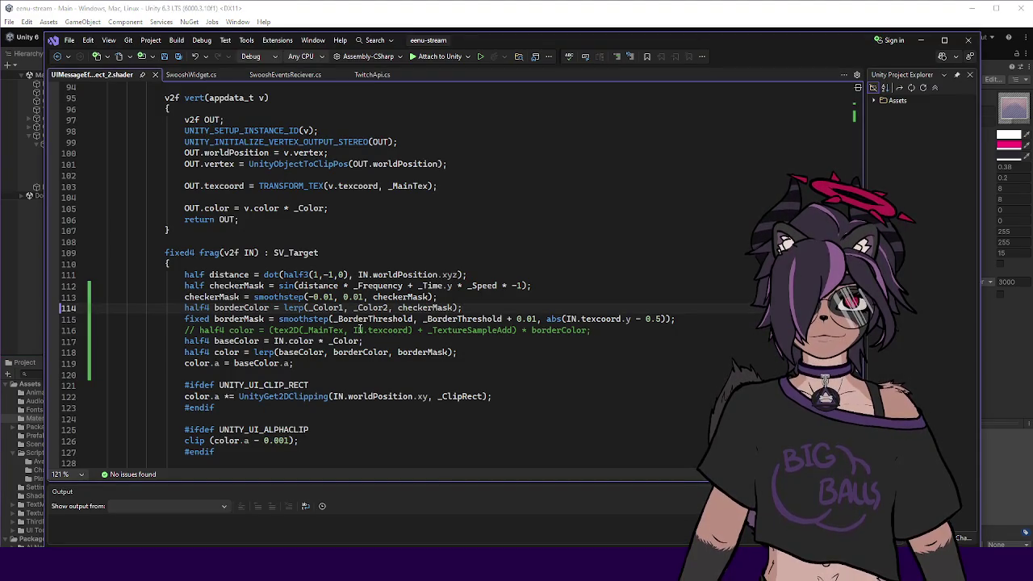
pyautogui.press('Return')
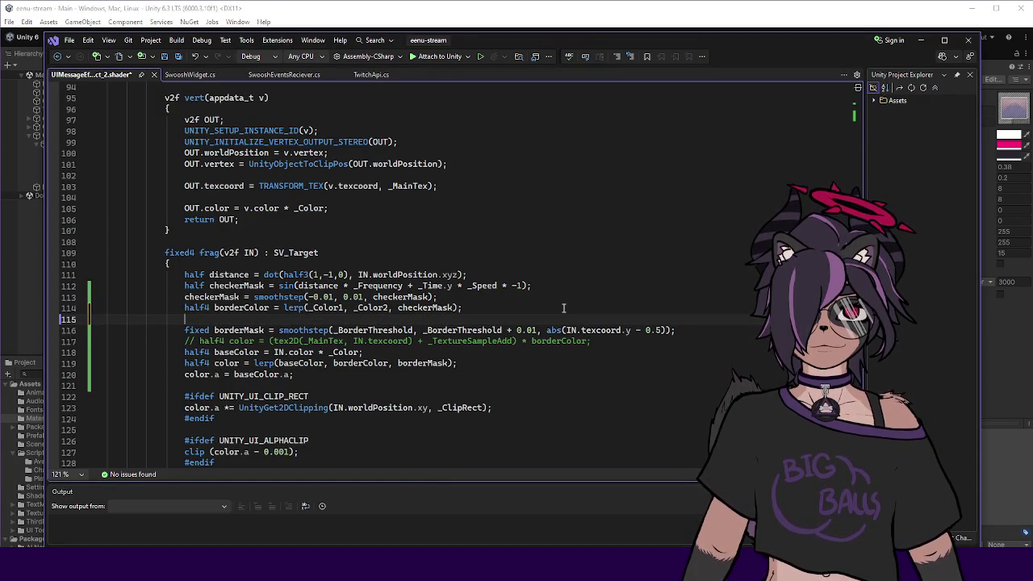
# Add 'borderColor = lerp(borderColor, _Color2, (sin(_Time.y) + 1.0) * 0.5);' to the shader.
pyautogui.write('bolor')
pyautogui.press('BackSpace')
pyautogui.press('BackSpace')
pyautogui.press('BackSpace')
pyautogui.write('borderco')
pyautogui.press('Tab')
pyautogui.write('= lerp(')
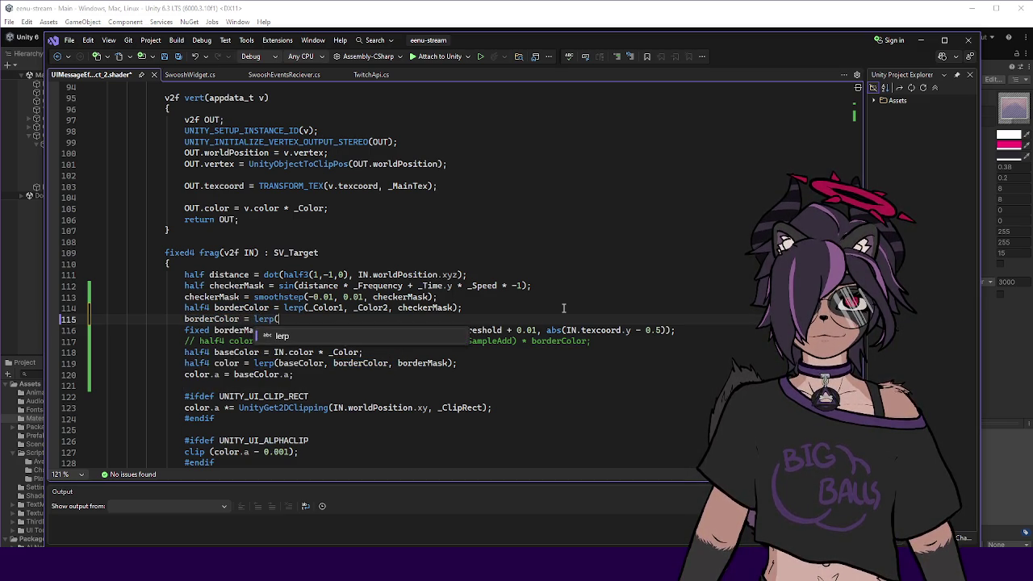
pyautogui.write('_Color')
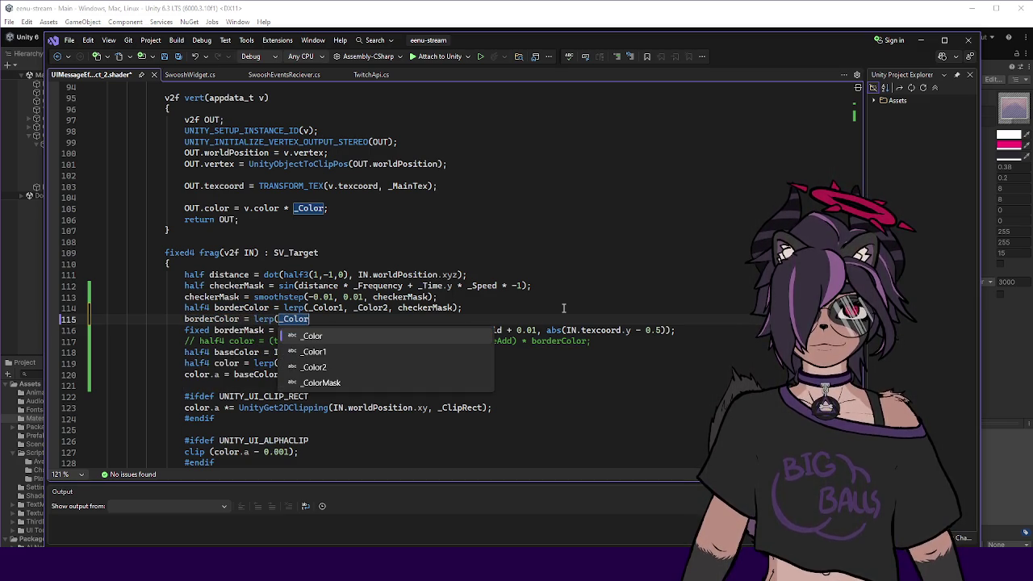
pyautogui.press('BackSpace')
pyautogui.press('BackSpace')
pyautogui.press('BackSpace')
pyautogui.write('borderColor')
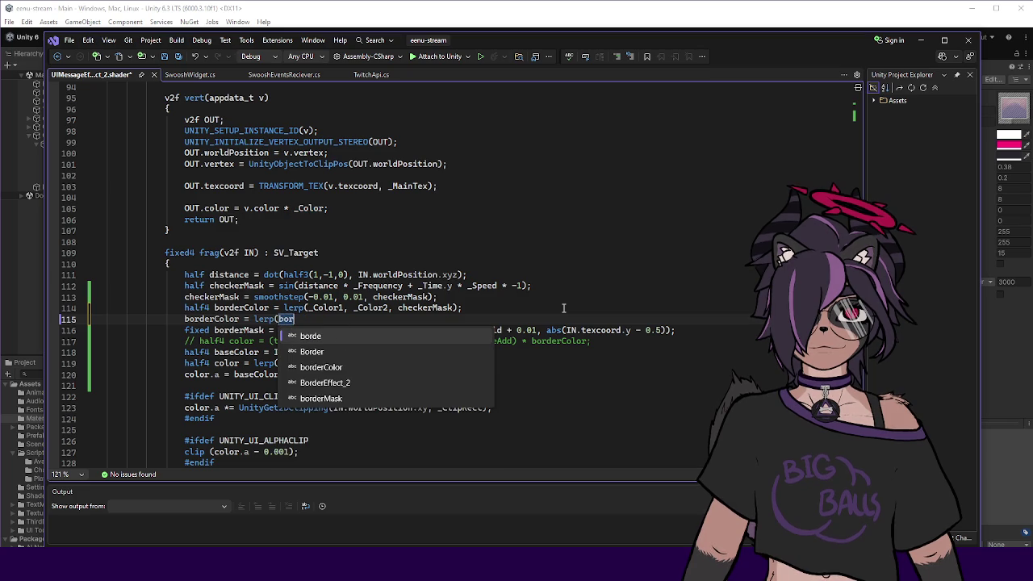
pyautogui.write(', _Col')
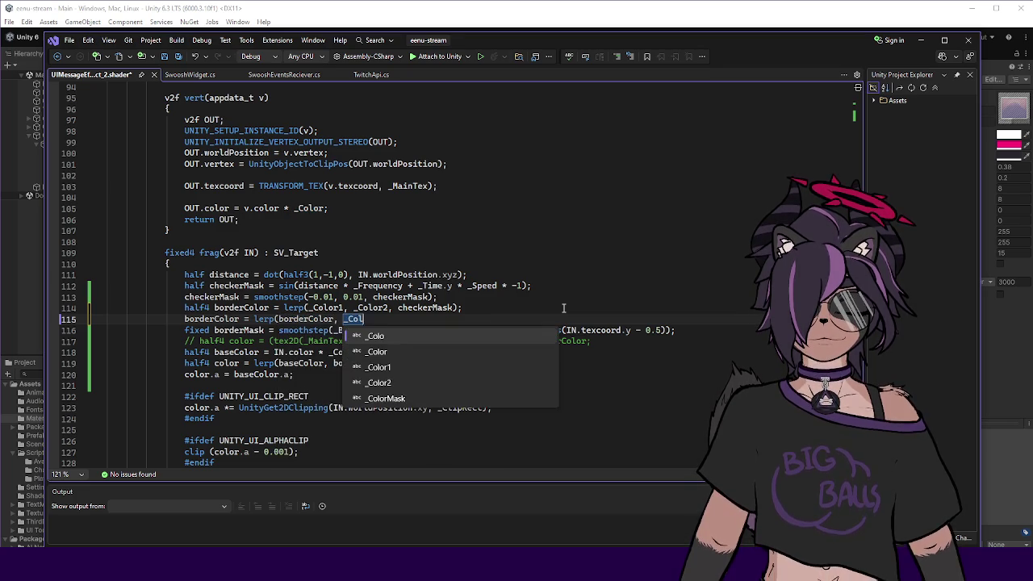
pyautogui.write('or2, Time.y')
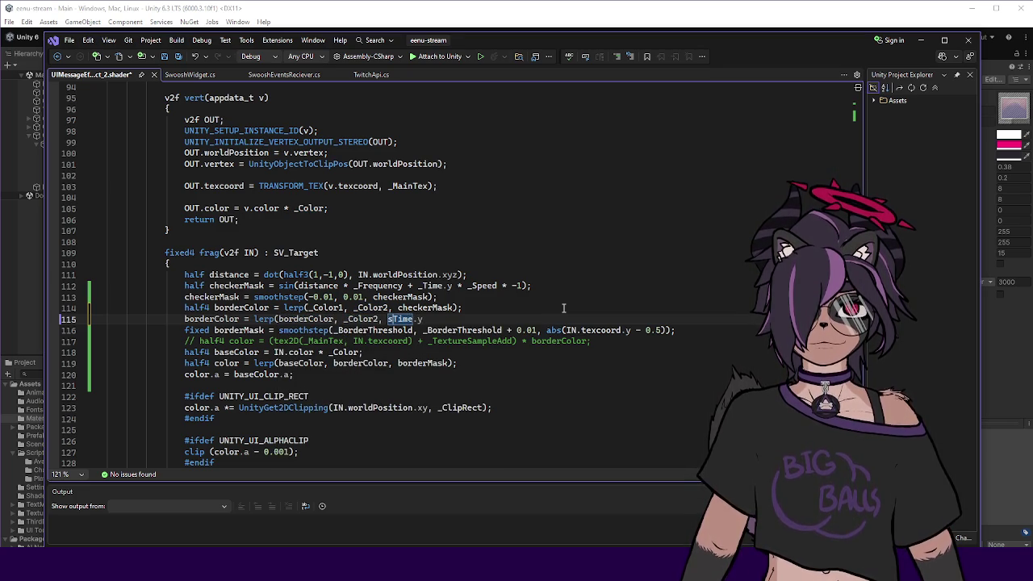
pyautogui.write('T)')
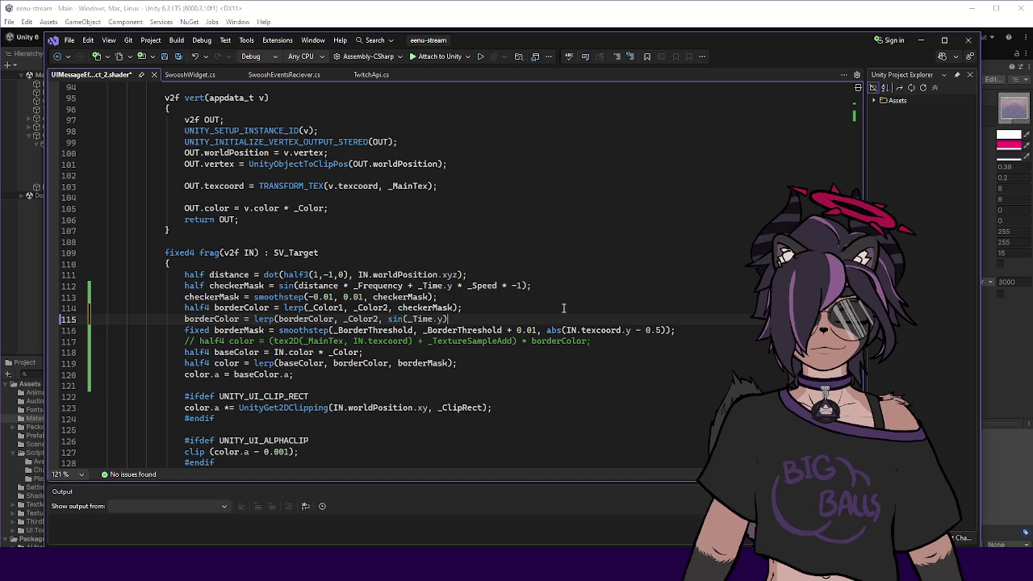
pyautogui.write('+ 1')
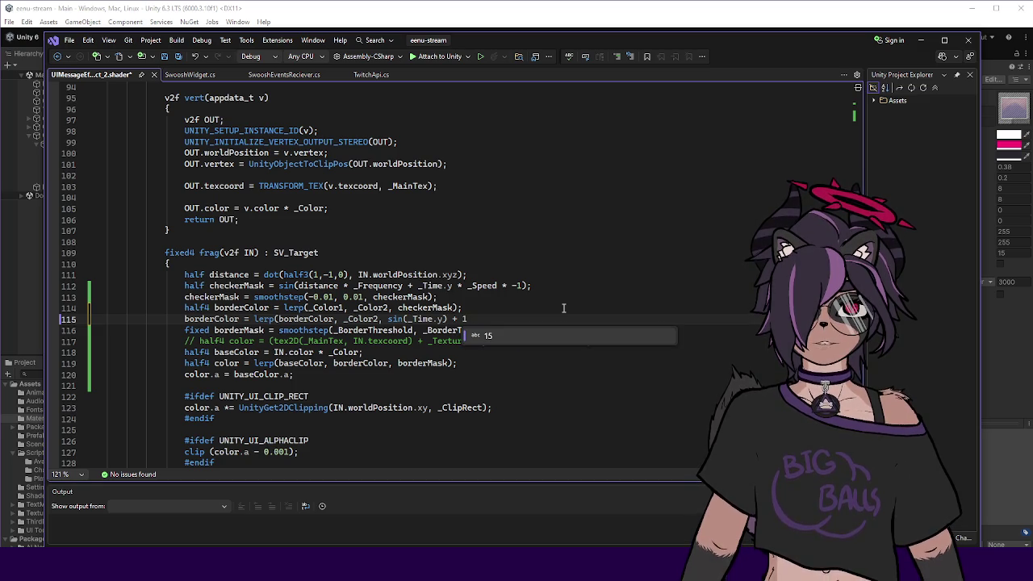
pyautogui.write('.0gf')
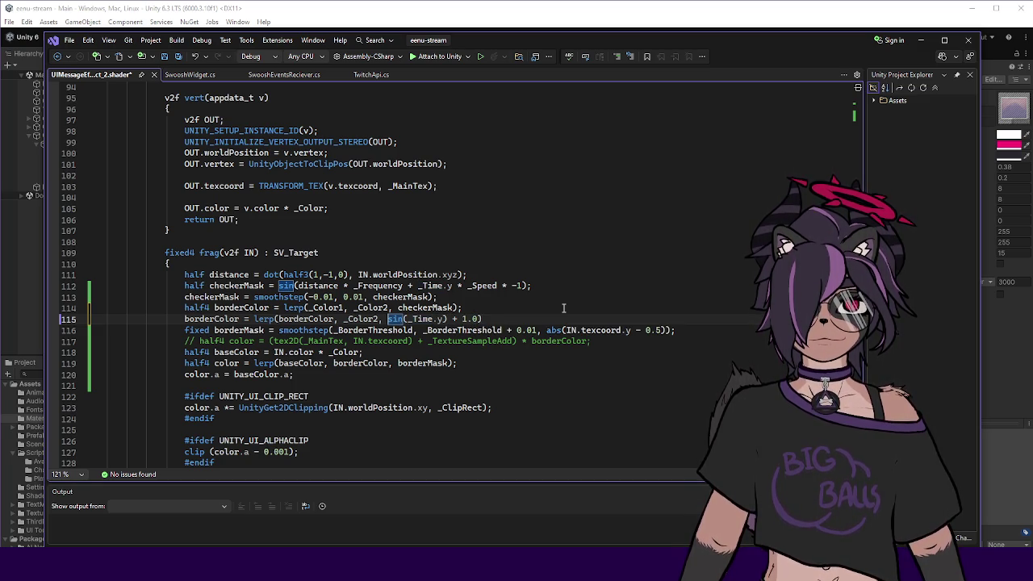
pyautogui.write('* 0.5);')
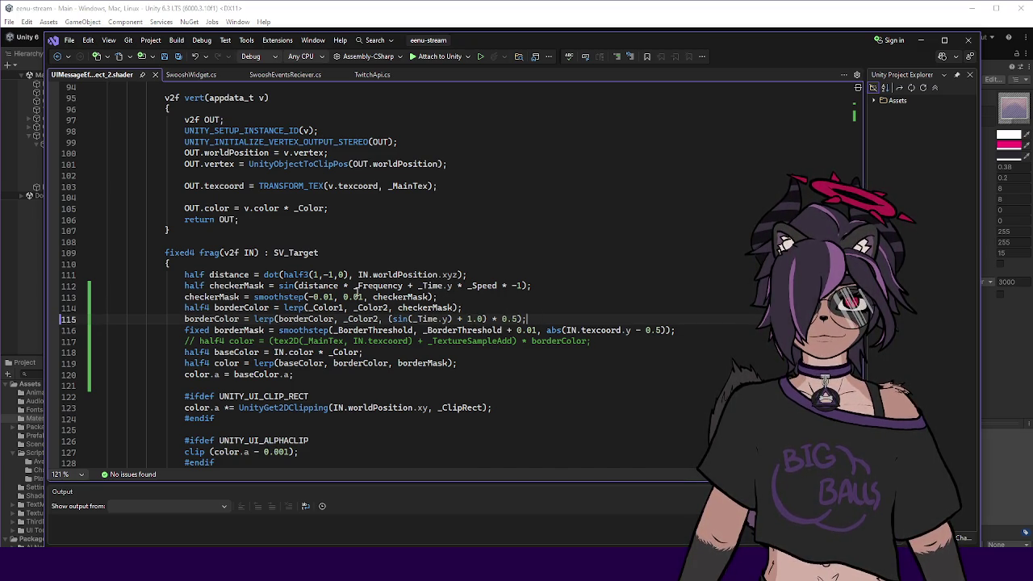
pyautogui.click(32, 298)
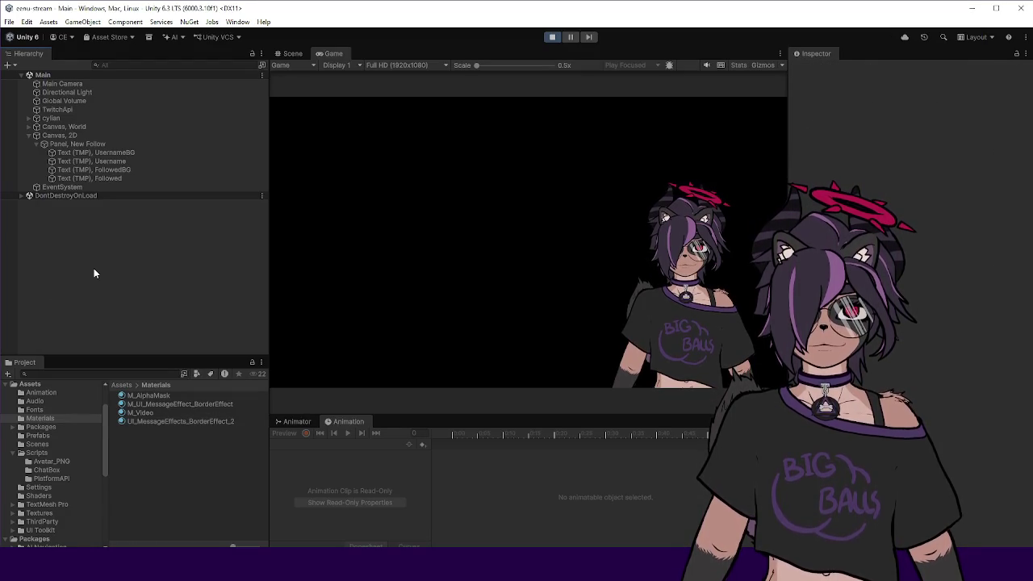
# Trigger a test follow alert and a test raid alert from the Twitch Api component.
pyautogui.click(201, 421)
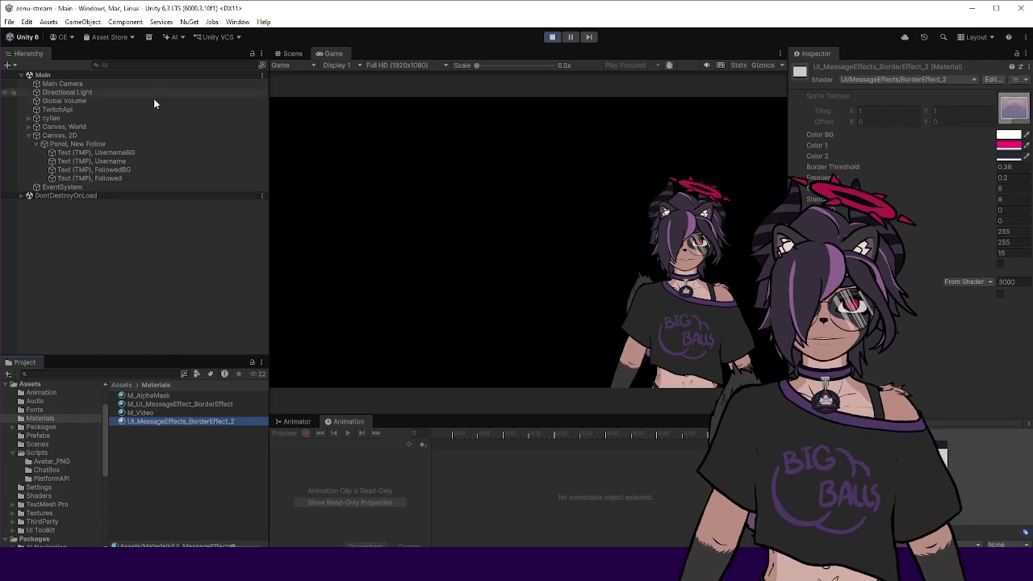
pyautogui.click(105, 143)
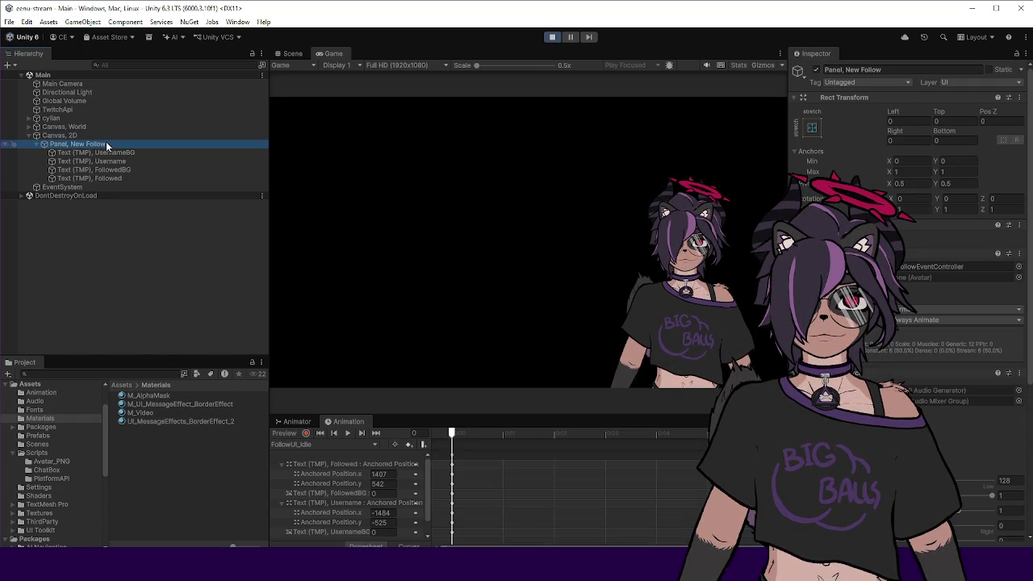
pyautogui.click(80, 109)
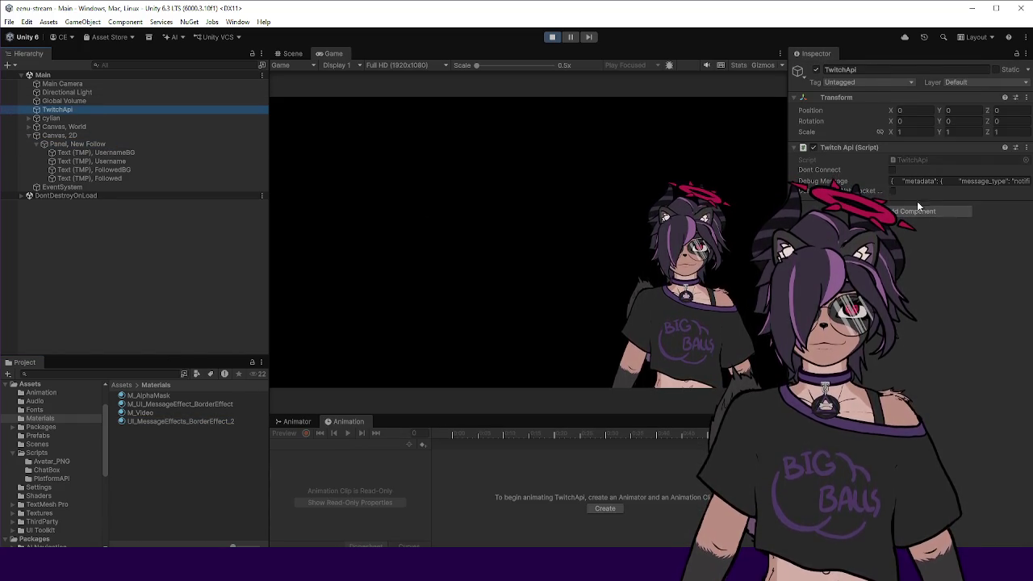
pyautogui.rightClick(858, 145)
pyautogui.click(929, 286)
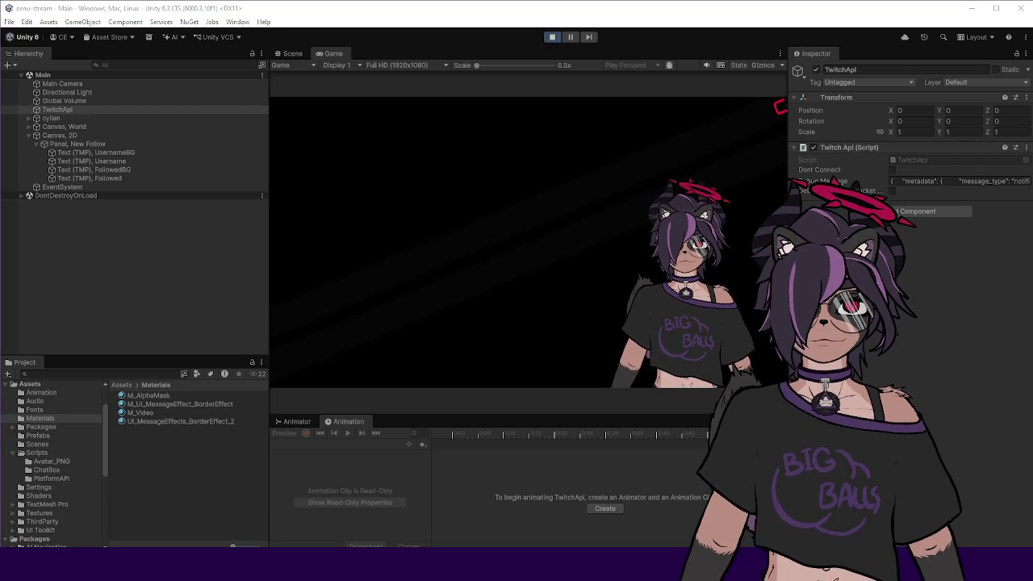
pyautogui.rightClick(861, 148)
pyautogui.click(928, 286)
# Inspect the raid banner stripes up close in the Scene view, then stop play mode.
pyautogui.click(552, 37)
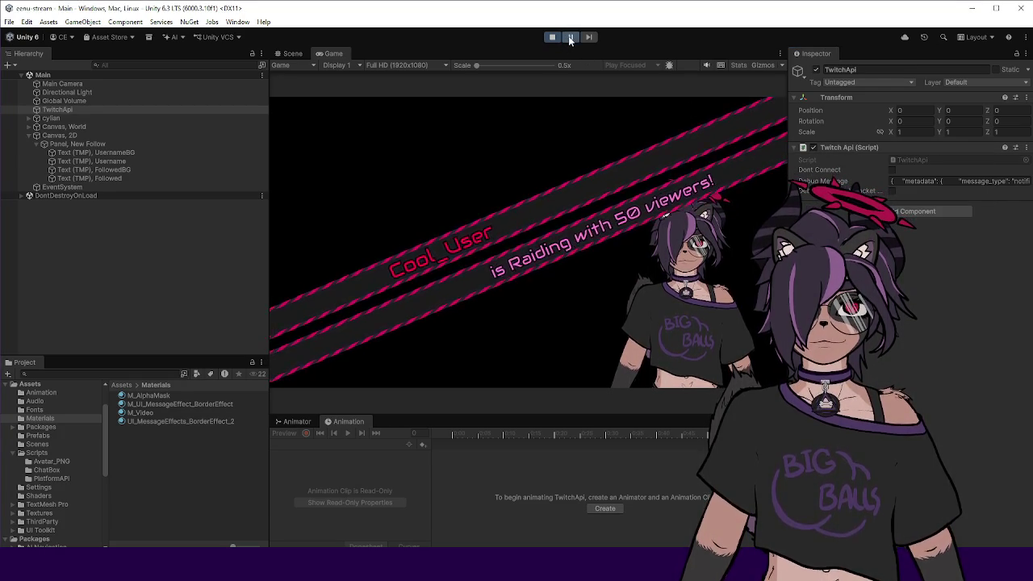
pyautogui.click(331, 53)
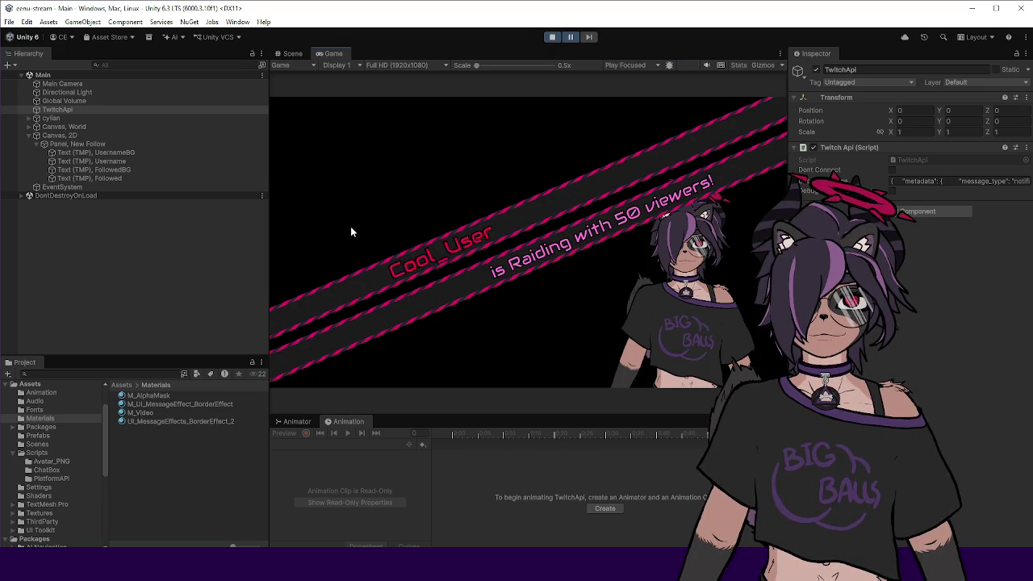
pyautogui.click(292, 53)
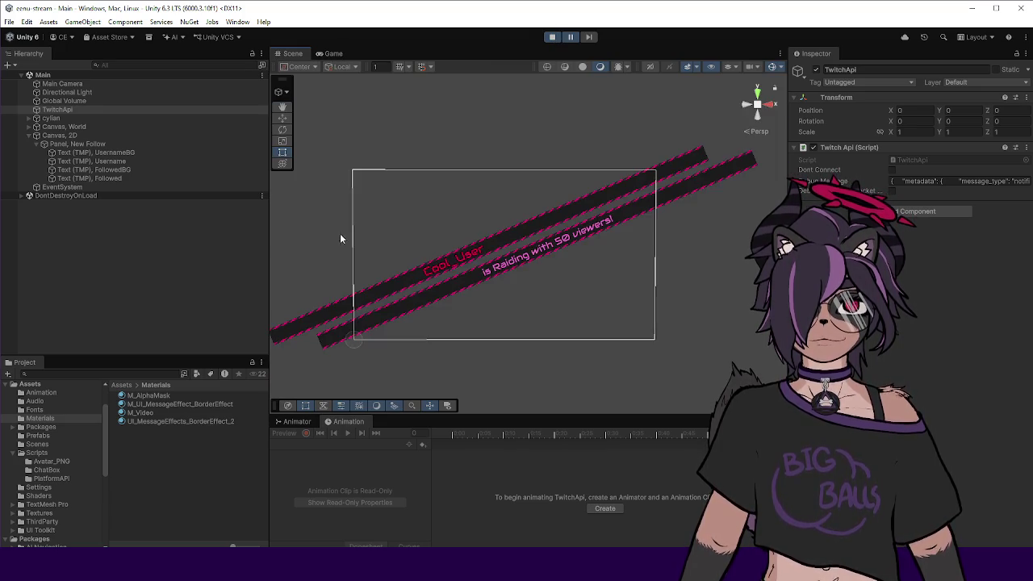
pyautogui.moveTo(521, 262); pyautogui.dragTo(659, 205)
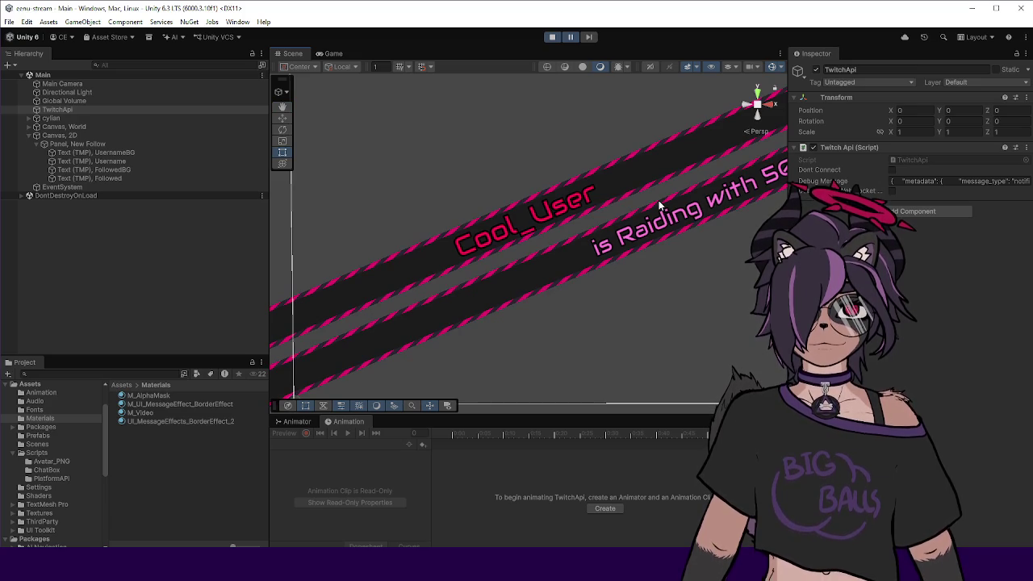
pyautogui.click(570, 37)
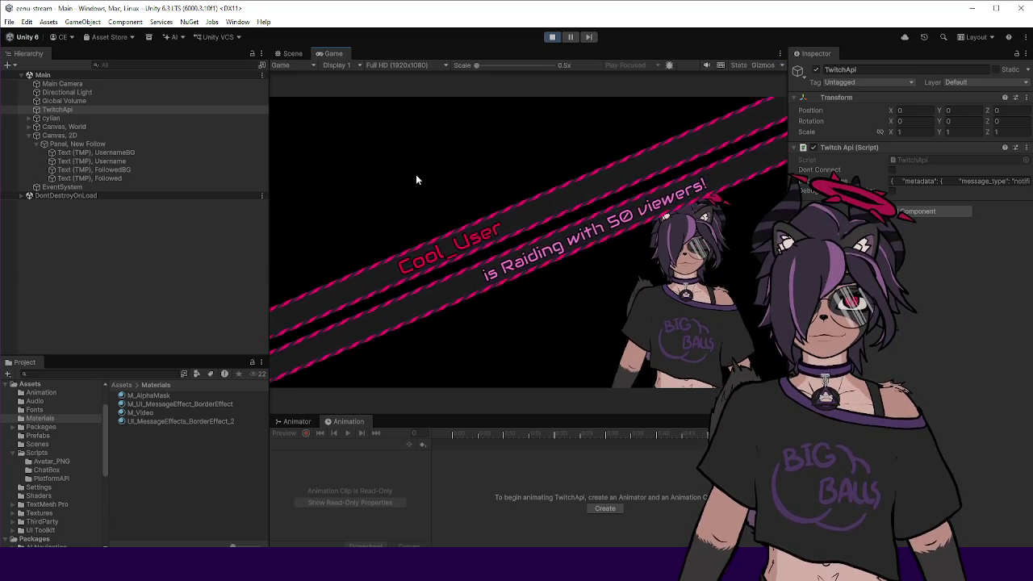
pyautogui.click(552, 37)
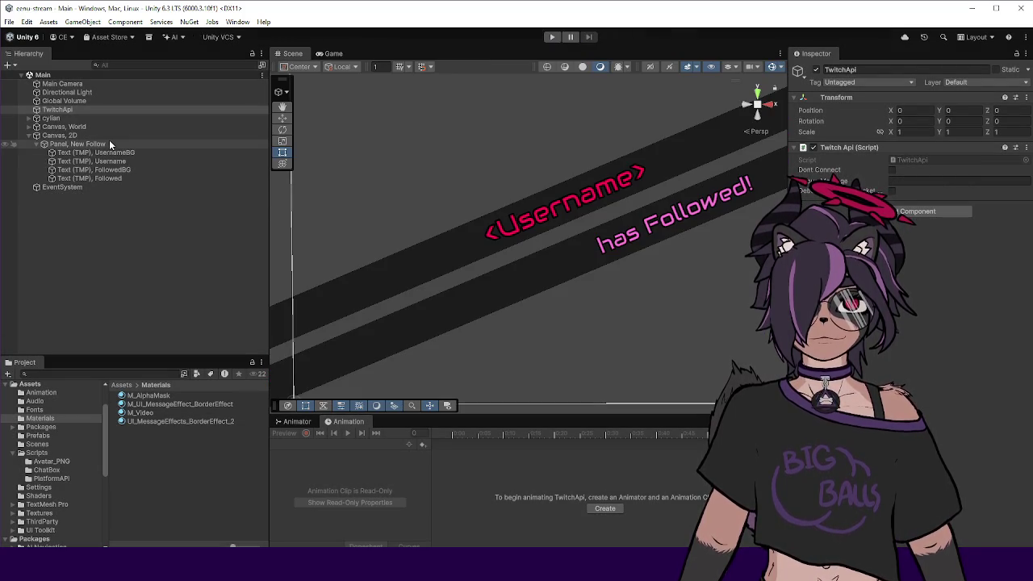
# Apply the BorderEffect_2 material to UsernameBG and bring the border shader code forward.
pyautogui.click(105, 153)
pyautogui.moveTo(150, 422)
pyautogui.mouseDown()
pyautogui.moveTo(300, 406)
pyautogui.moveTo(957, 288)
pyautogui.mouseUp()
pyautogui.scroll(-3, 423, 250)
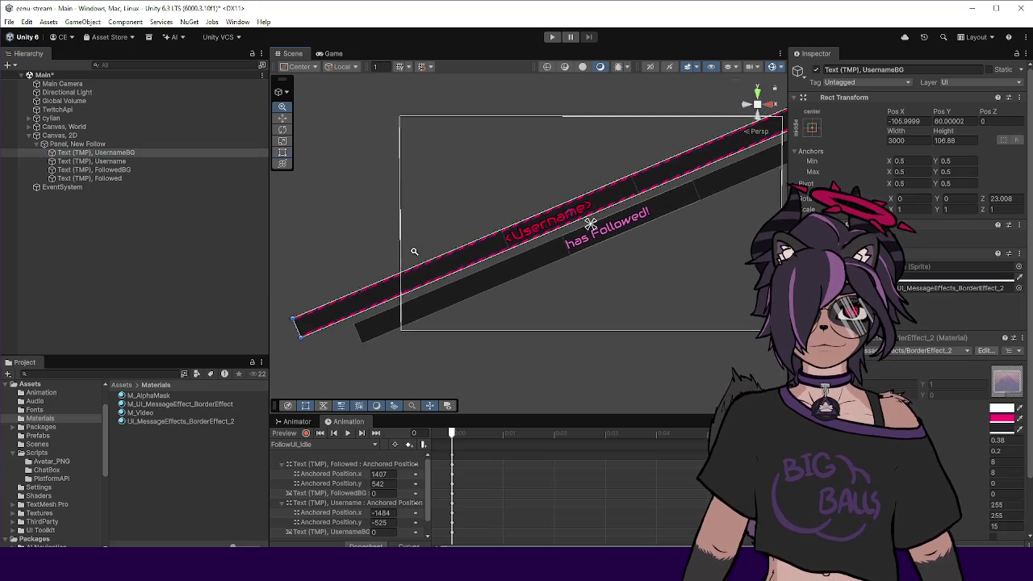
pyautogui.click(344, 230)
pyautogui.scroll(2, 499, 258)
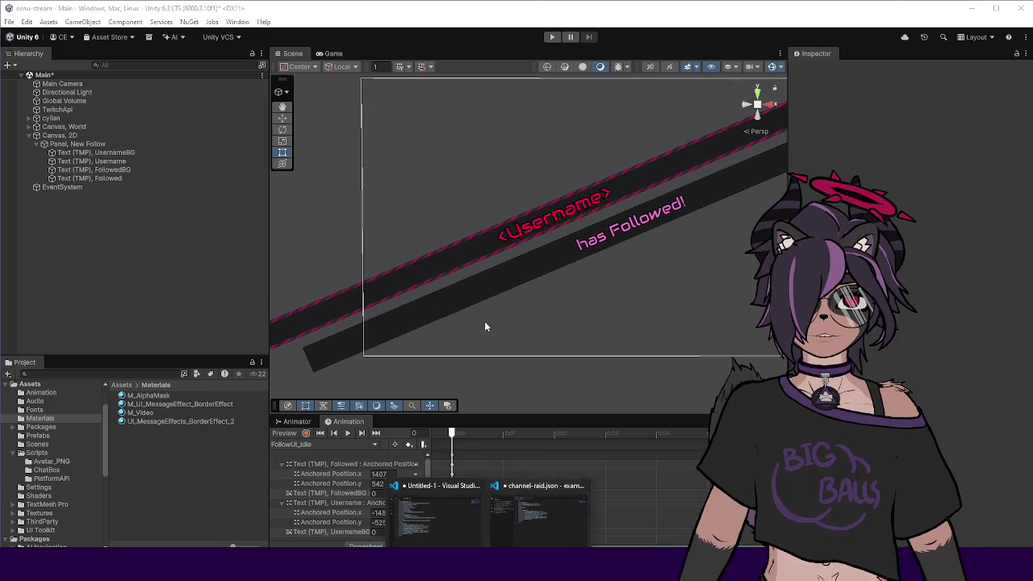
pyautogui.click(431, 502)
pyautogui.scroll(20, 420, 429)
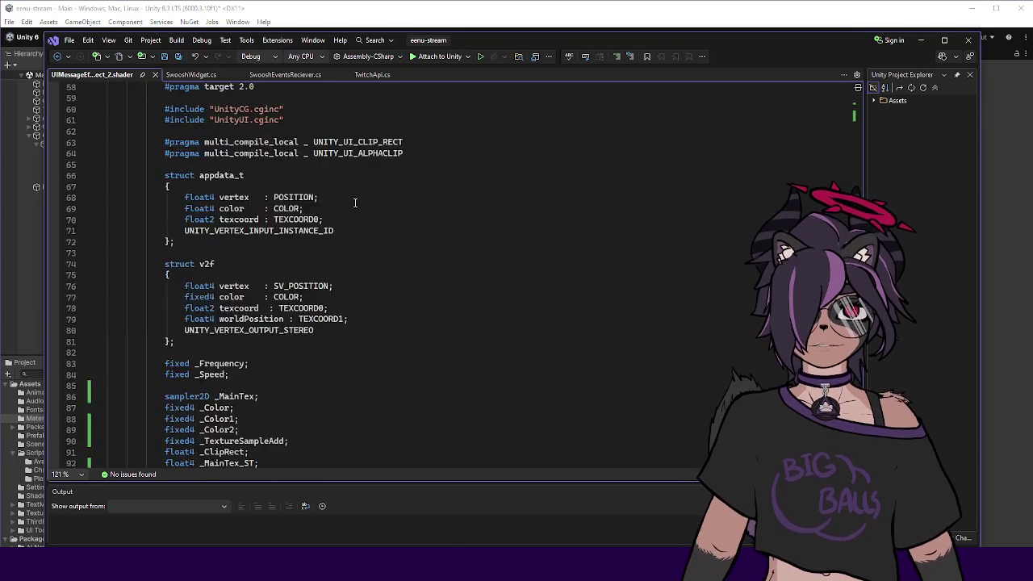
# Add a _StrobeSpeed ("Strobe Speed", Float) = 0 property below Border Threshold.
pyautogui.click(419, 175)
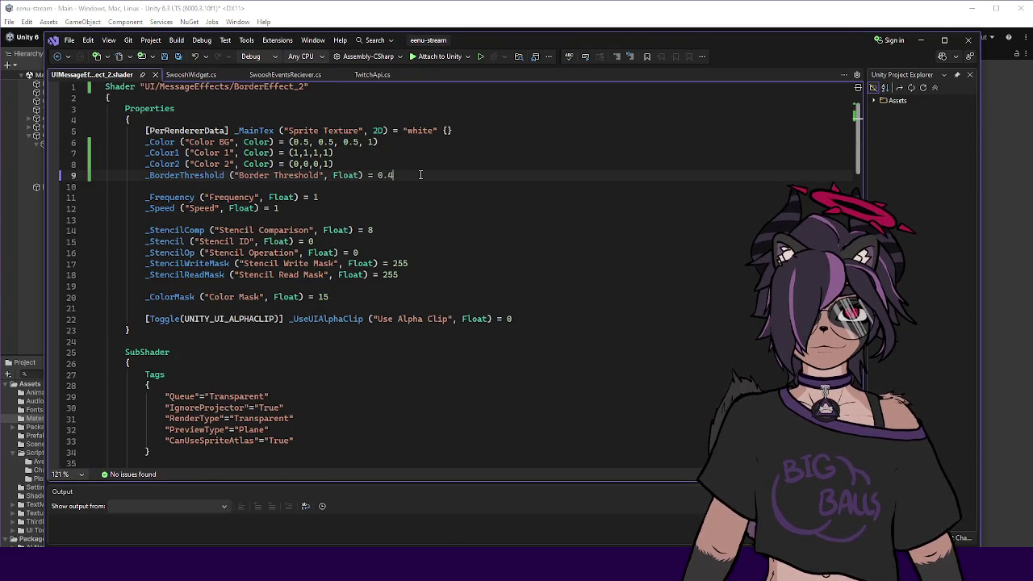
pyautogui.press('Return')
pyautogui.write('_Strobe')
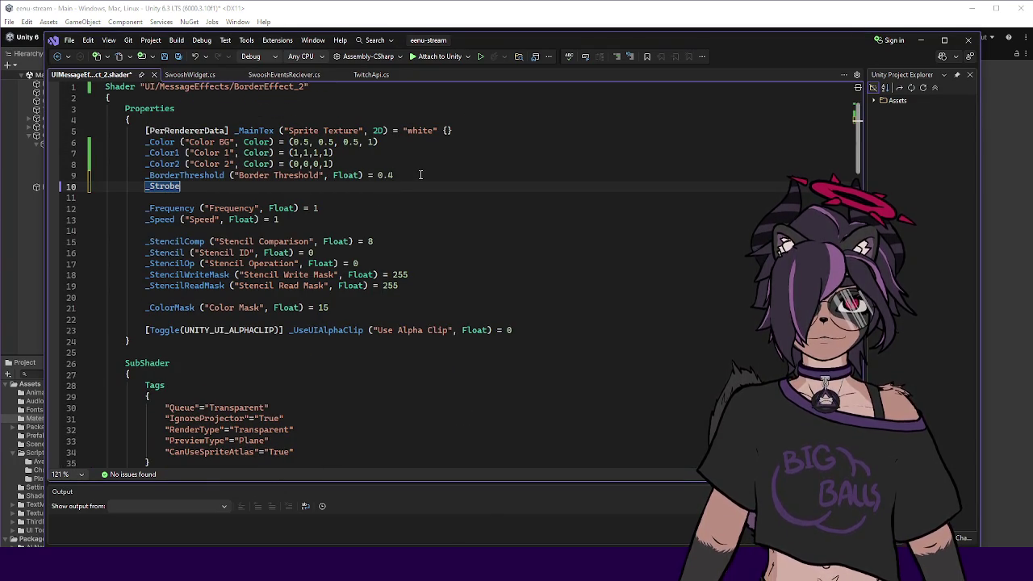
pyautogui.write('Speed ("S')
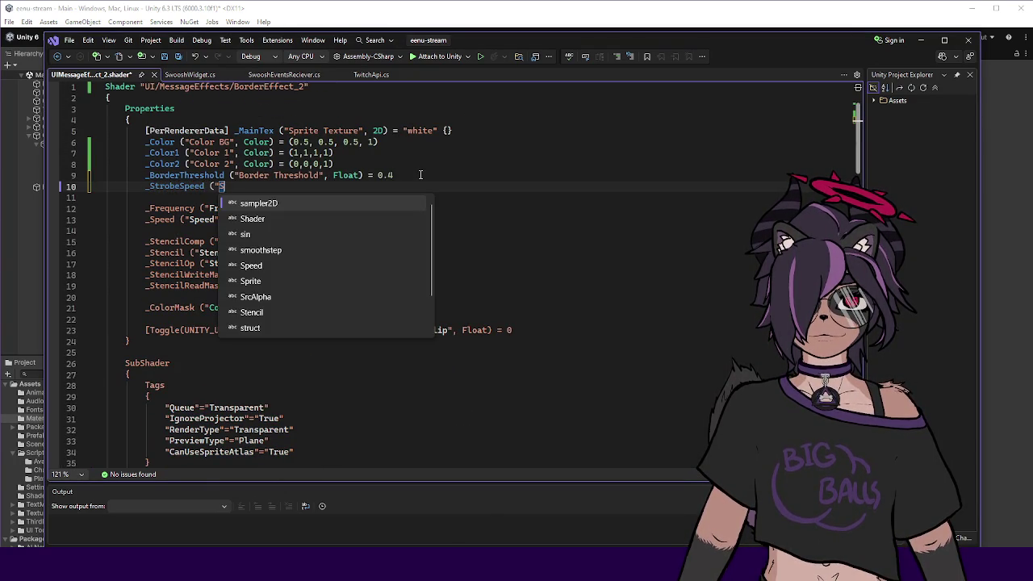
pyautogui.write('trobe Speed')
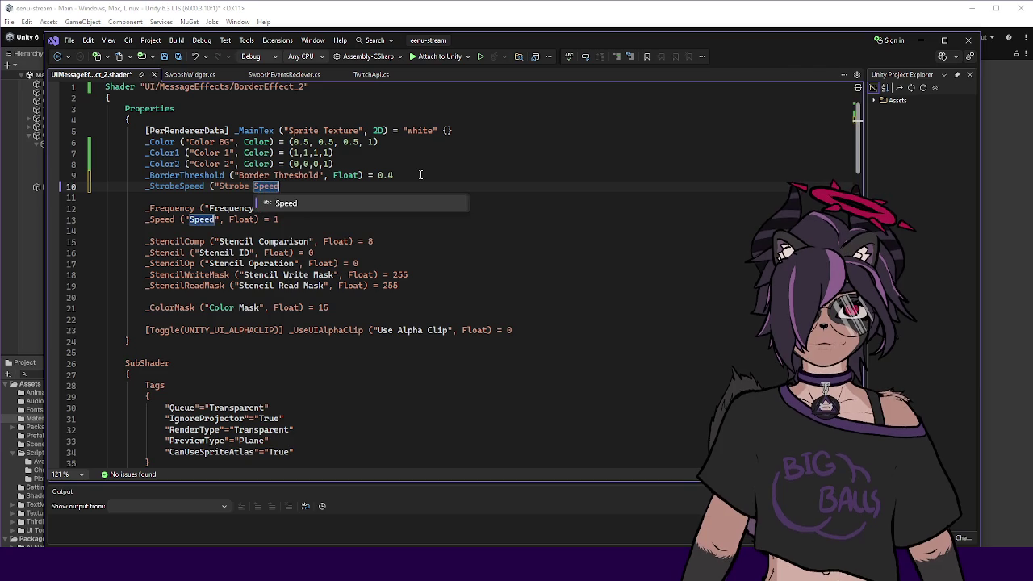
pyautogui.write('", Float) = ')
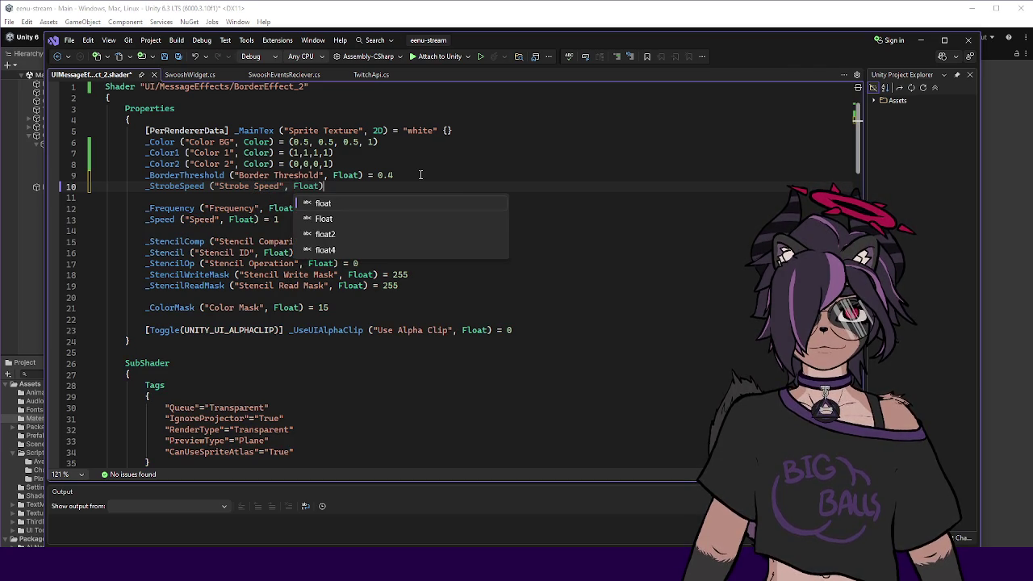
pyautogui.write('0;')
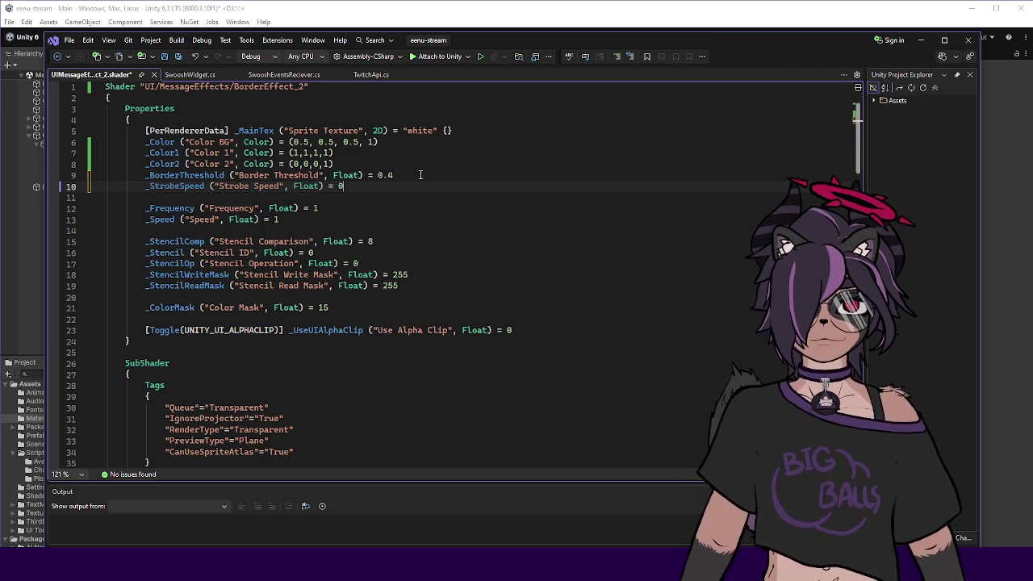
# Declare float _StrobeSpeed and multiply the sin() pulse timing on line 117 by it.
pyautogui.doubleClick(168, 186)
pyautogui.scroll(-20, 185, 190)
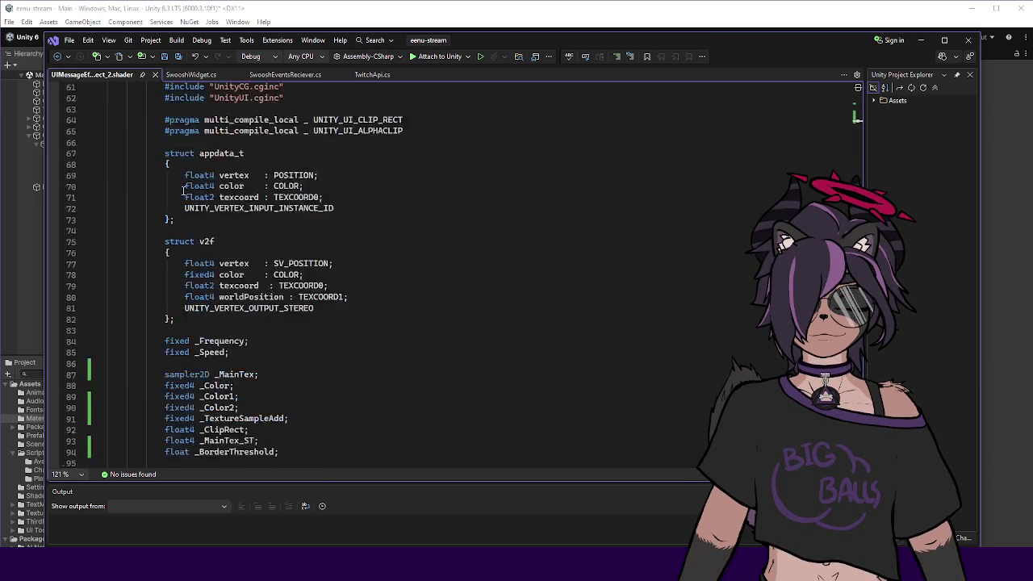
pyautogui.press('Return')
pyautogui.write('float _StrobeSpeed;')
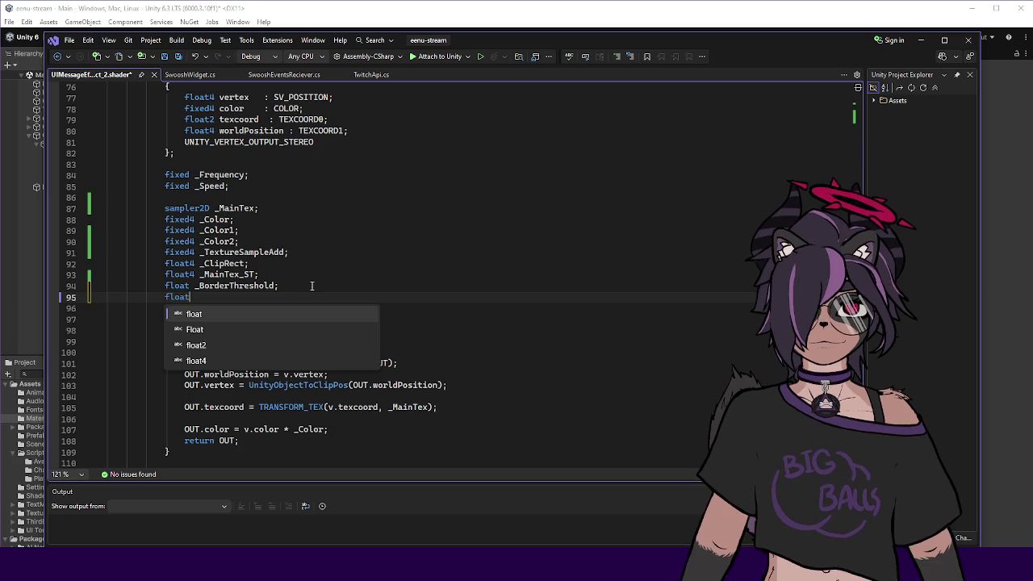
pyautogui.scroll(-8, 312, 286)
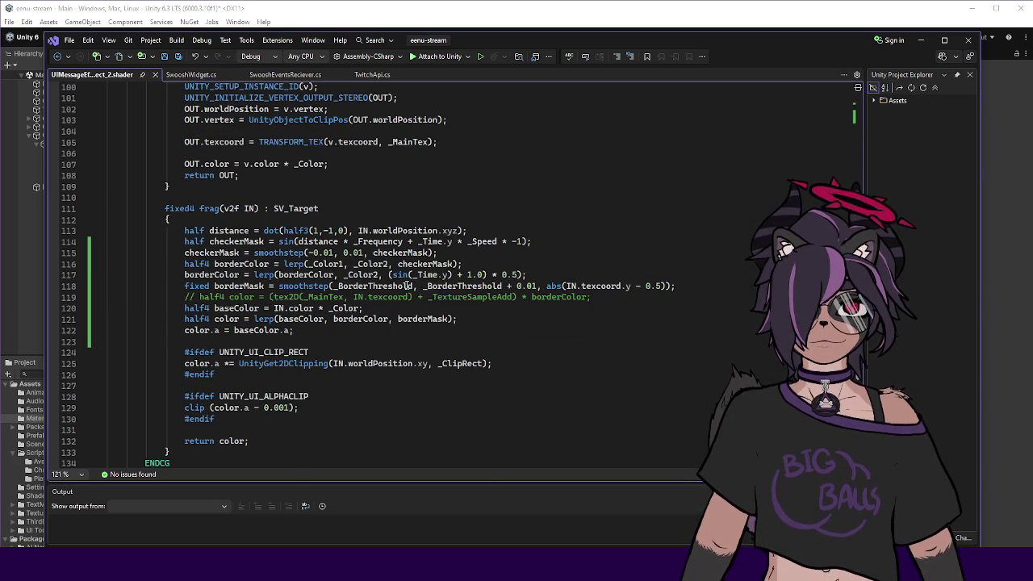
pyautogui.write('*')
pyautogui.hotkey('ctrl', 'v')
pyautogui.hotkey('alt', 'Tab')
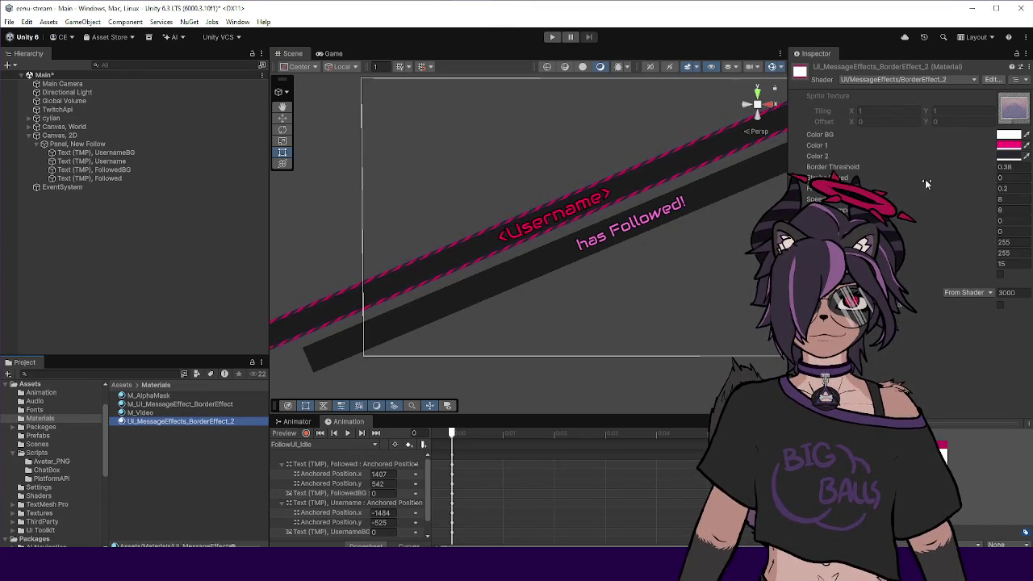
# Enter 10 for Strobe Speed on BorderEffect_2 and watch the banner borders pulse.
pyautogui.moveTo(925, 179); pyautogui.dragTo(982, 181)
pyautogui.click(1009, 179)
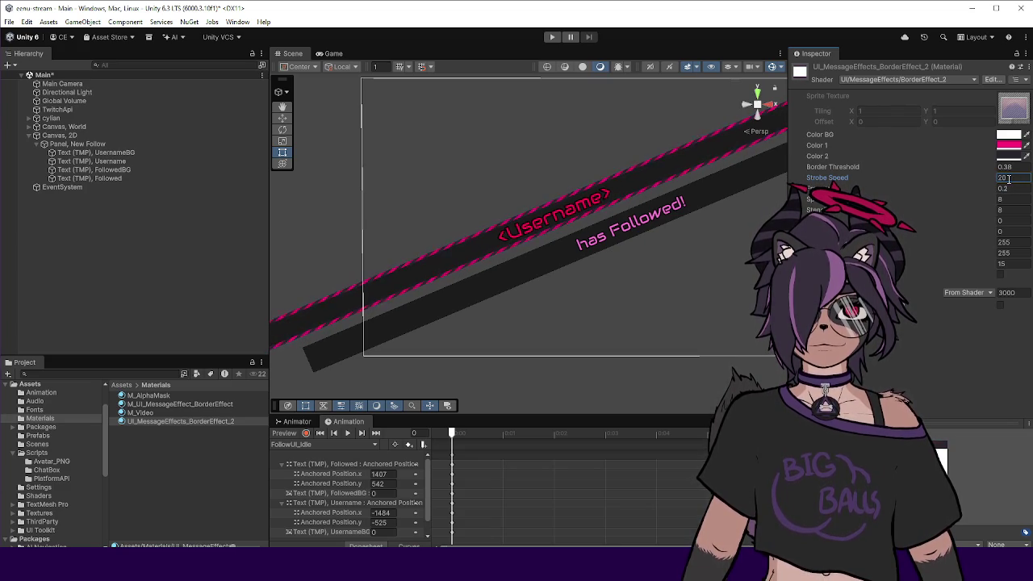
pyautogui.press('BackSpace')
pyautogui.press('BackSpace')
pyautogui.write('10')
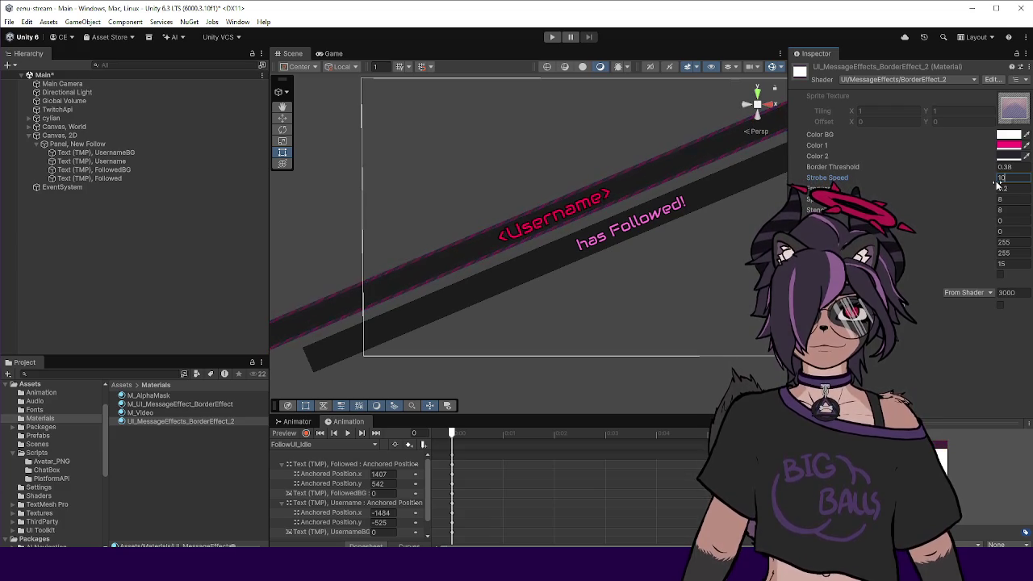
pyautogui.click(653, 306)
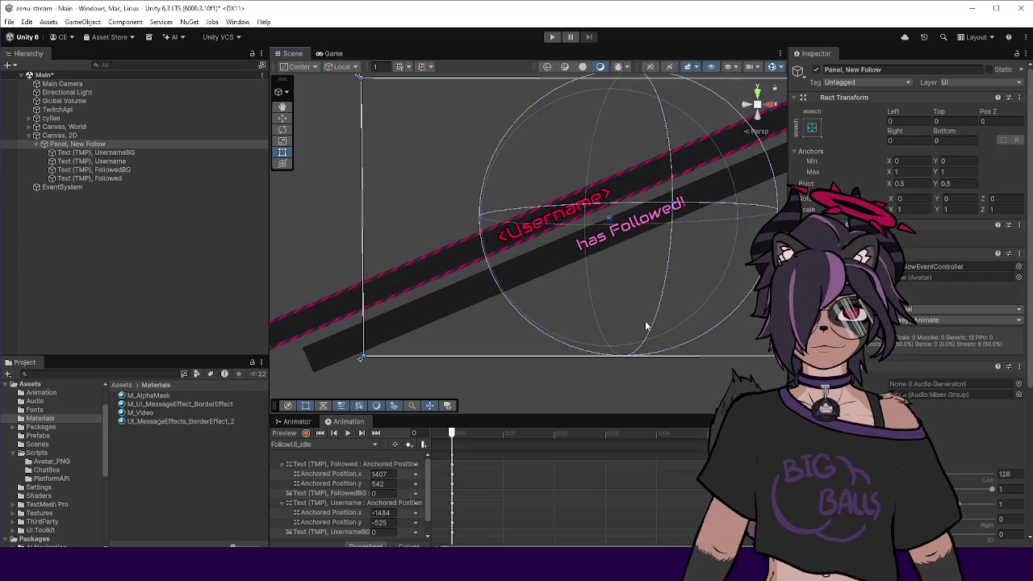
pyautogui.click(326, 242)
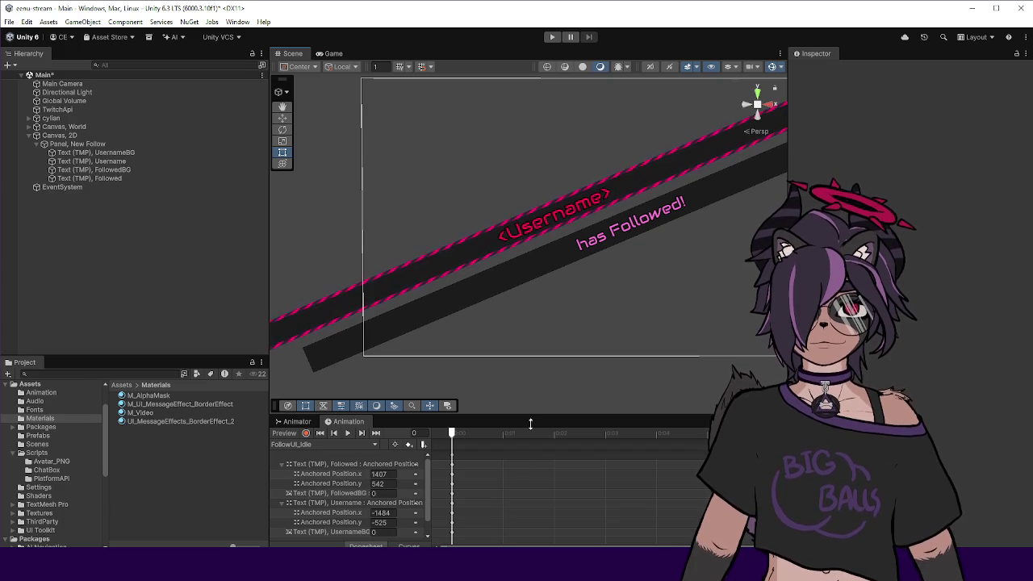
# Append * 0.5 to the pulse term on line 117, then return to Unity.
pyautogui.moveTo(489, 577)
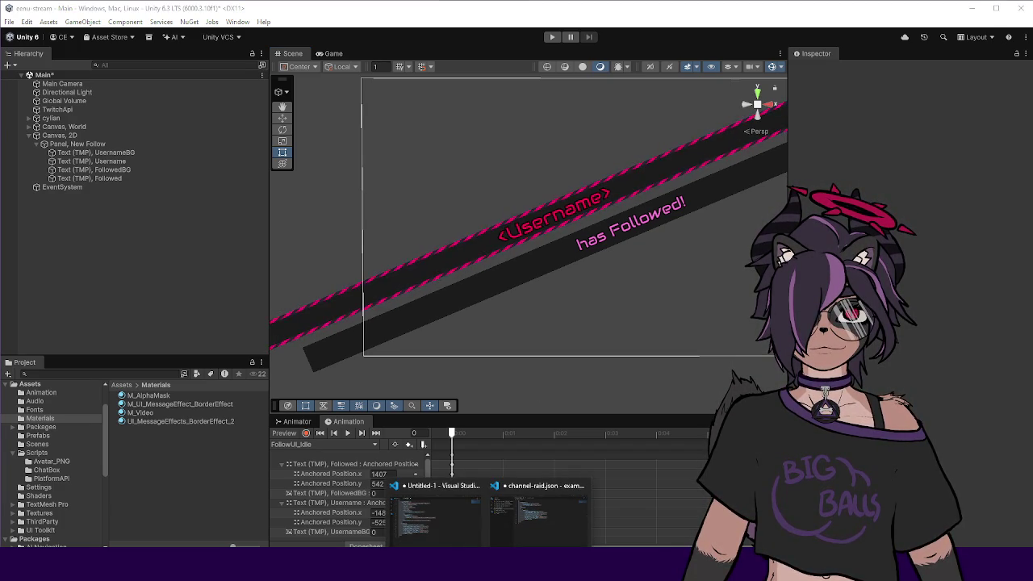
pyautogui.click(436, 513)
pyautogui.click(614, 276)
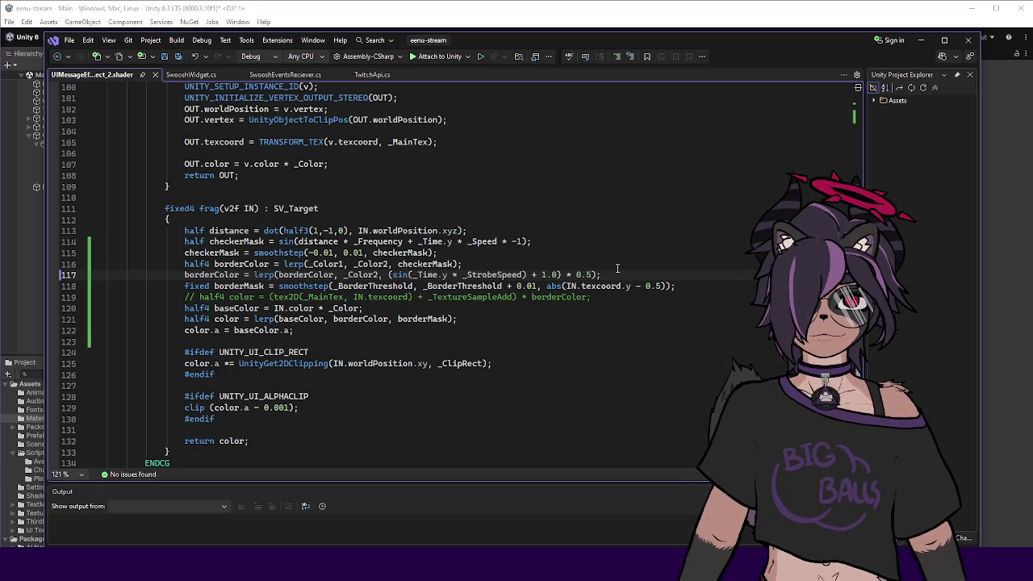
pyautogui.write(' * 0.5')
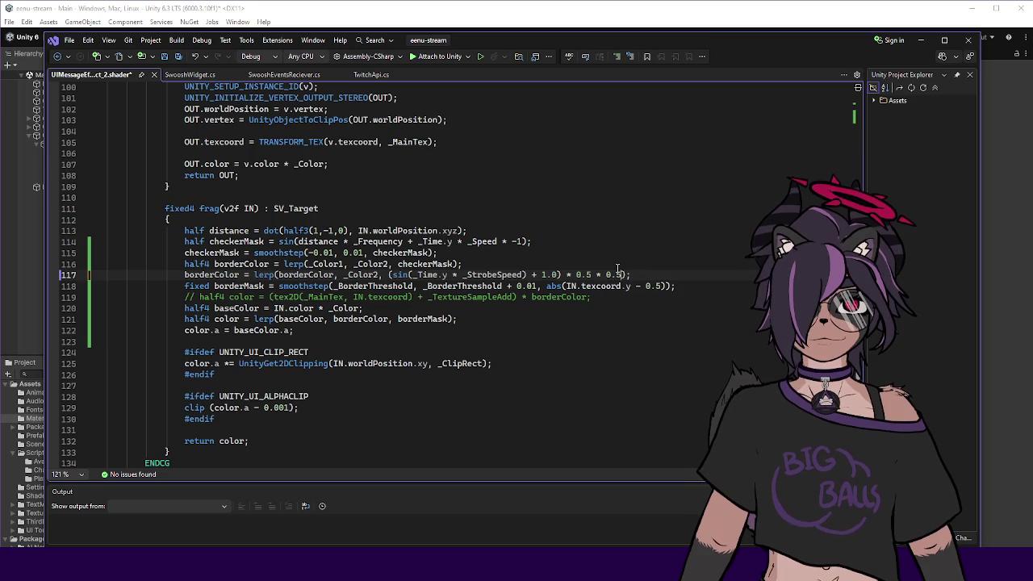
pyautogui.click(595, 4)
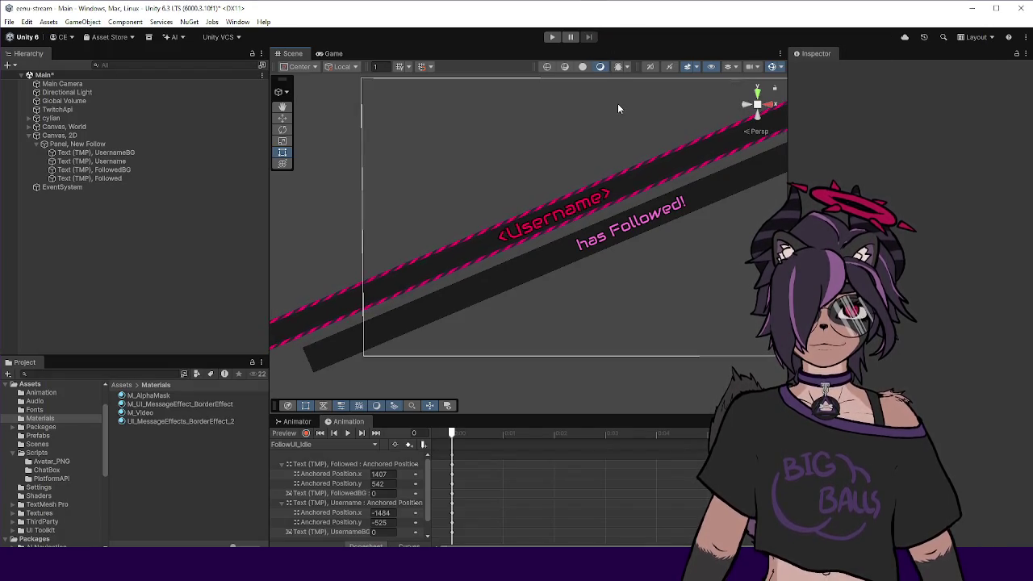
# Delete the material from UsernameBG's Canvas Renderer, then enter Play mode.
pyautogui.scroll(2, 517, 271)
pyautogui.scroll(-2, 483, 318)
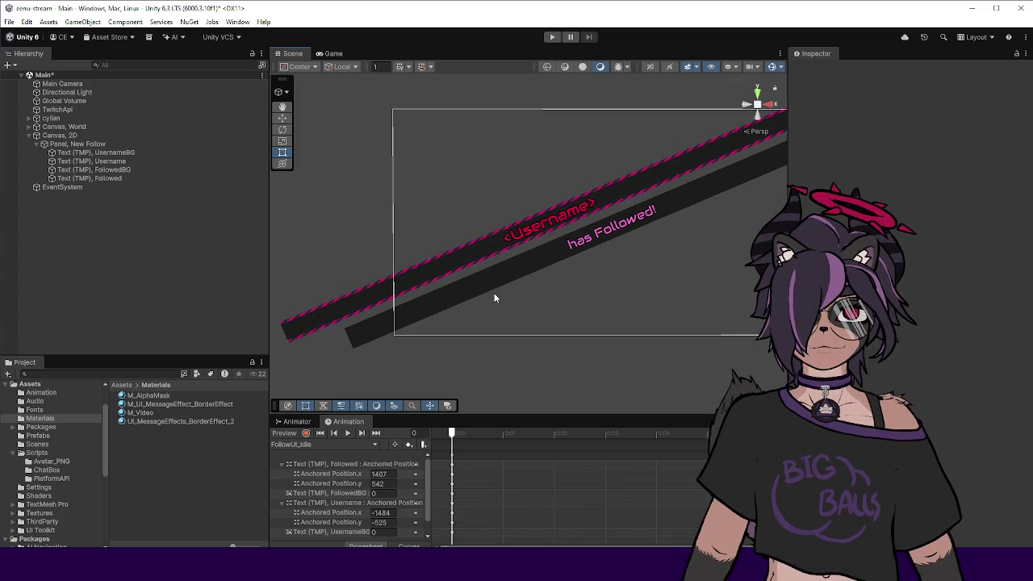
pyautogui.click(191, 152)
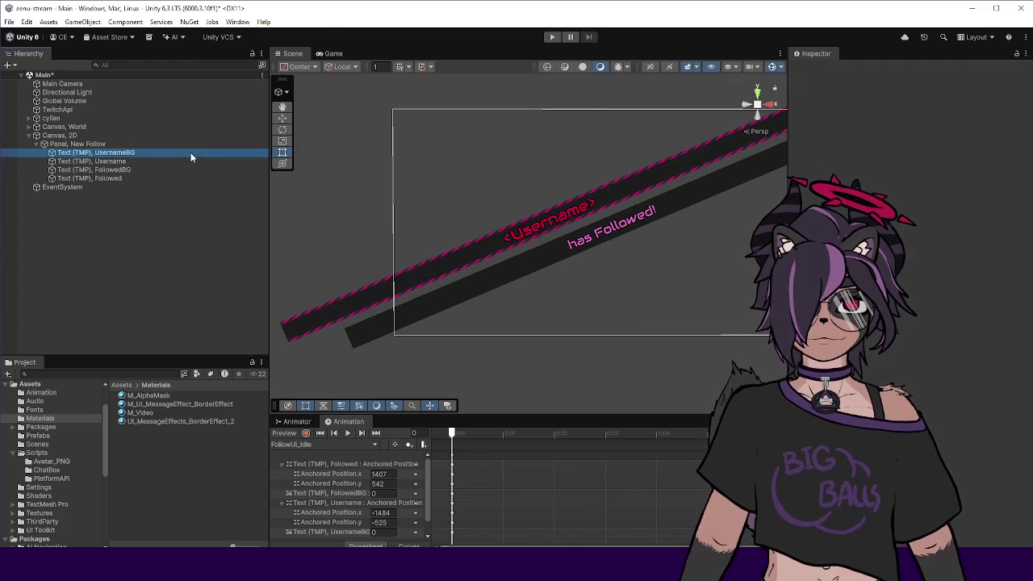
pyautogui.scroll(-3, 902, 270)
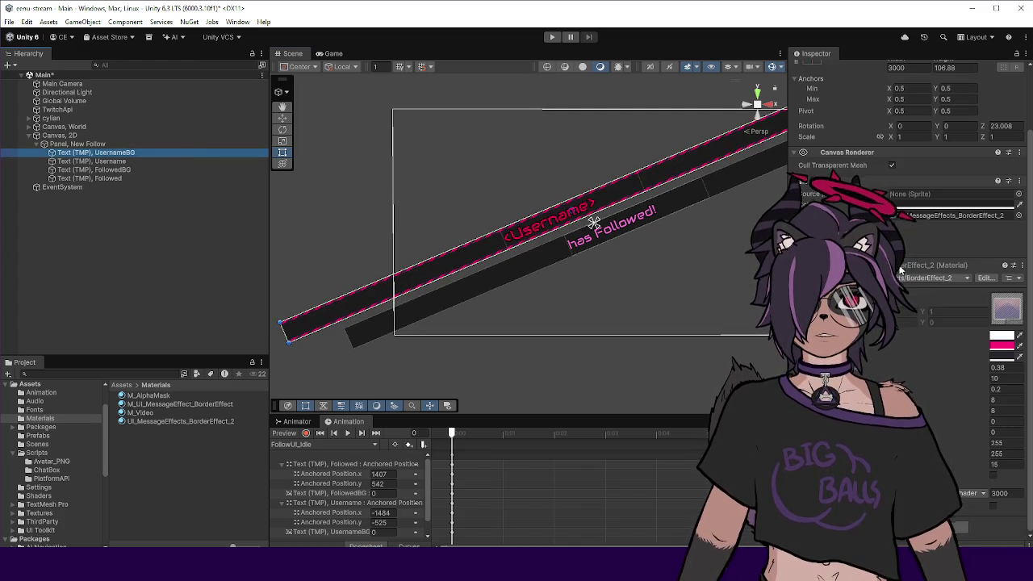
pyautogui.click(915, 215)
pyautogui.press('Delete')
pyautogui.scroll(2, 914, 220)
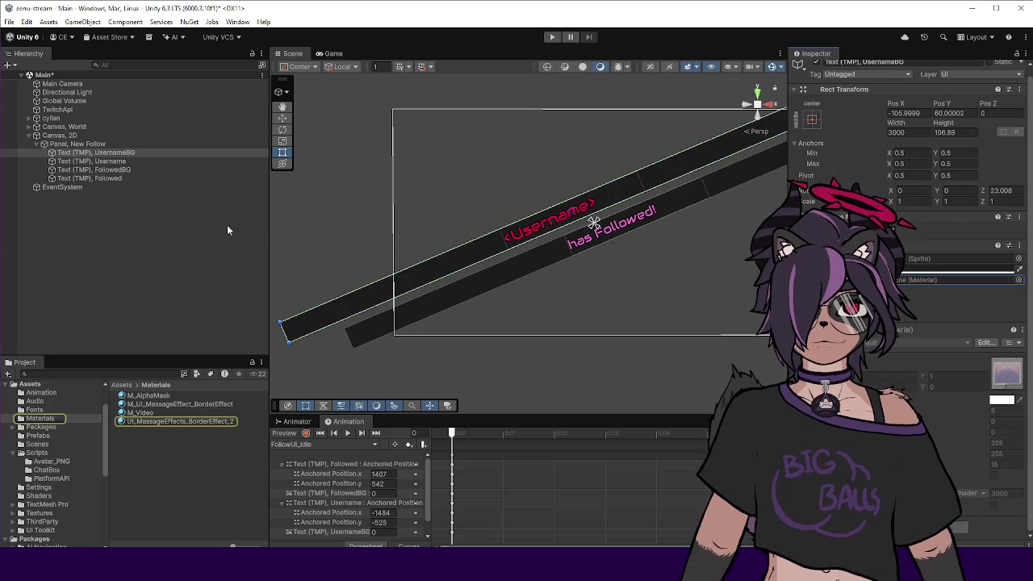
pyautogui.click(191, 228)
pyautogui.click(551, 37)
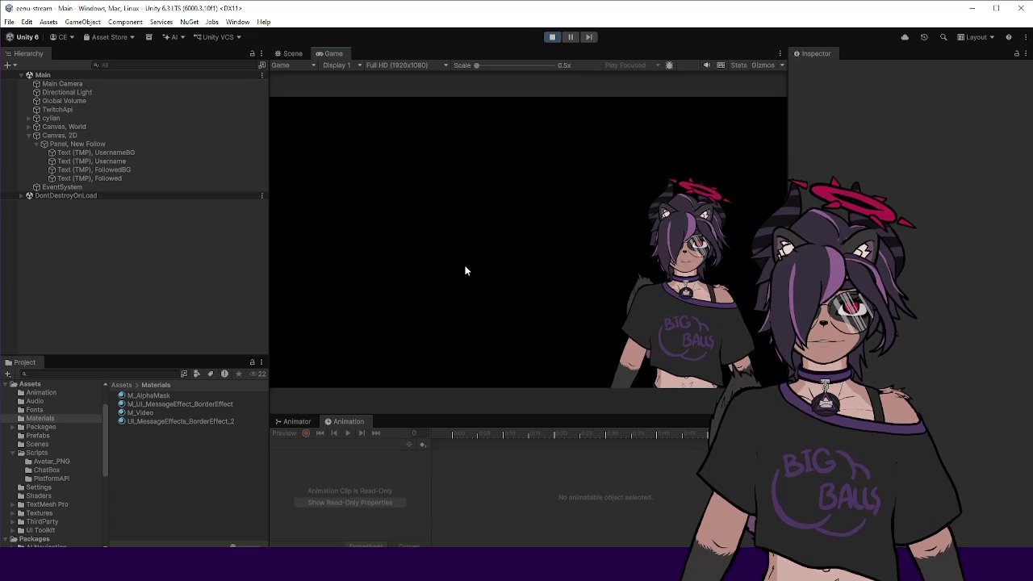
# Paste the raid JSON into TwitchApi's Debug Message field to show the 50-viewer raid banner.
pyautogui.click(88, 110)
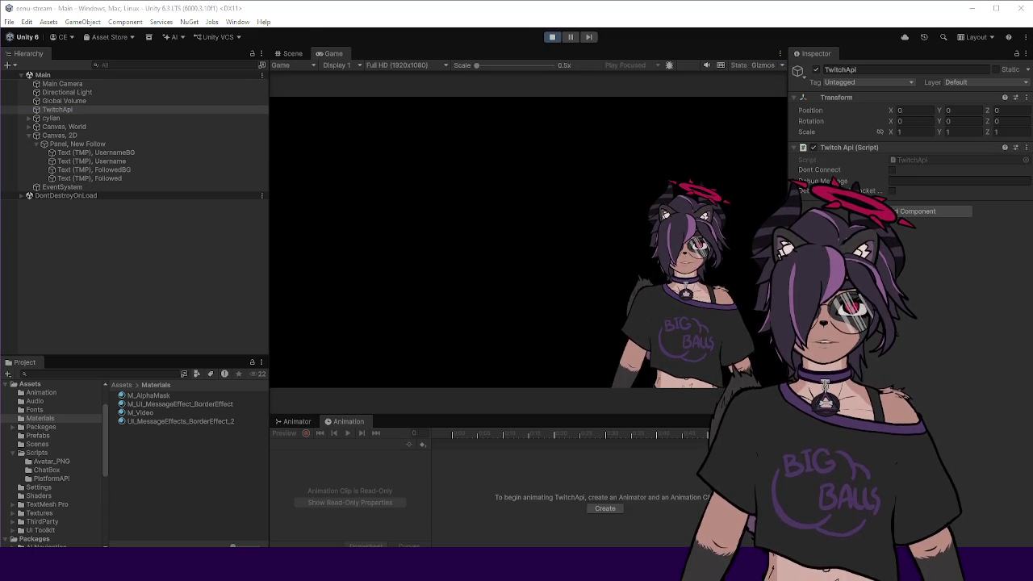
pyautogui.click(923, 180)
pyautogui.rightClick(922, 180)
pyautogui.click(936, 284)
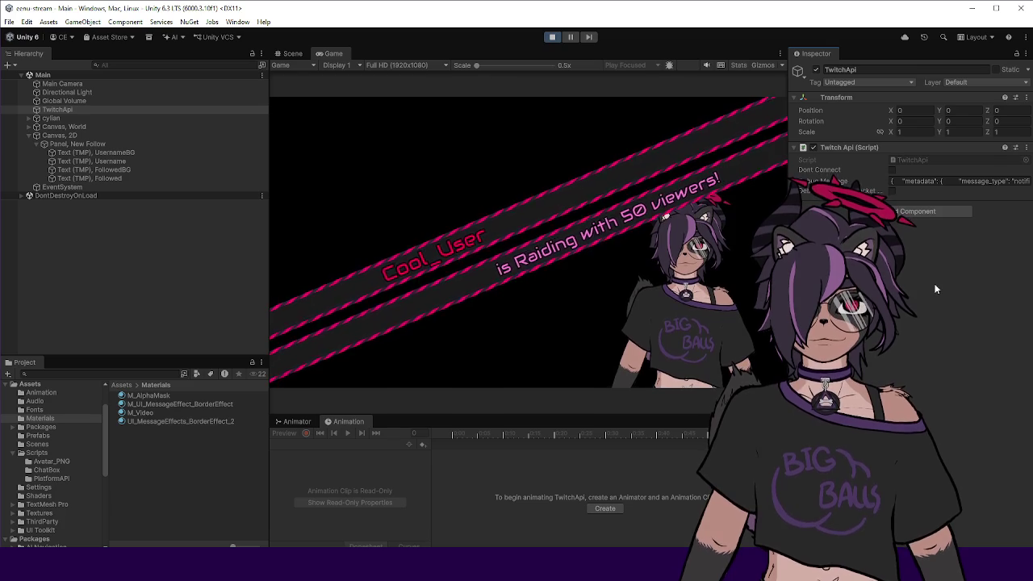